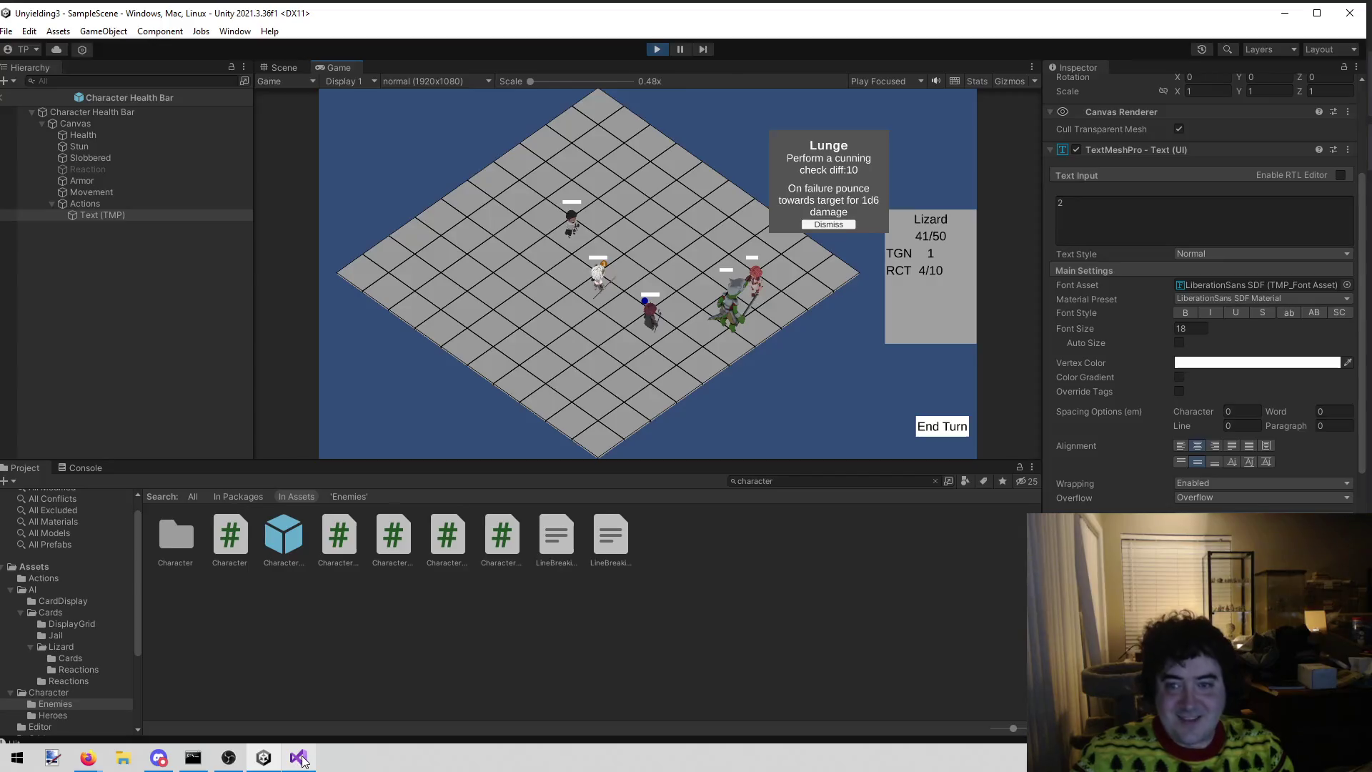
- Open LungeN.cs from the 'lunge' file search and review its Execute and ReturnFromCheck code
click(559, 374)
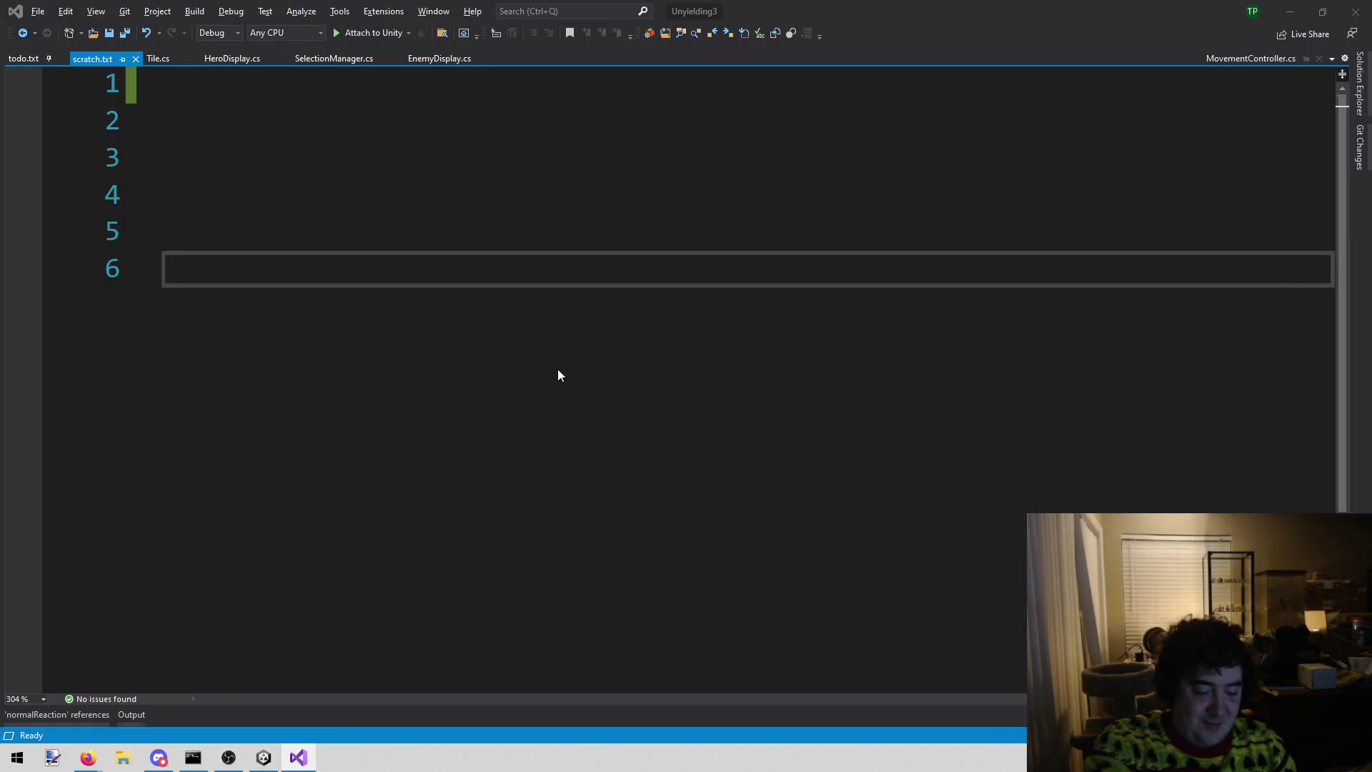
key(shift+alt+o)
text(lunge)
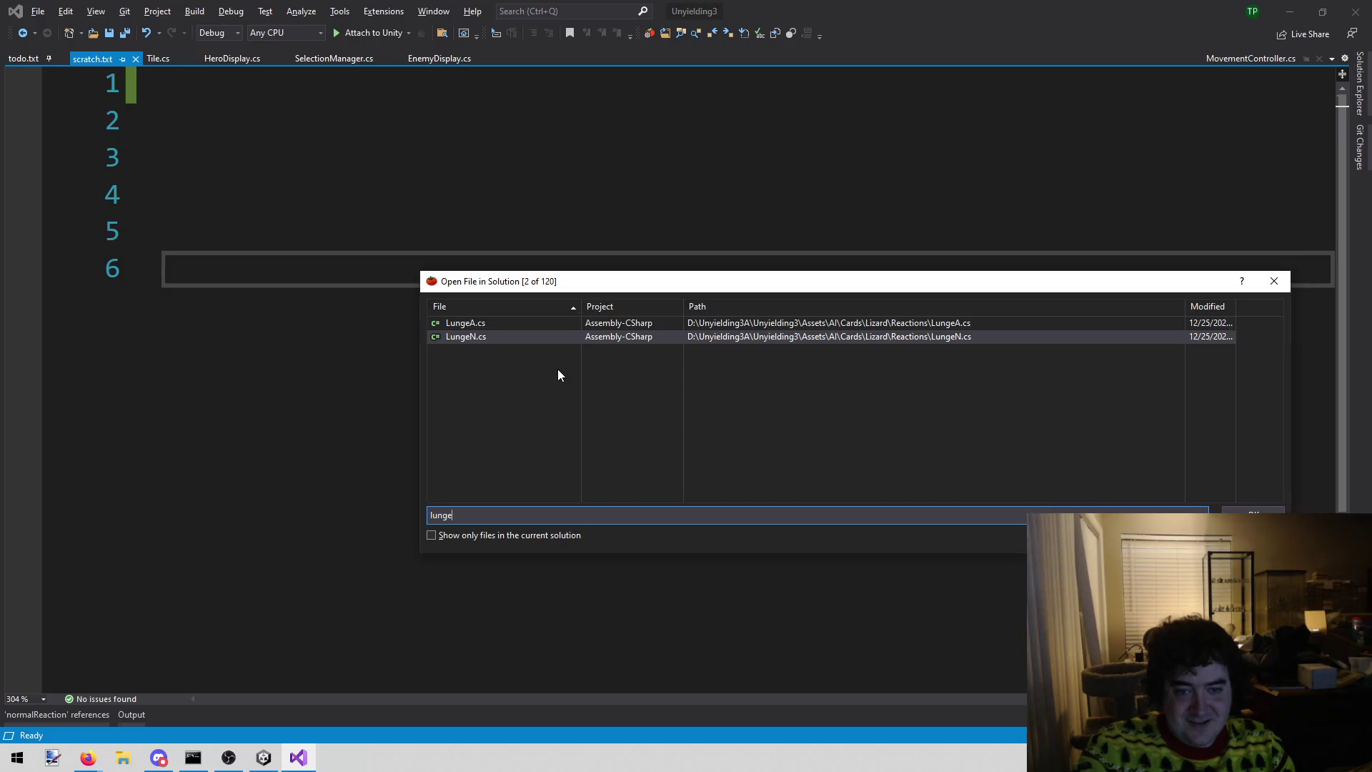
key(Return)
scroll(770, 395, down, 2)
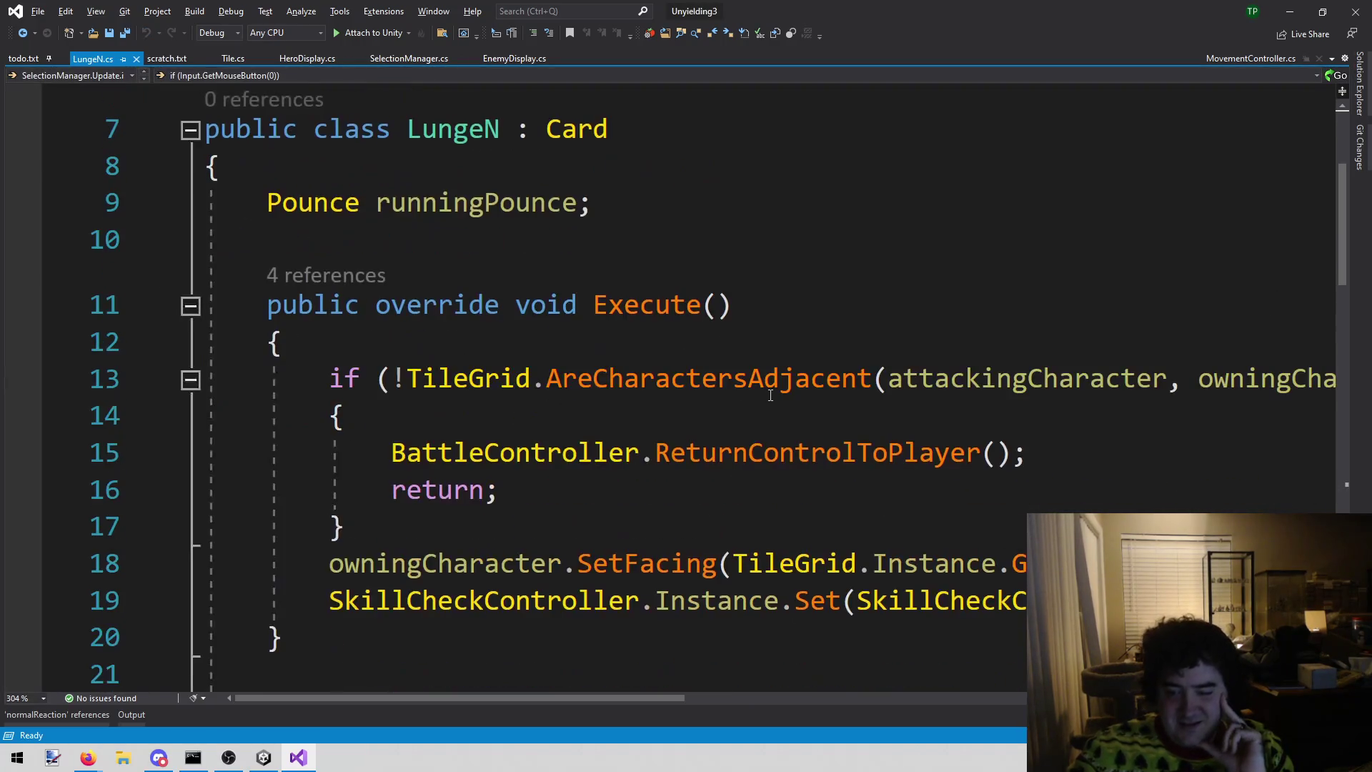
scroll(799, 604, down, 4)
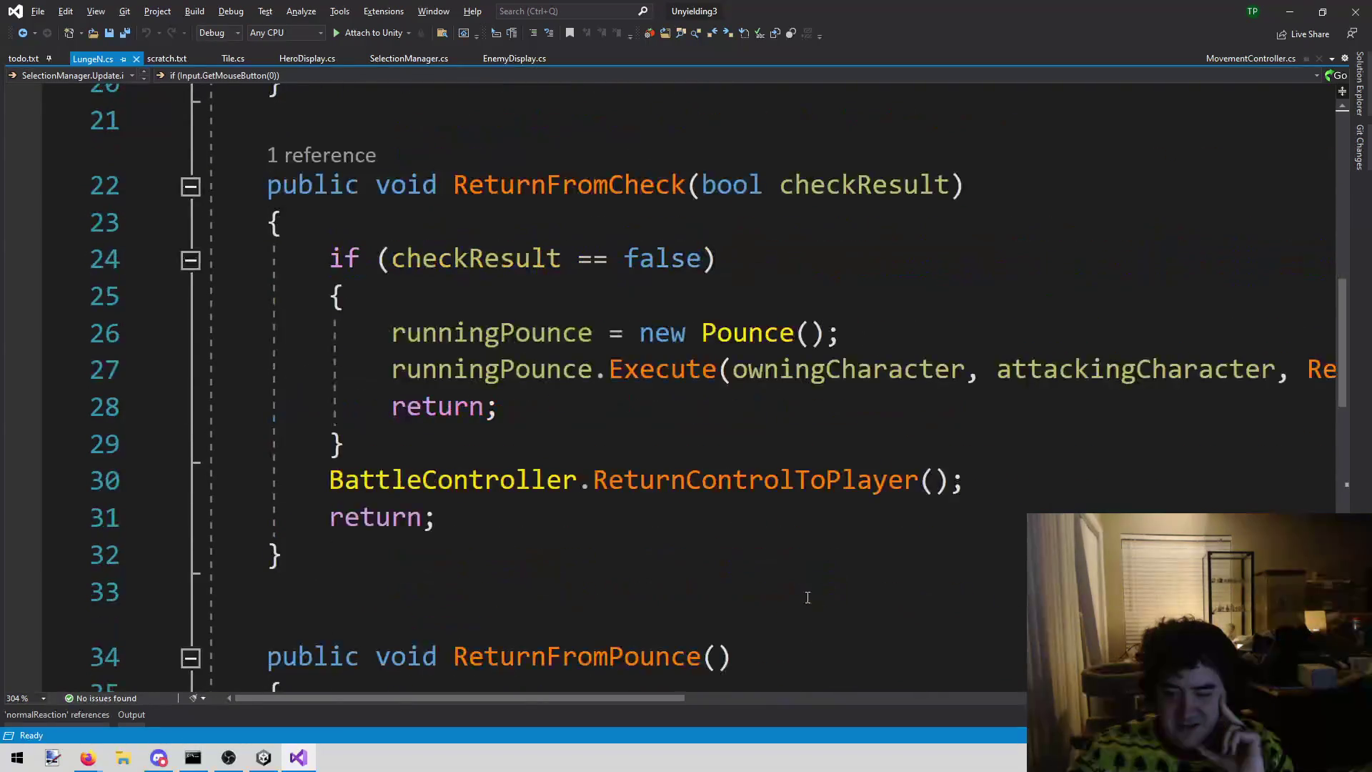
scroll(667, 666, down, 3)
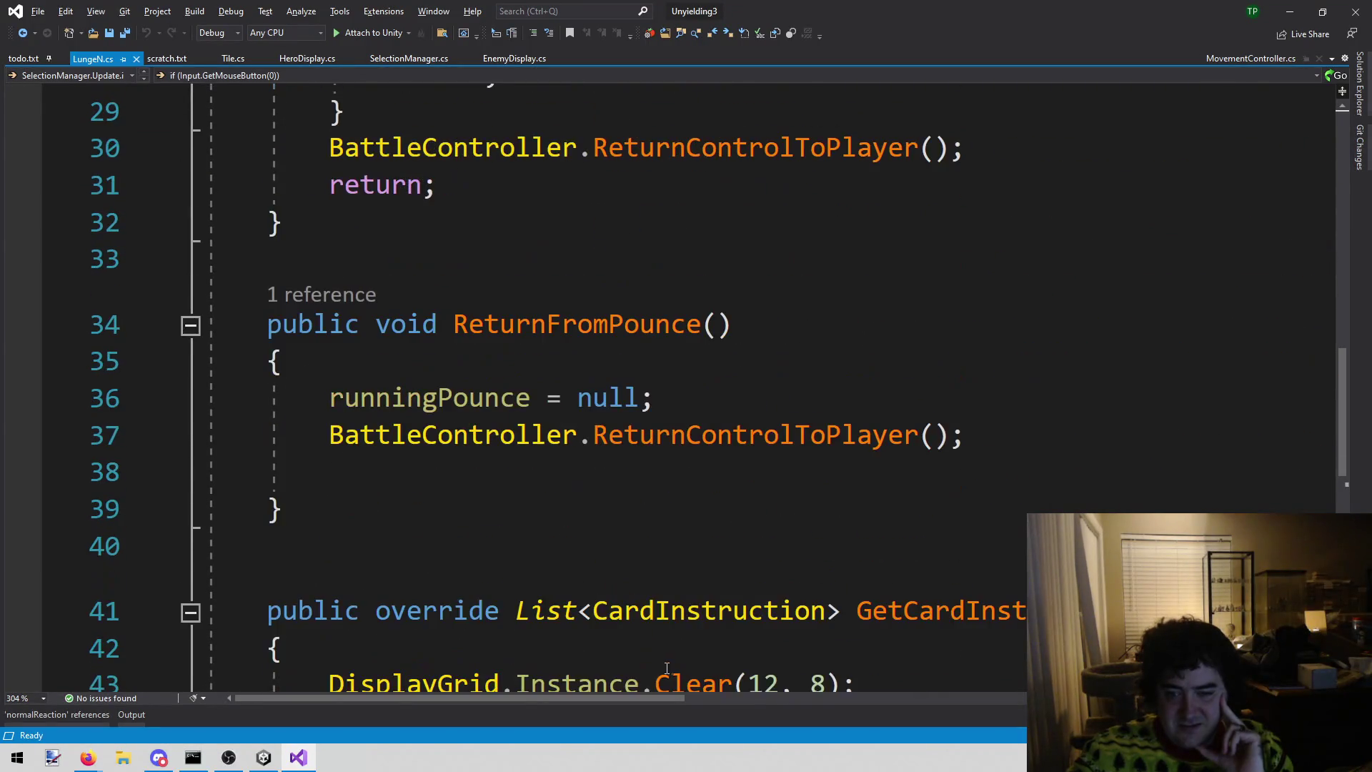
scroll(666, 668, up, 3)
click(672, 372)
right_click(671, 371)
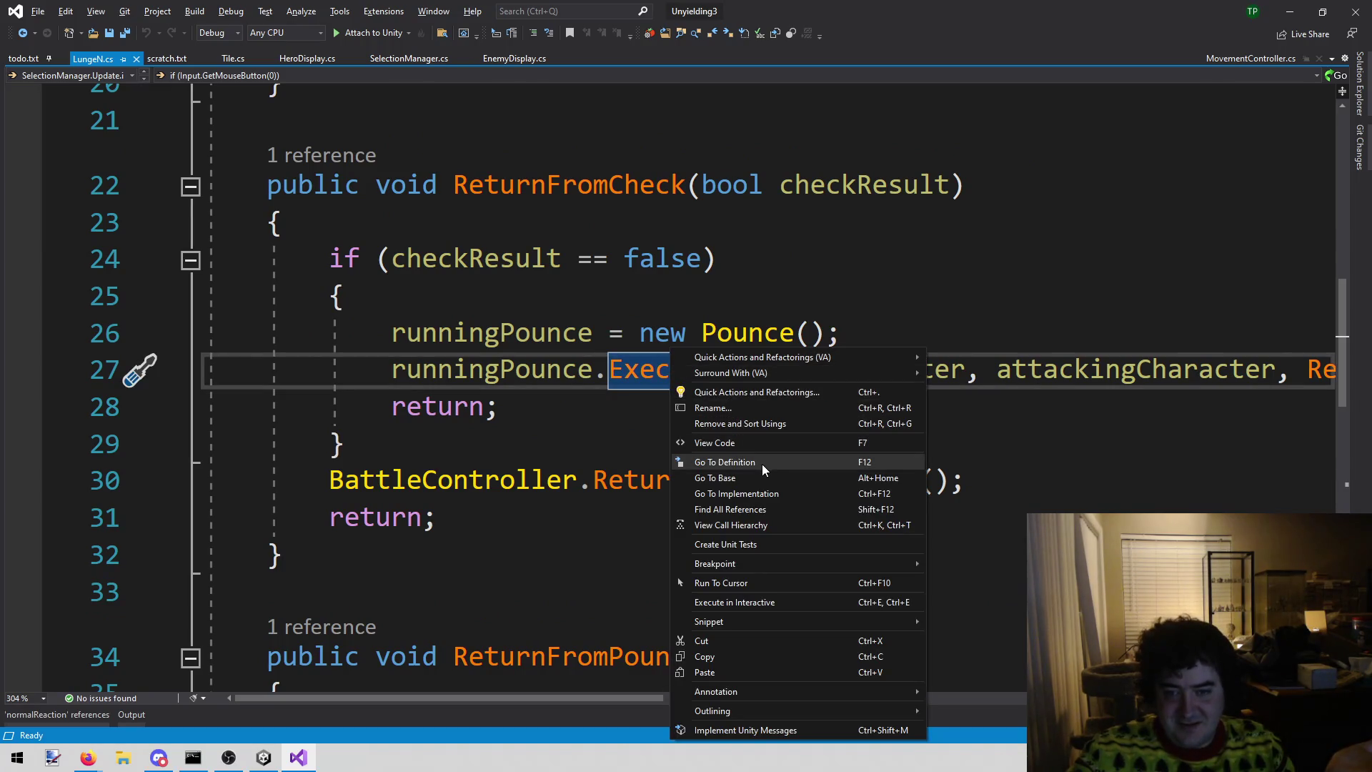
- Jump to Pounce's Execute definition, scroll through Pounce.cs, then navigate back to LungeN.cs
click(761, 464)
scroll(747, 466, down, 2)
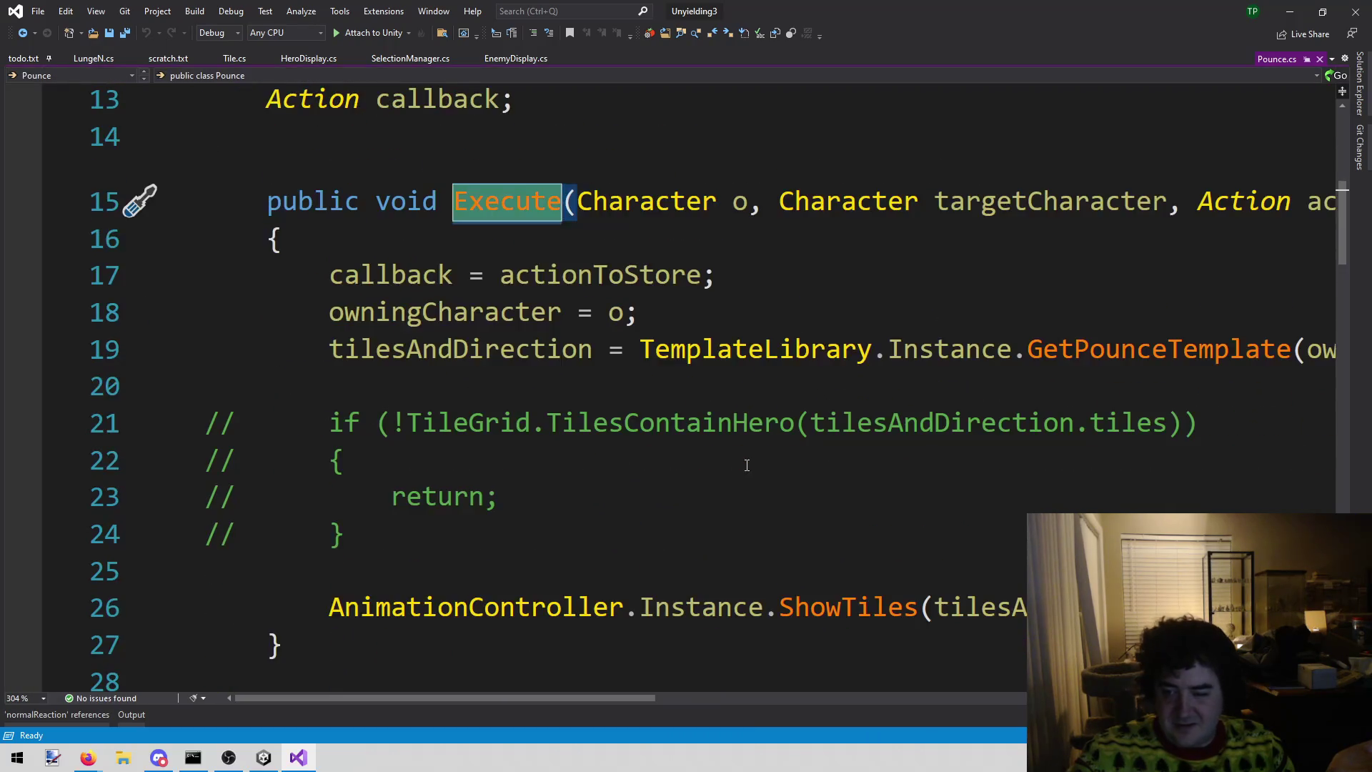
scroll(747, 465, down, 6)
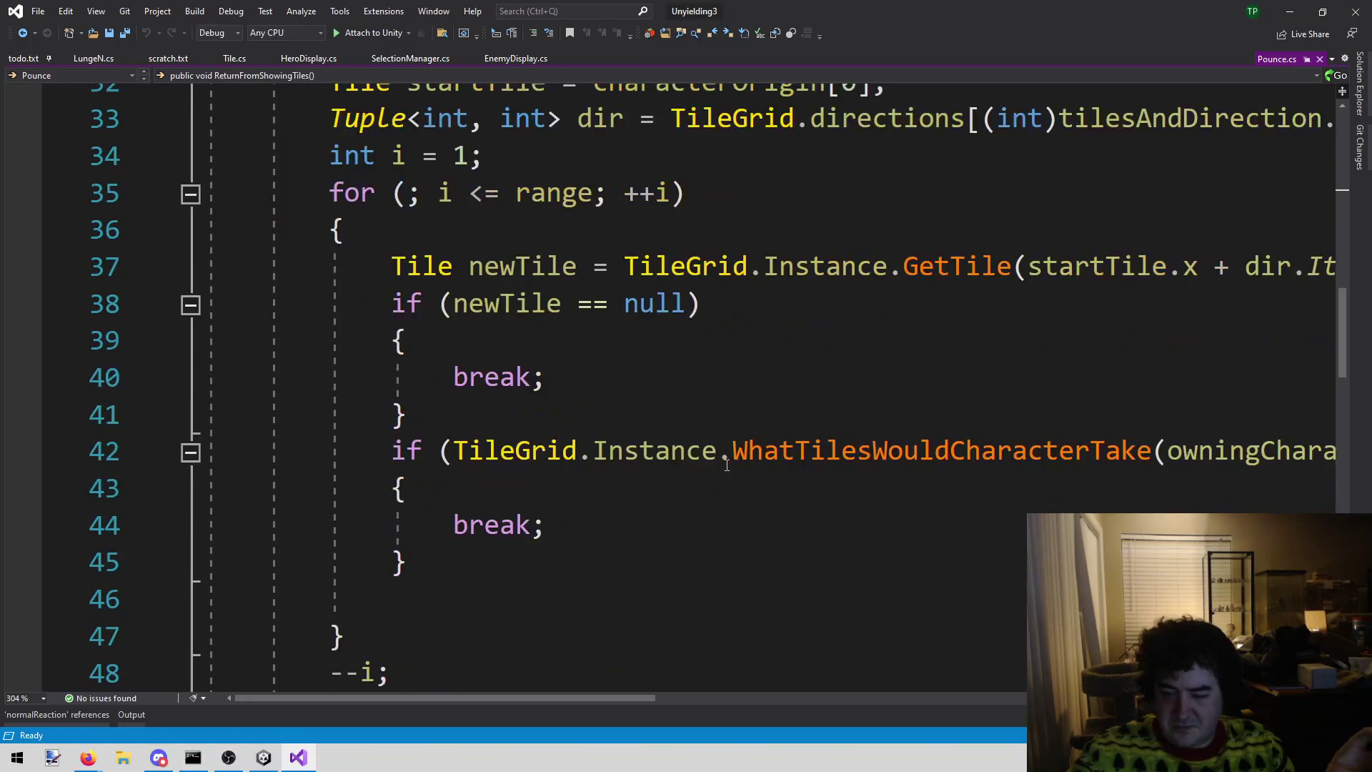
scroll(727, 465, down, 3)
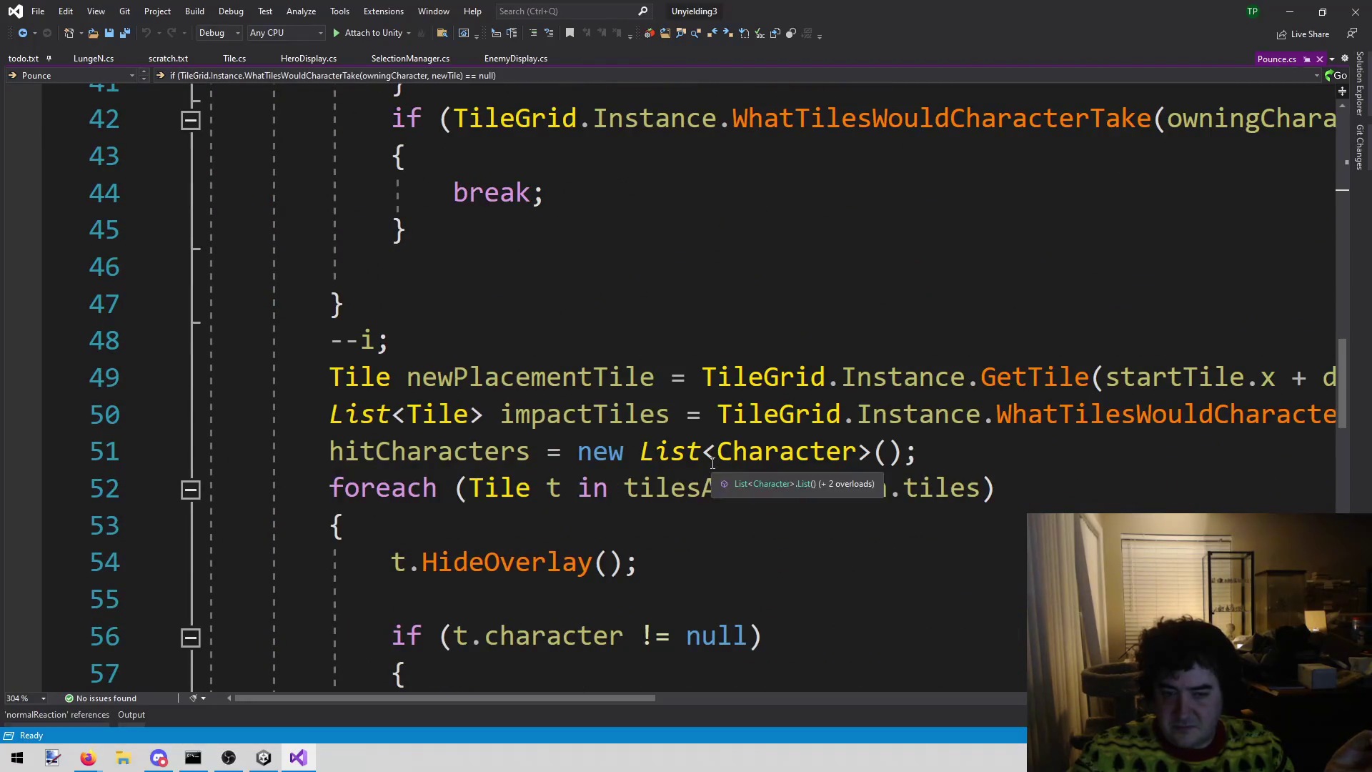
scroll(712, 463, down, 7)
scroll(679, 455, down, 5)
scroll(676, 452, up, 20)
key(ctrl+minus)
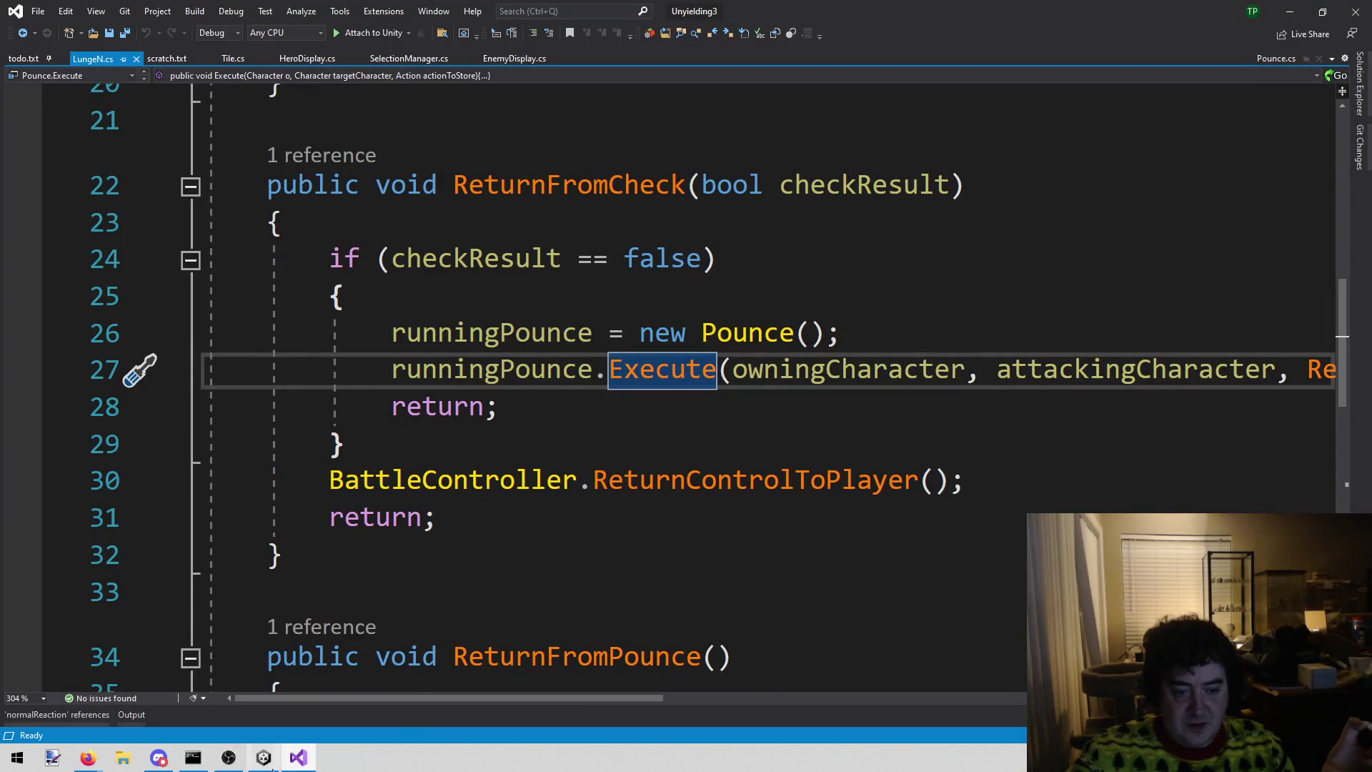
mouse_move(229, 757)
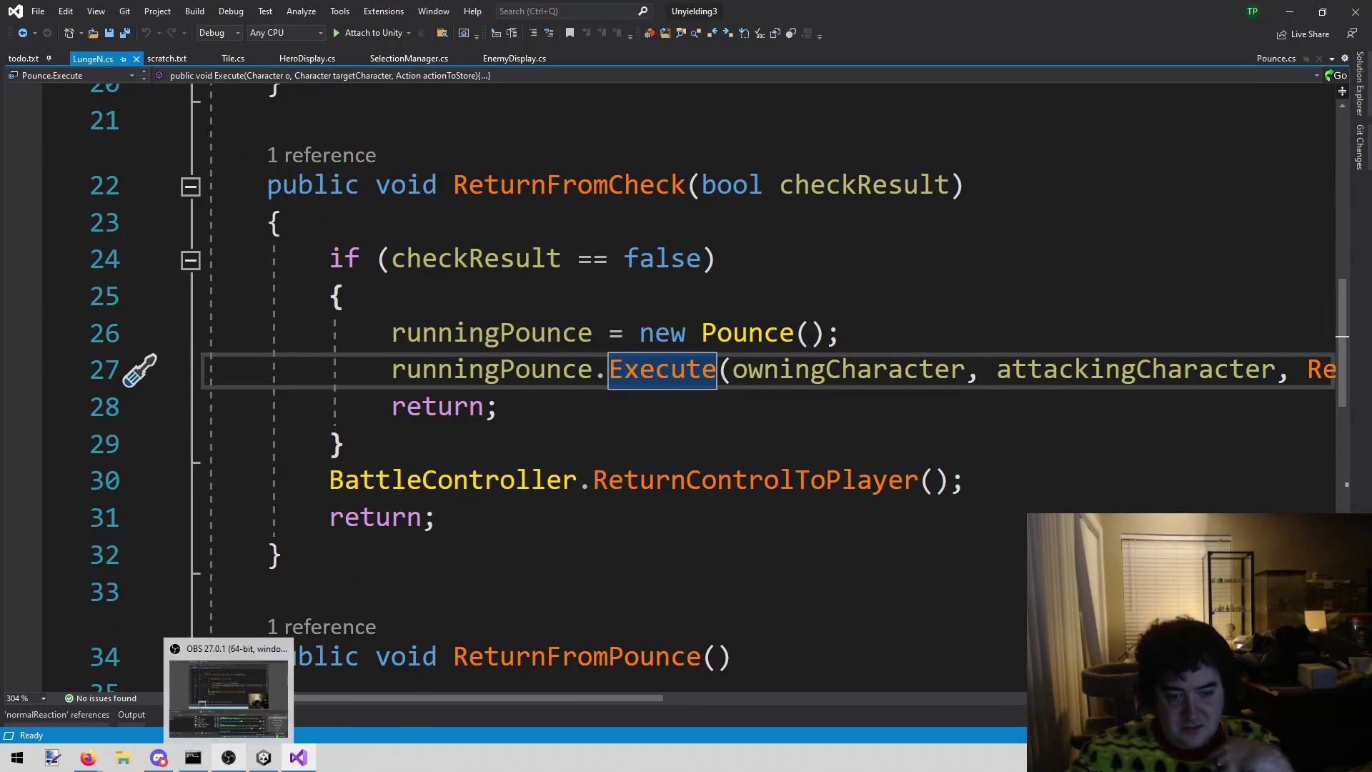
- Restart SampleScene in Play mode, deselect the health bar text, and maximize Unity
click(264, 757)
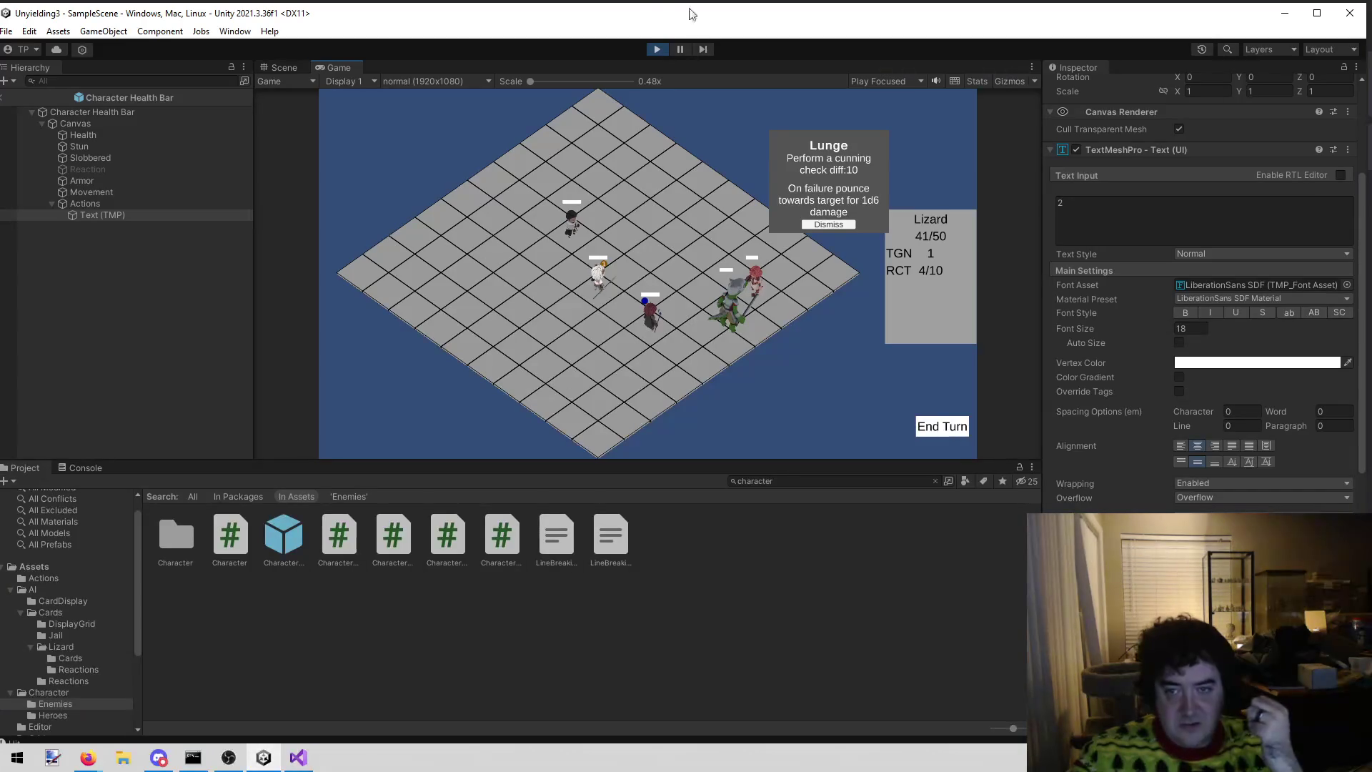
click(663, 49)
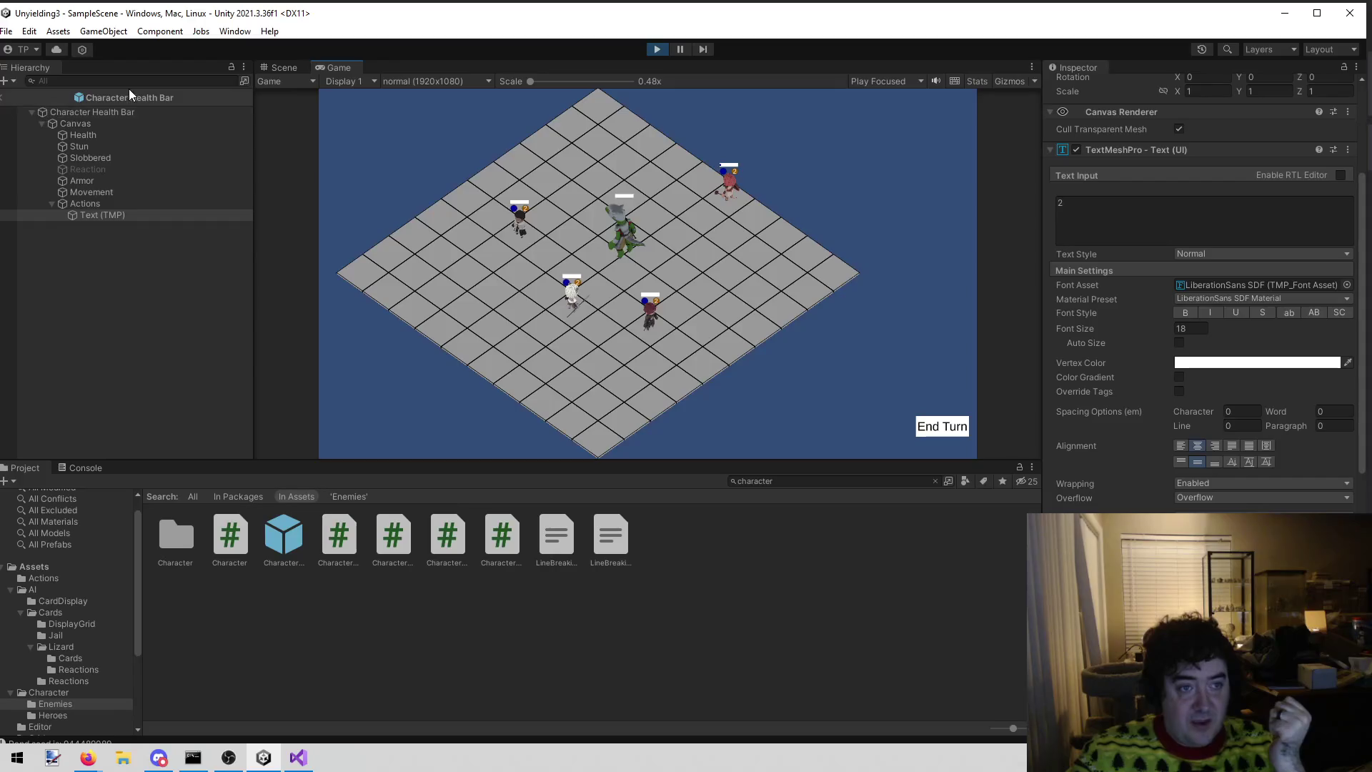
click(148, 256)
click(284, 68)
click(333, 67)
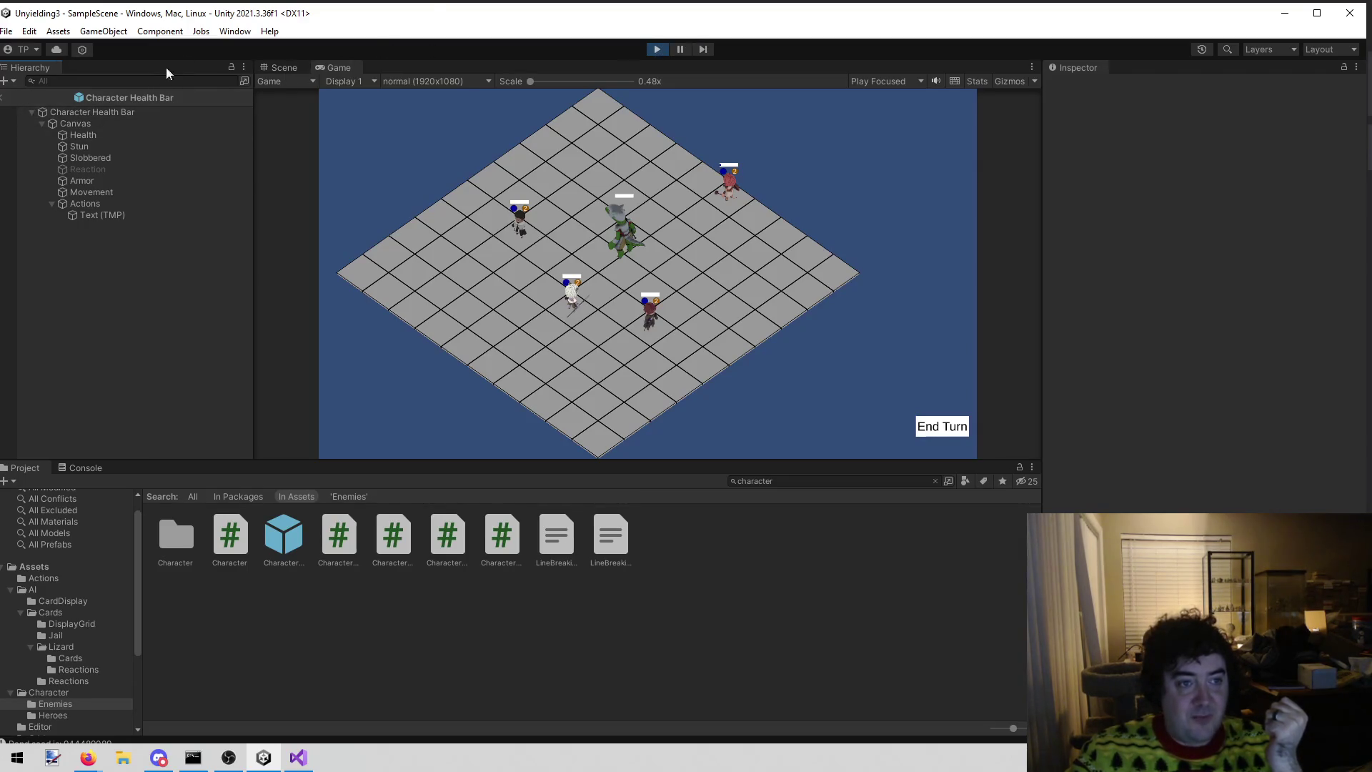
double_click(412, 15)
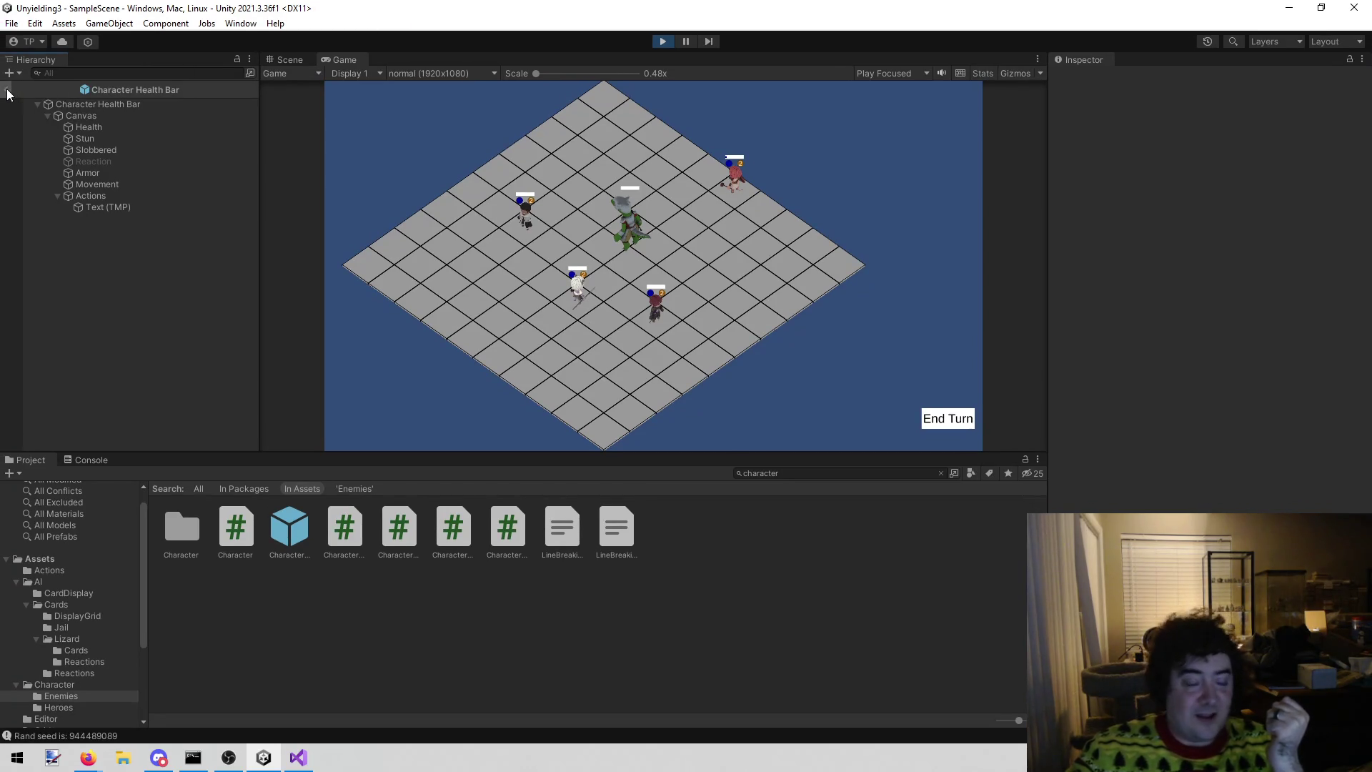
- Maximize Unity, exit the health bar prefab, and collapse Combat World and Canvas in the Hierarchy
mouse_move(475, 15)
mouse_down()
mouse_move(423, 24)
mouse_move(486, 20)
mouse_up()
double_click(483, 19)
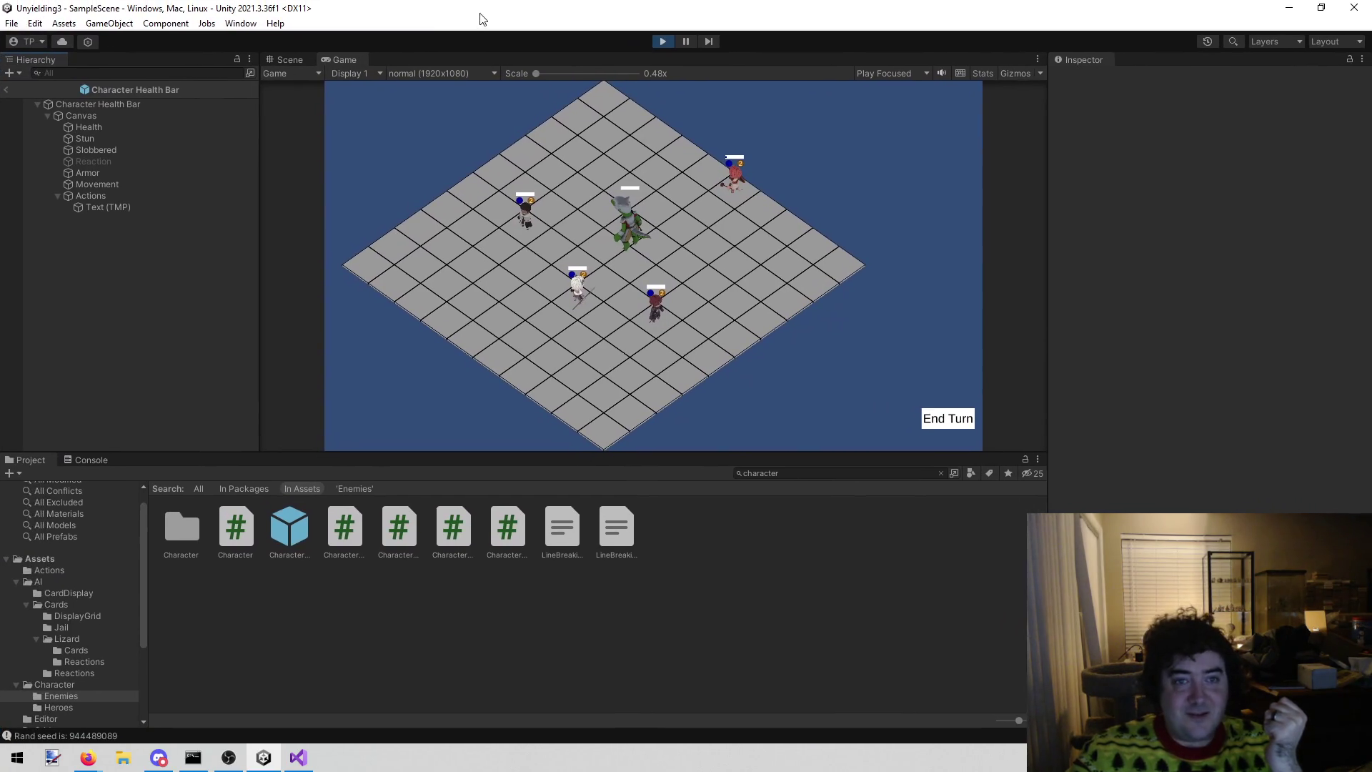
click(6, 90)
scroll(179, 180, up, 5)
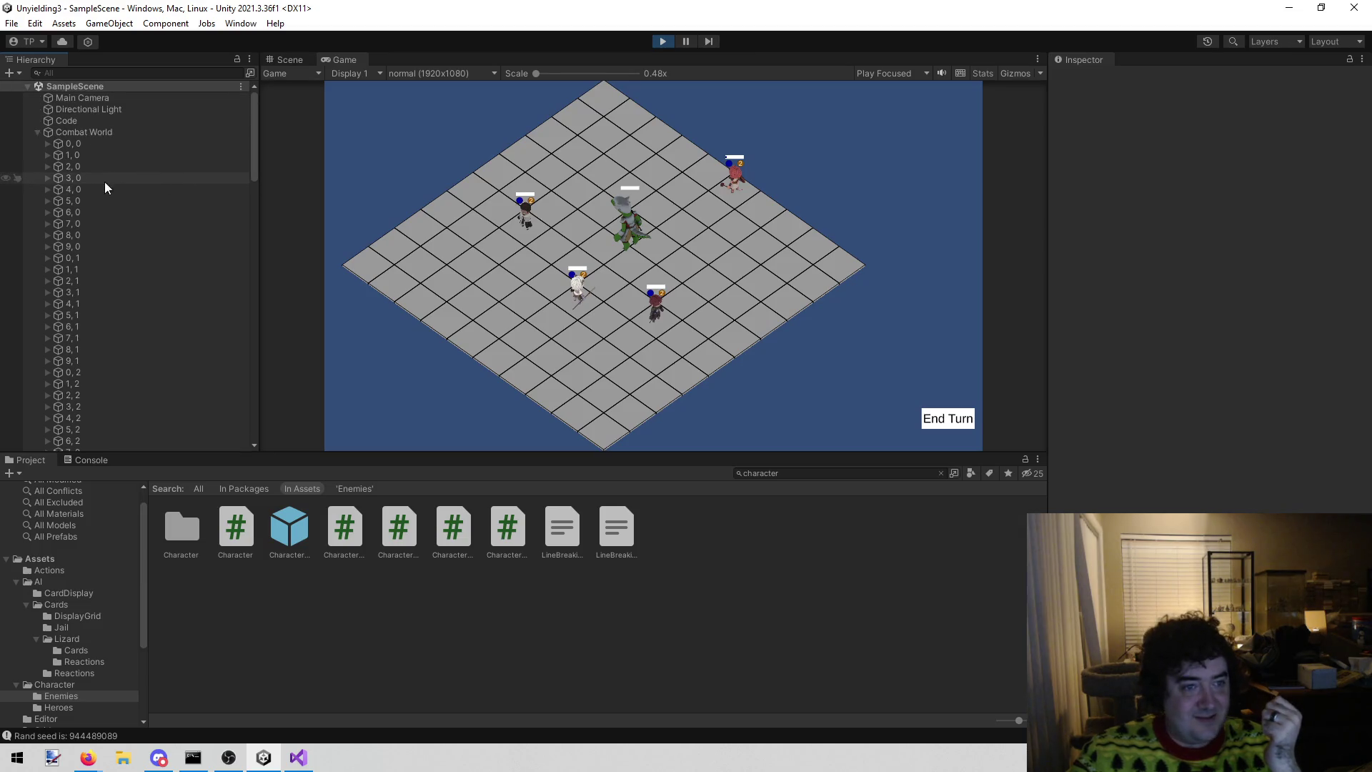
click(38, 132)
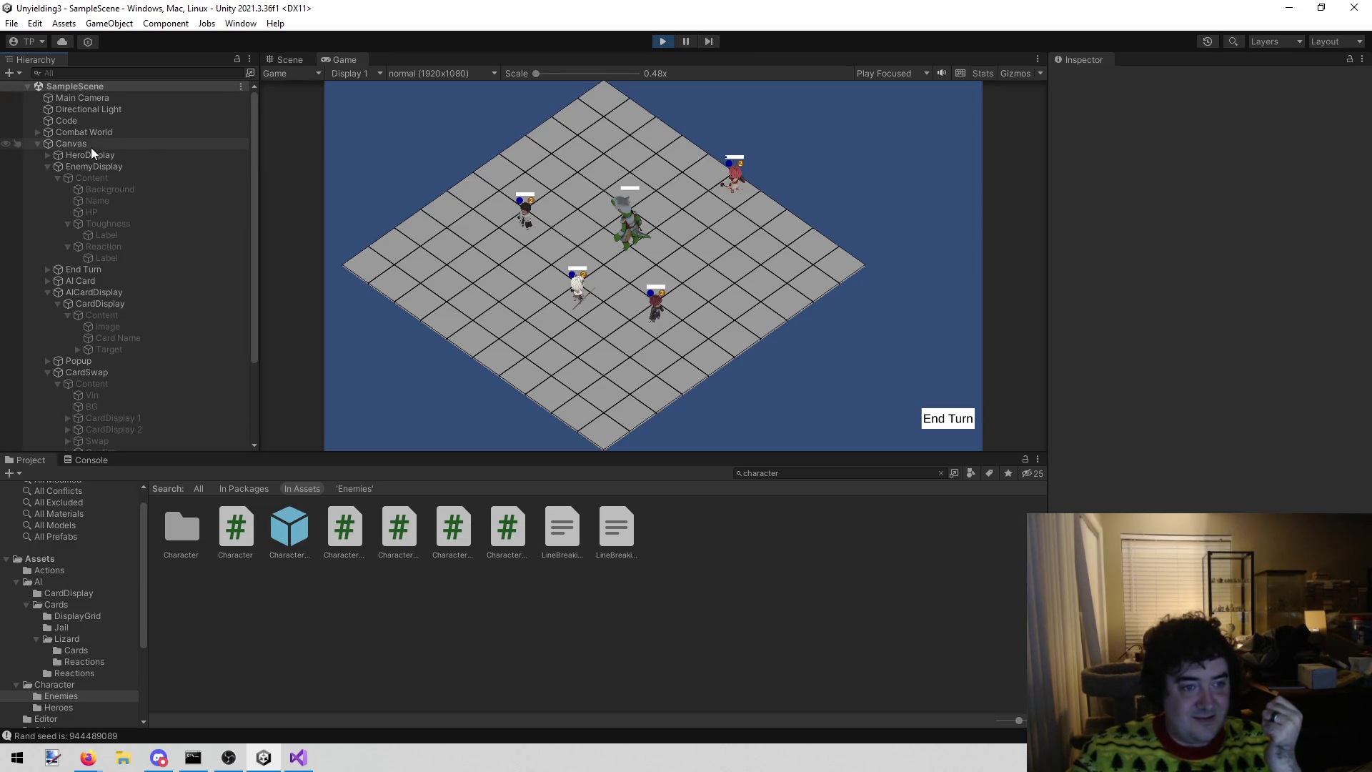
click(38, 144)
- Inspect the Lizard's stats and 5-card list, then stop Play mode
click(83, 212)
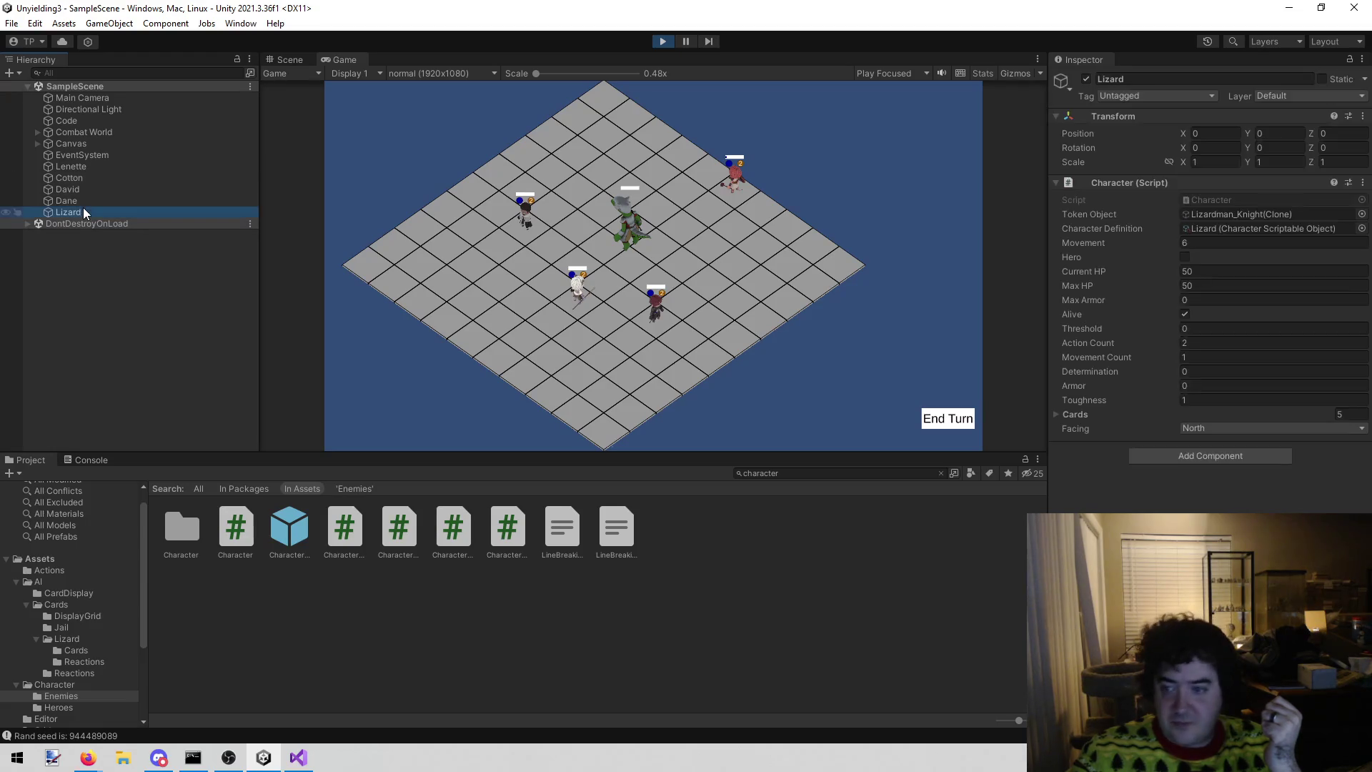
click(1057, 418)
click(1055, 414)
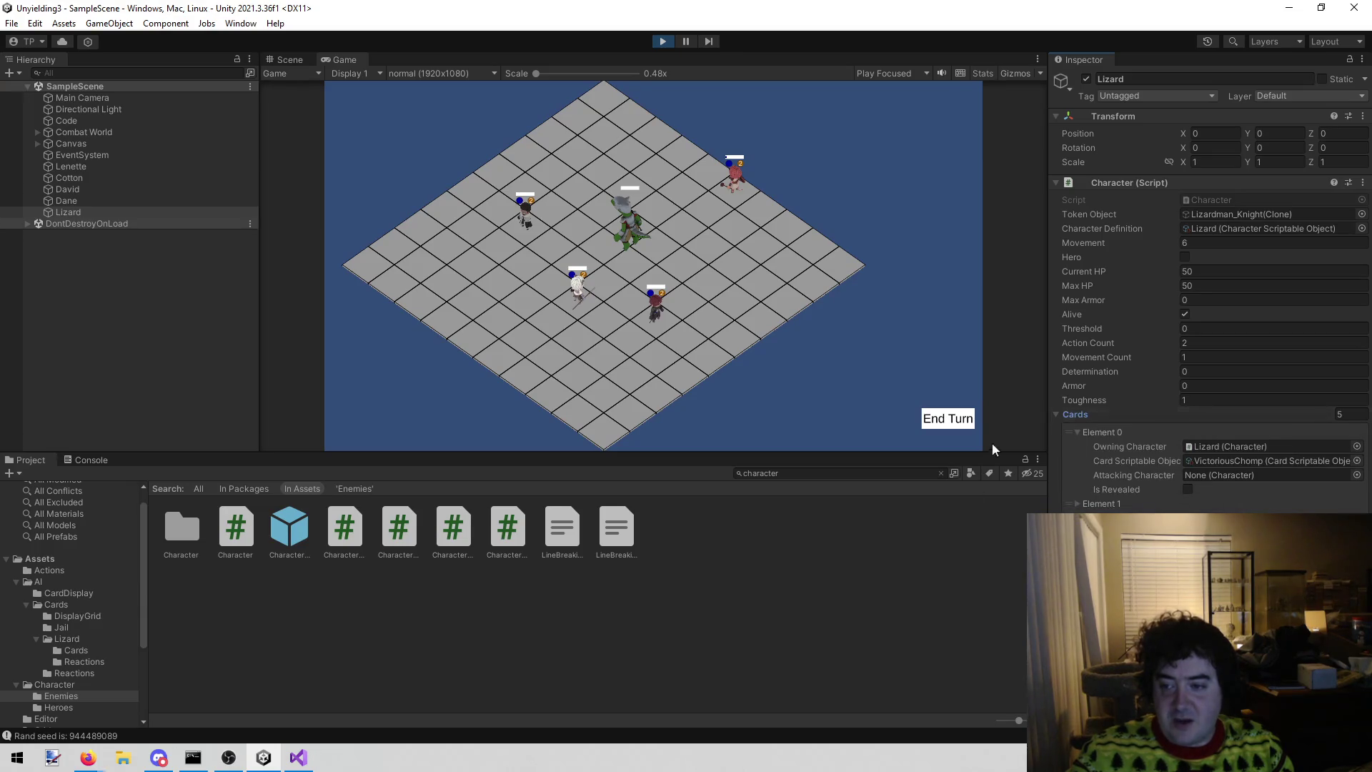
click(1057, 414)
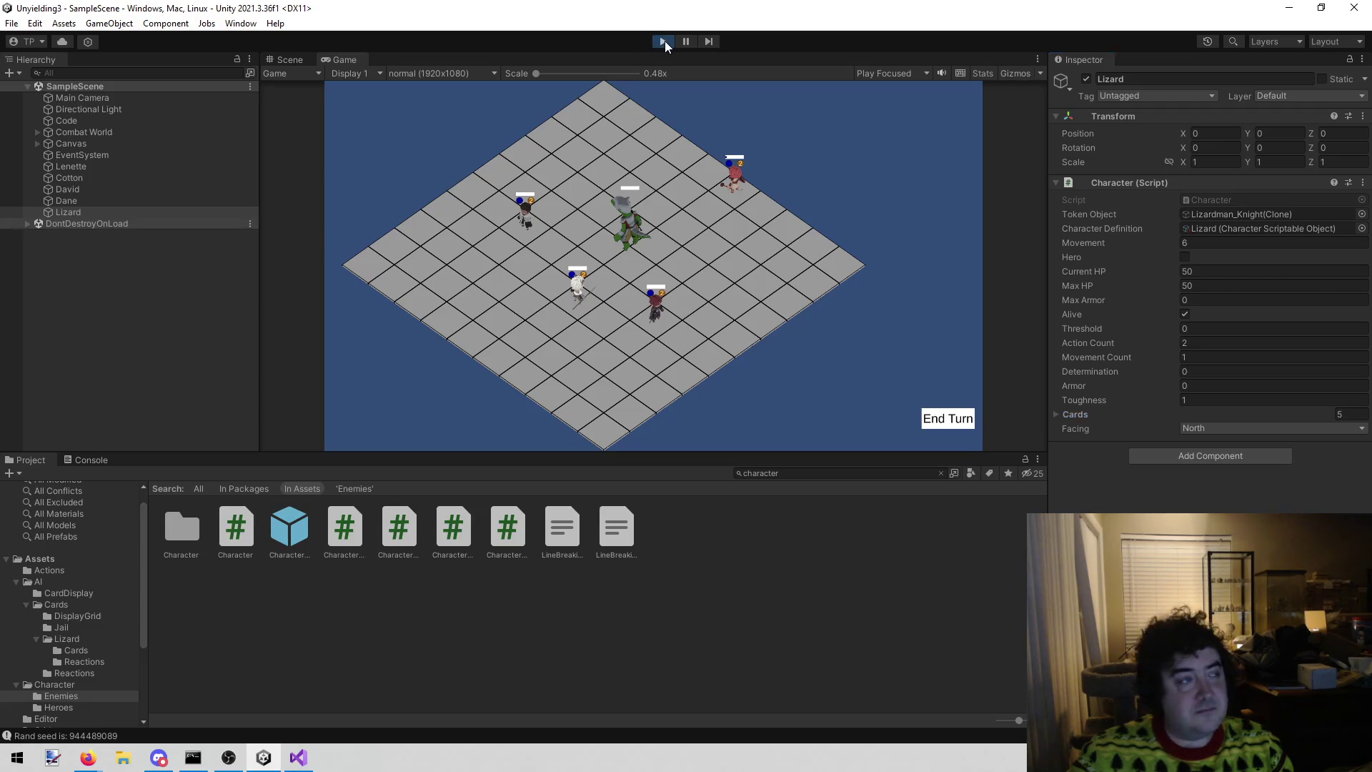
click(664, 41)
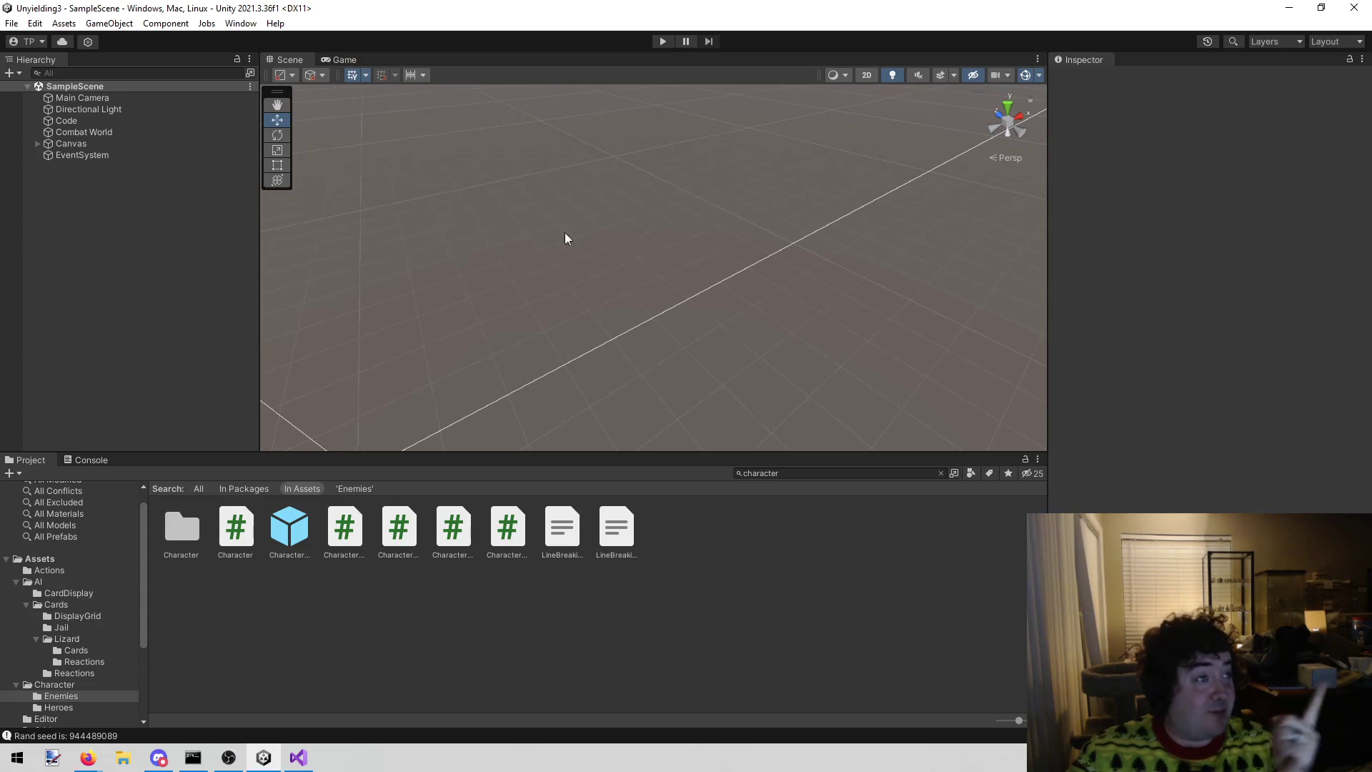
- Open Card.cs from the 'card' file search and find its Serializable attribute
click(298, 758)
click(617, 321)
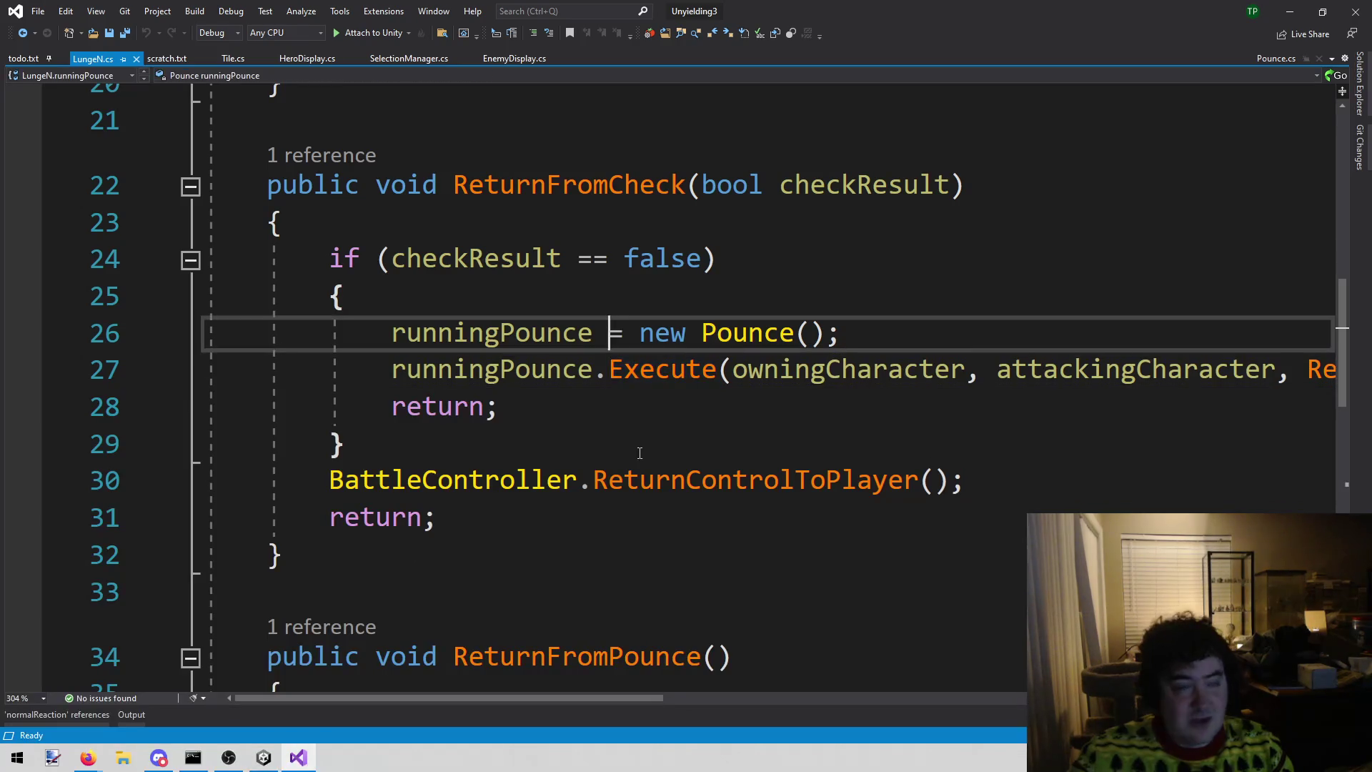
key(alt+shift+o)
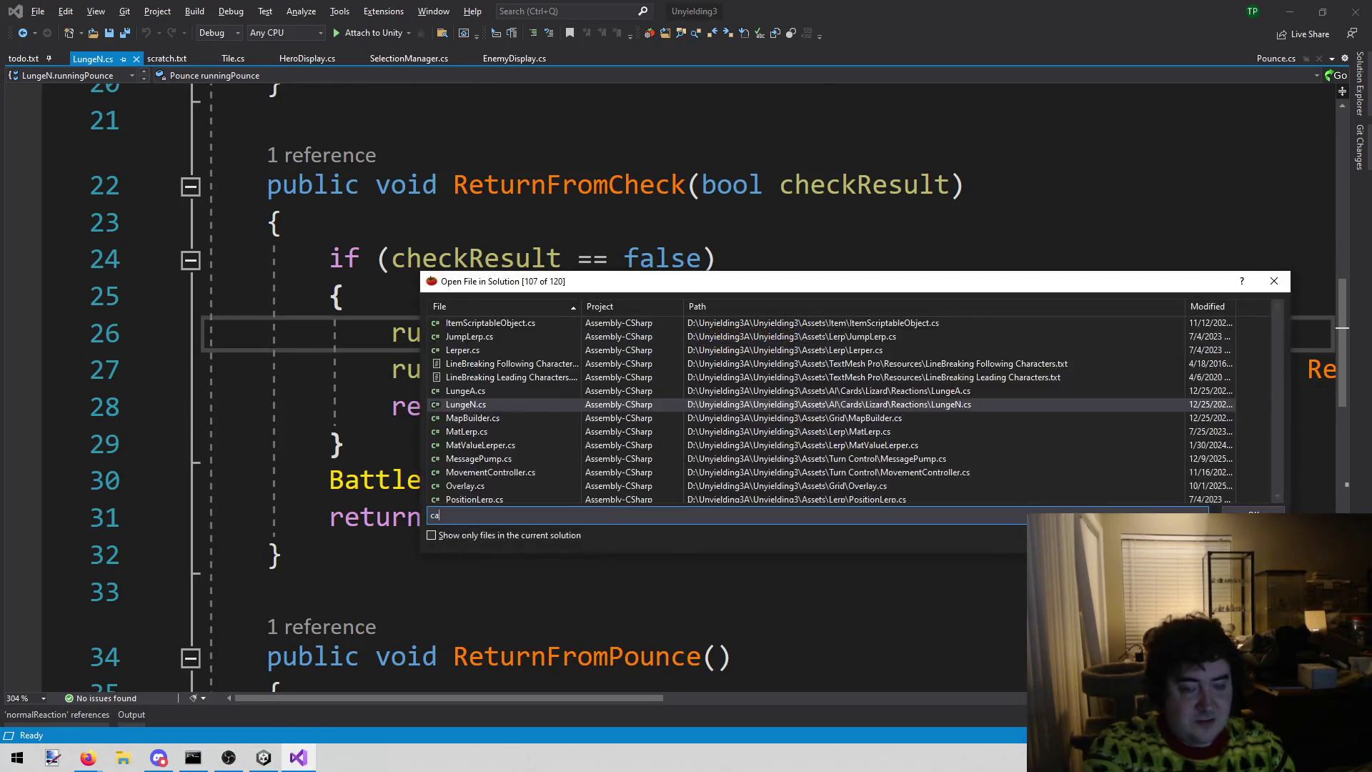
text(card)
key(Down)
key(Return)
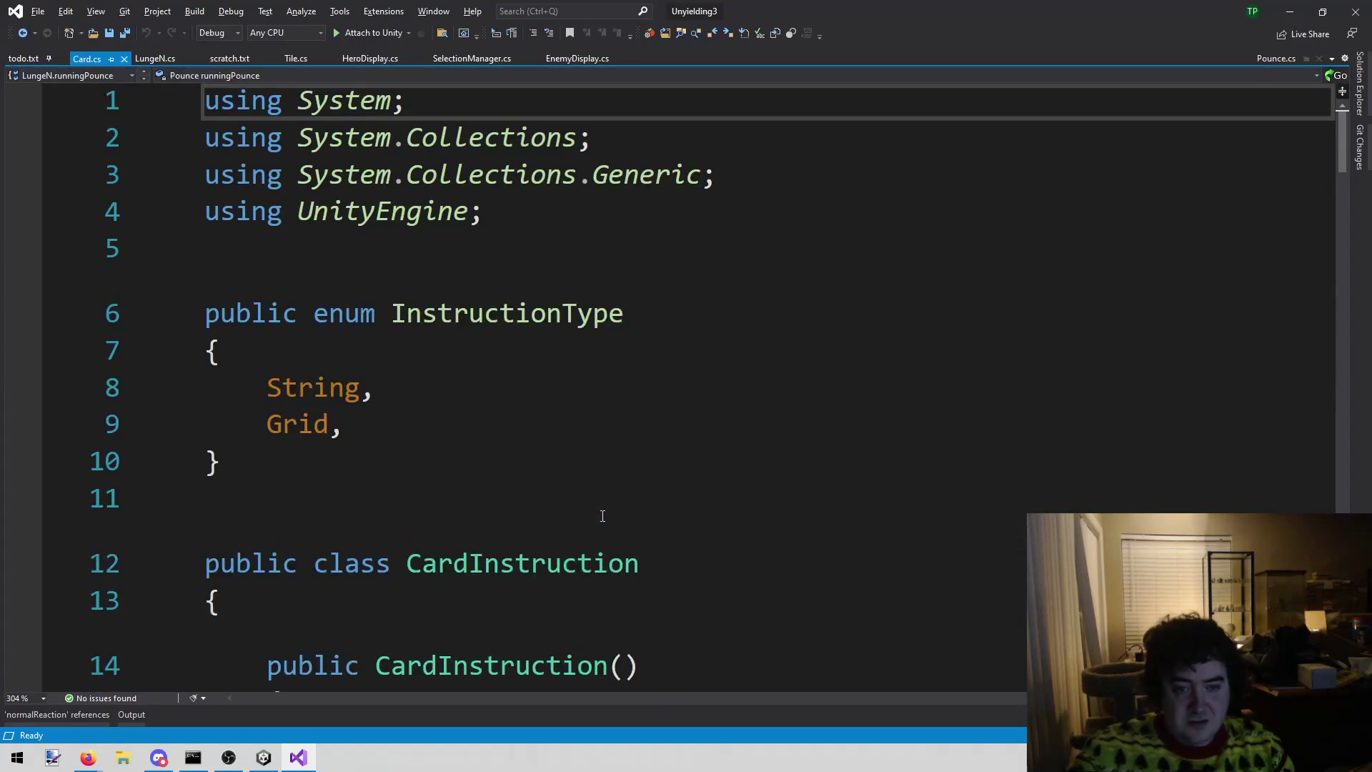
scroll(536, 515, down, 3)
scroll(536, 514, down, 5)
scroll(508, 477, up, 2)
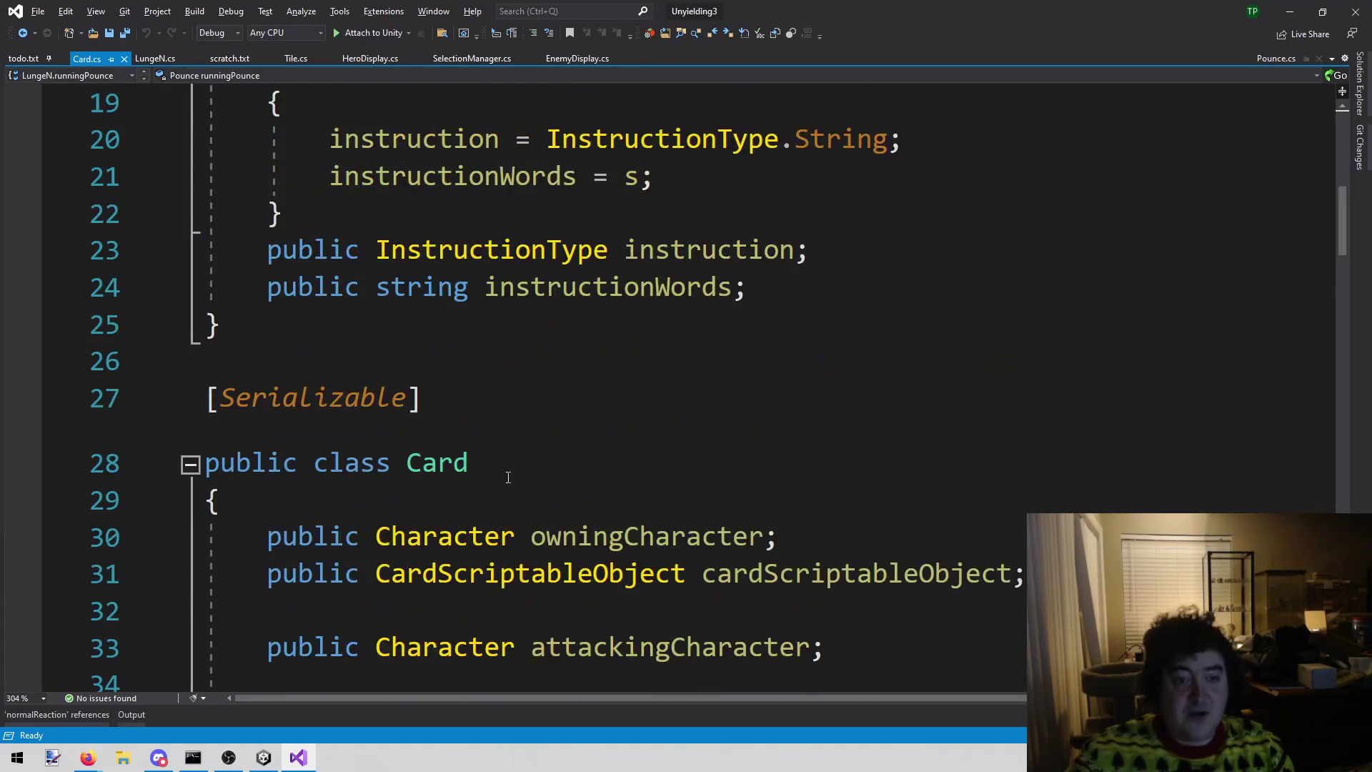
click(437, 408)
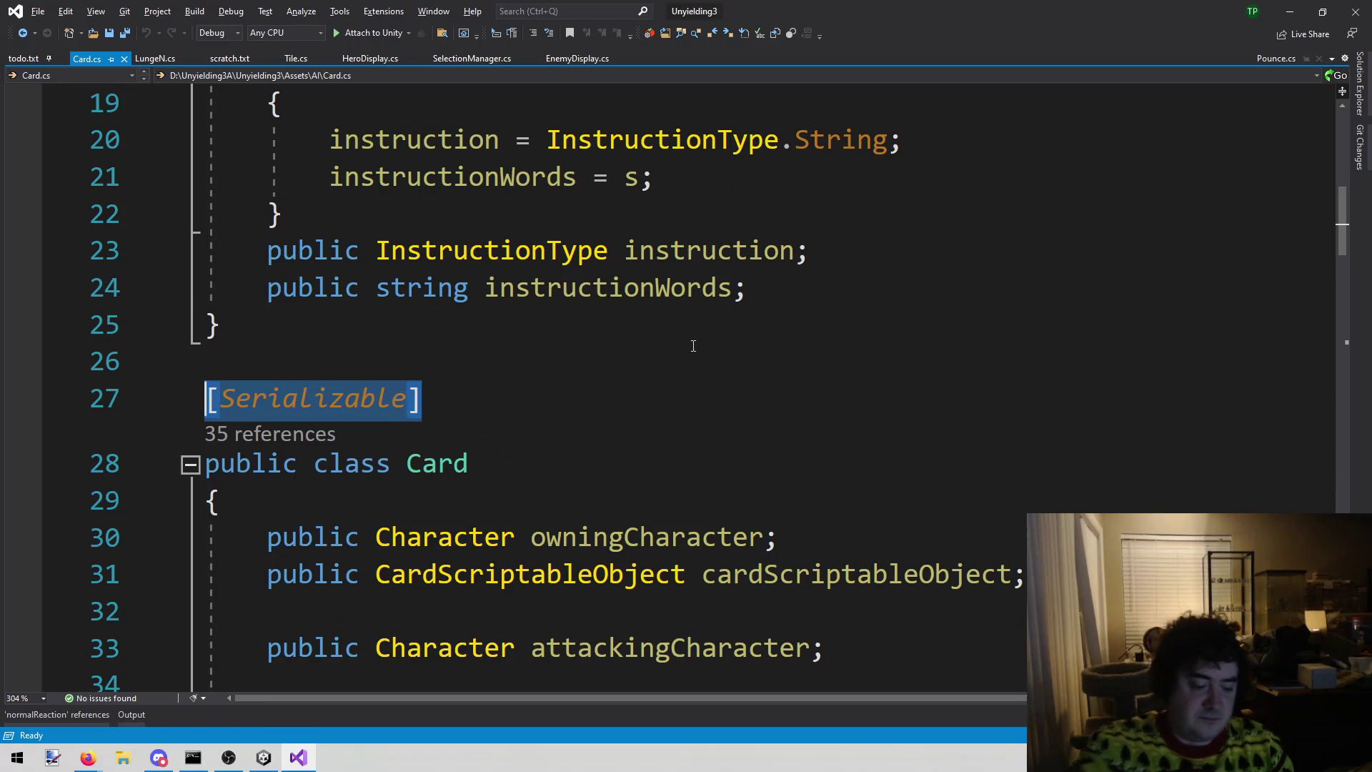
- Open Reaction.cs from the 'reaction' search, compare it with Card.cs, and place the cursor above the class
key(alt+shift+o)
text(reaction)
key(Return)
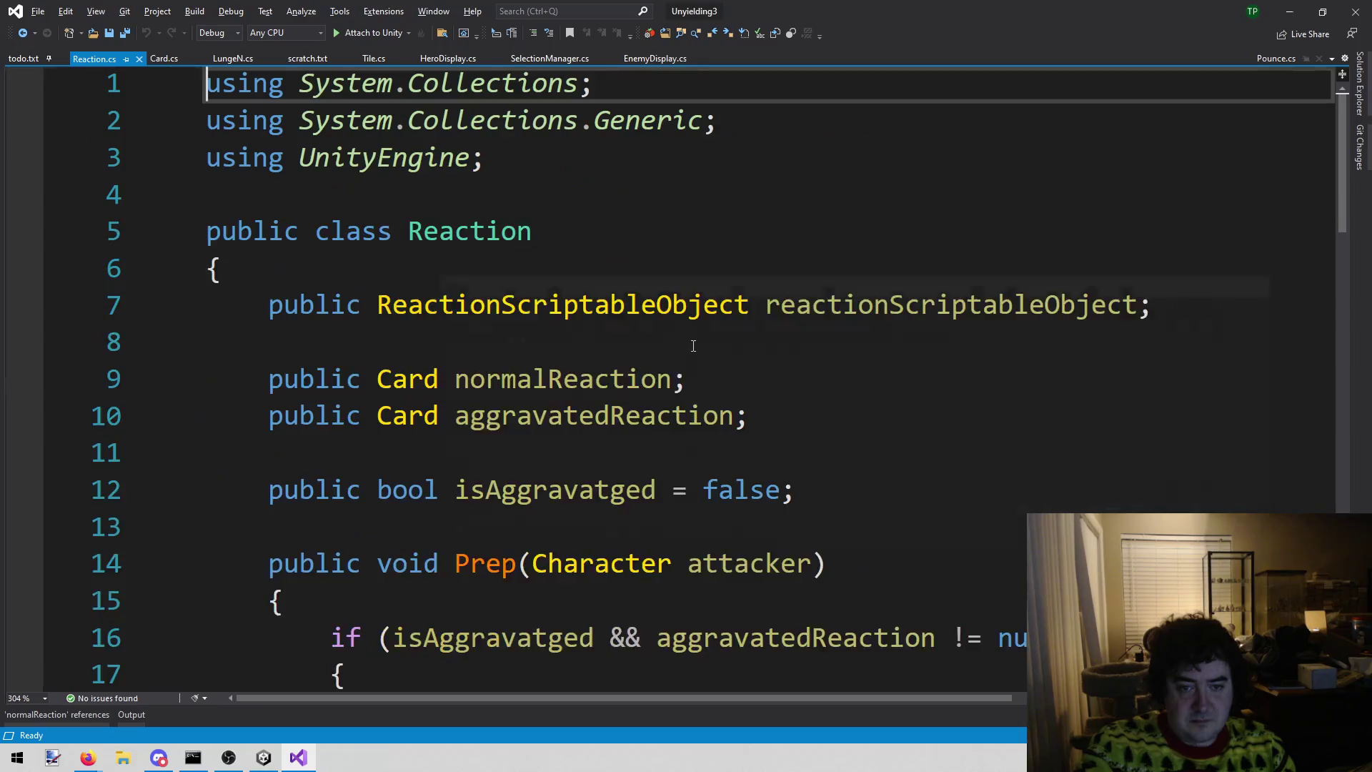
scroll(694, 348, down, 3)
scroll(235, 150, up, 3)
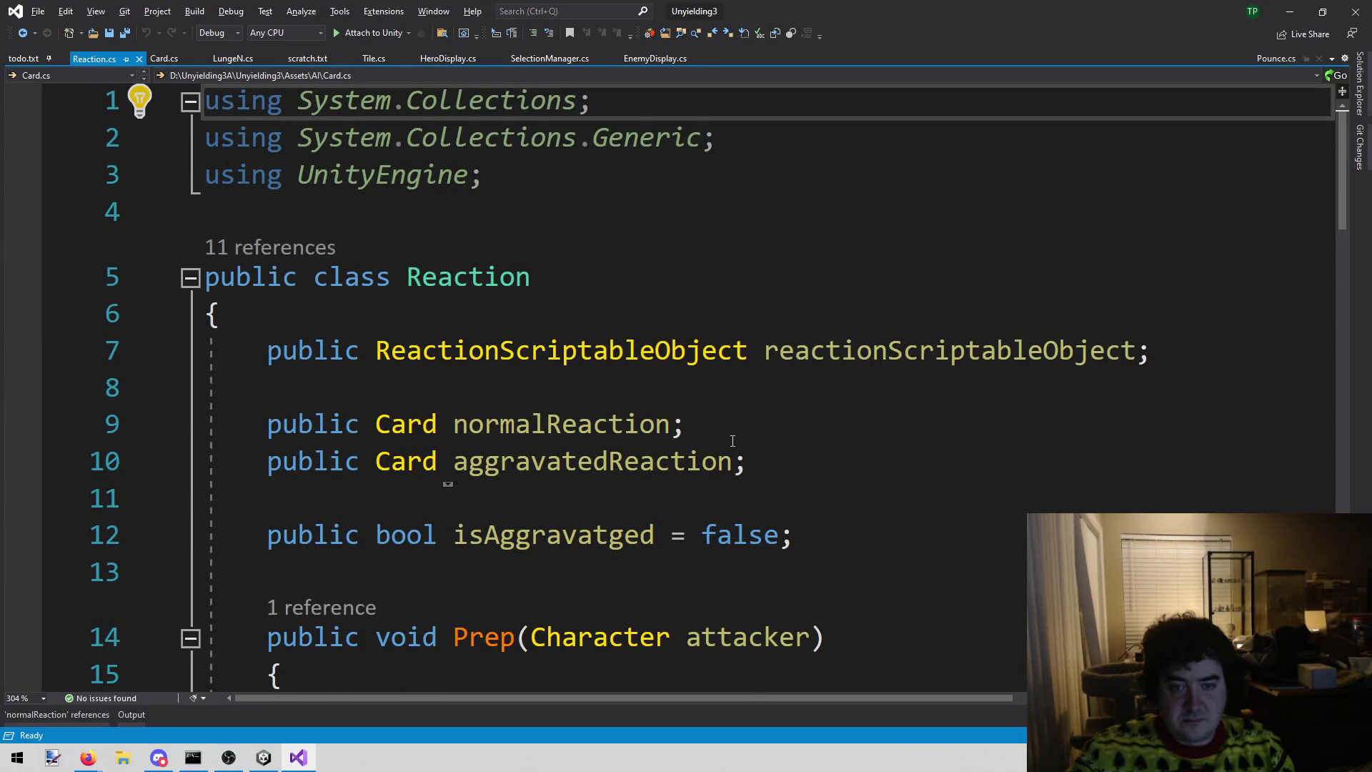
scroll(732, 441, down, 3)
scroll(732, 441, down, 5)
scroll(729, 441, up, 7)
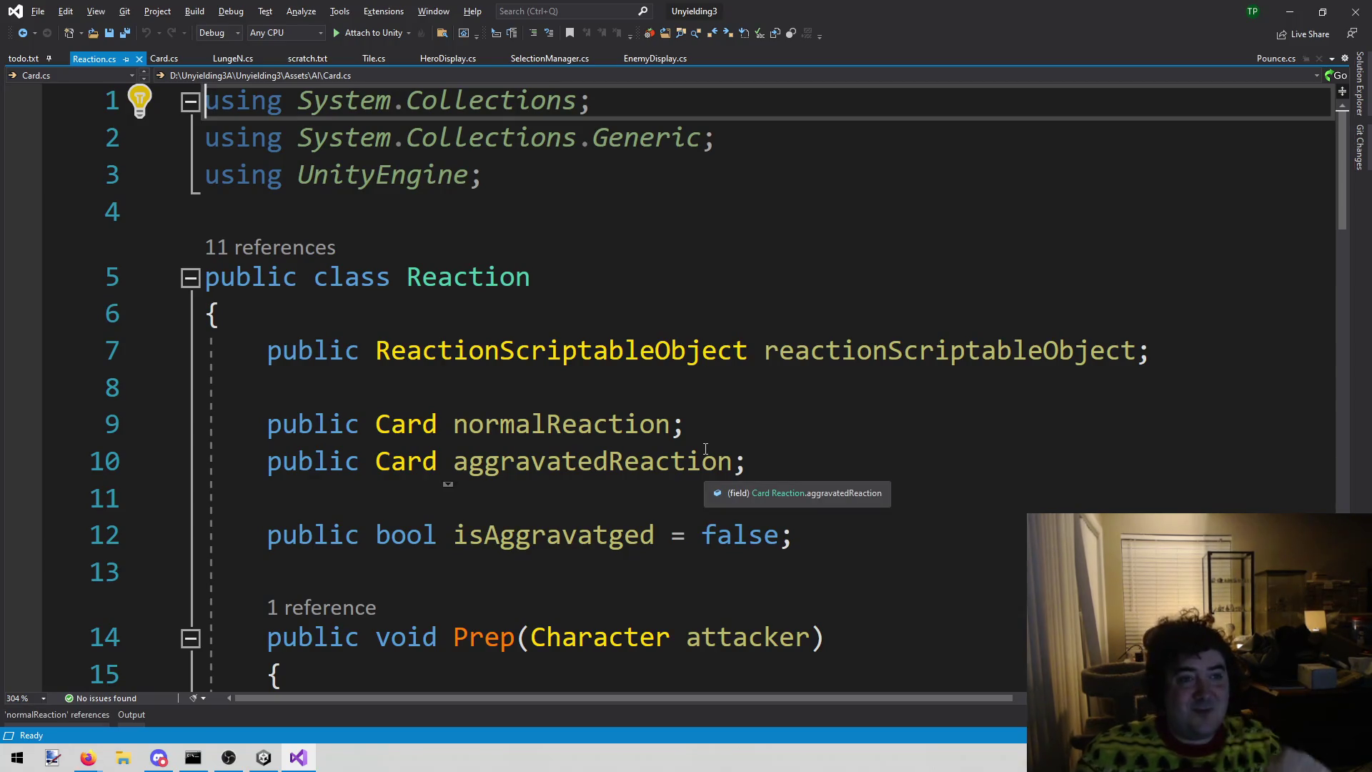
click(168, 62)
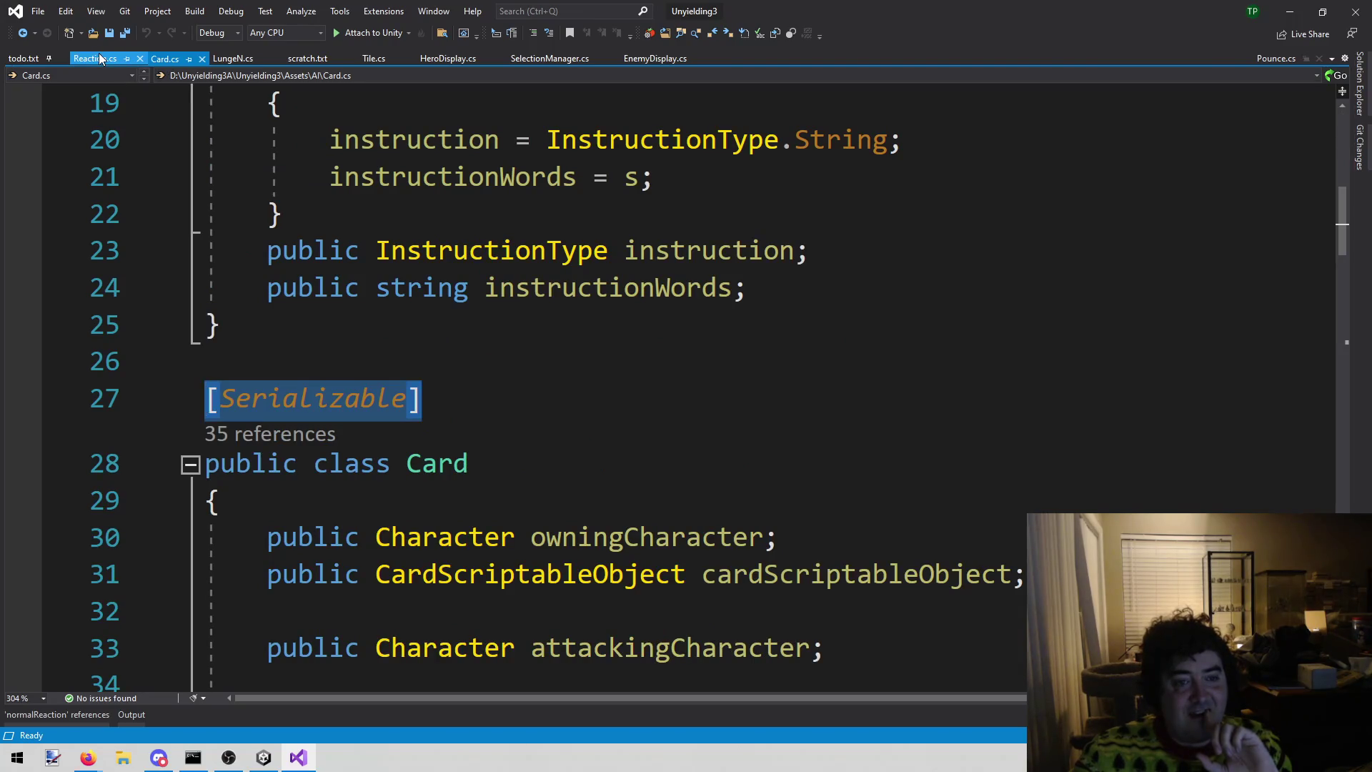
click(100, 59)
click(365, 223)
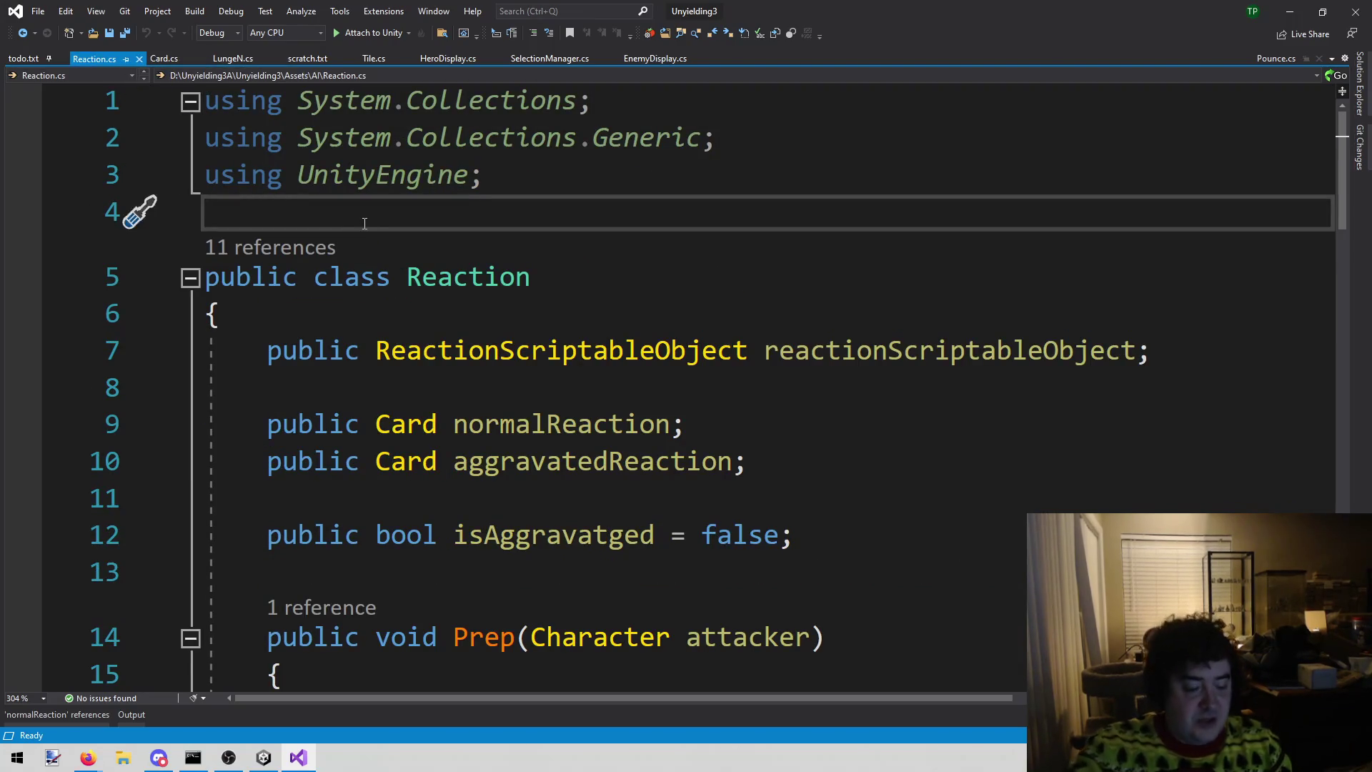
- Paste [Serializable] above the Reaction class and save Reaction.cs
key(Return)
text([Serializable])
key(ctrl+s)
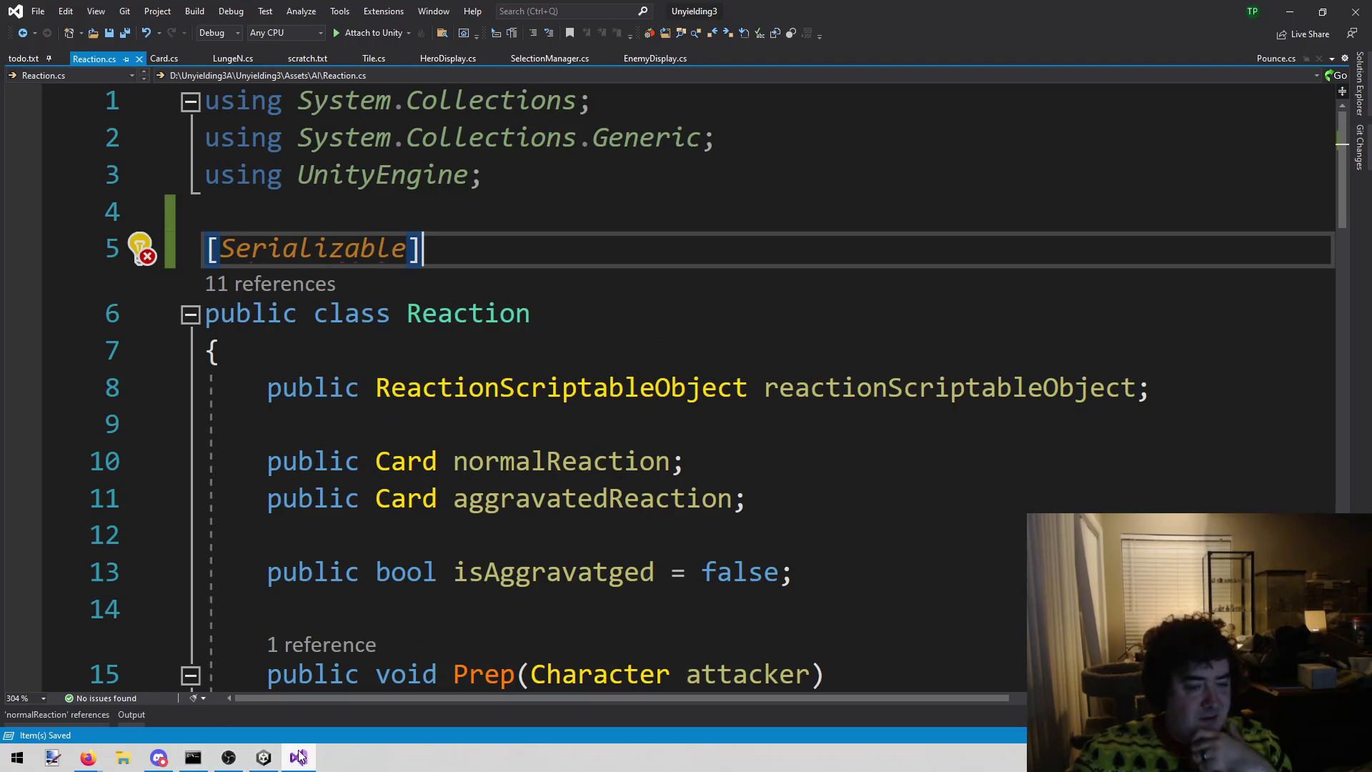
click(263, 758)
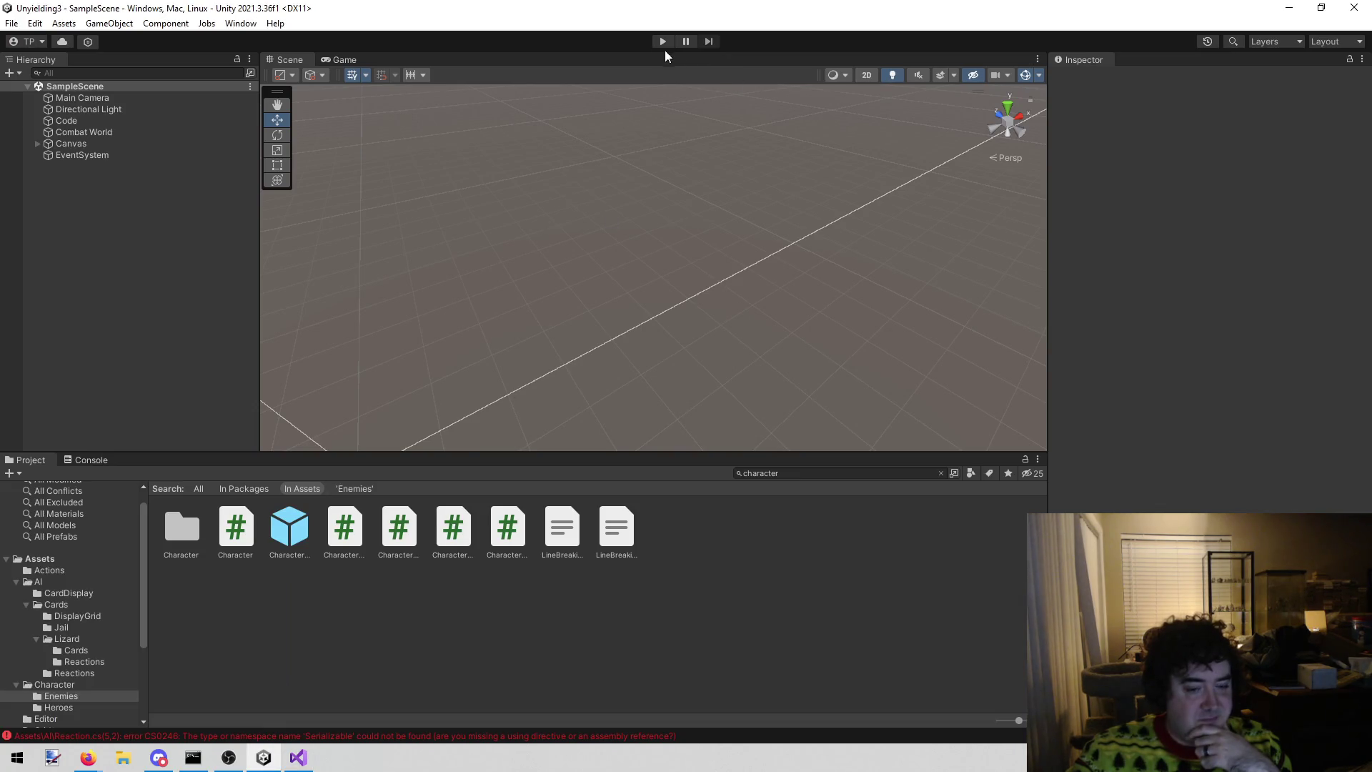
- Add 'using System;' through the quick fix to clear the error, then start Play mode in Unity
click(299, 757)
mouse_move(366, 246)
key(ctrl+period)
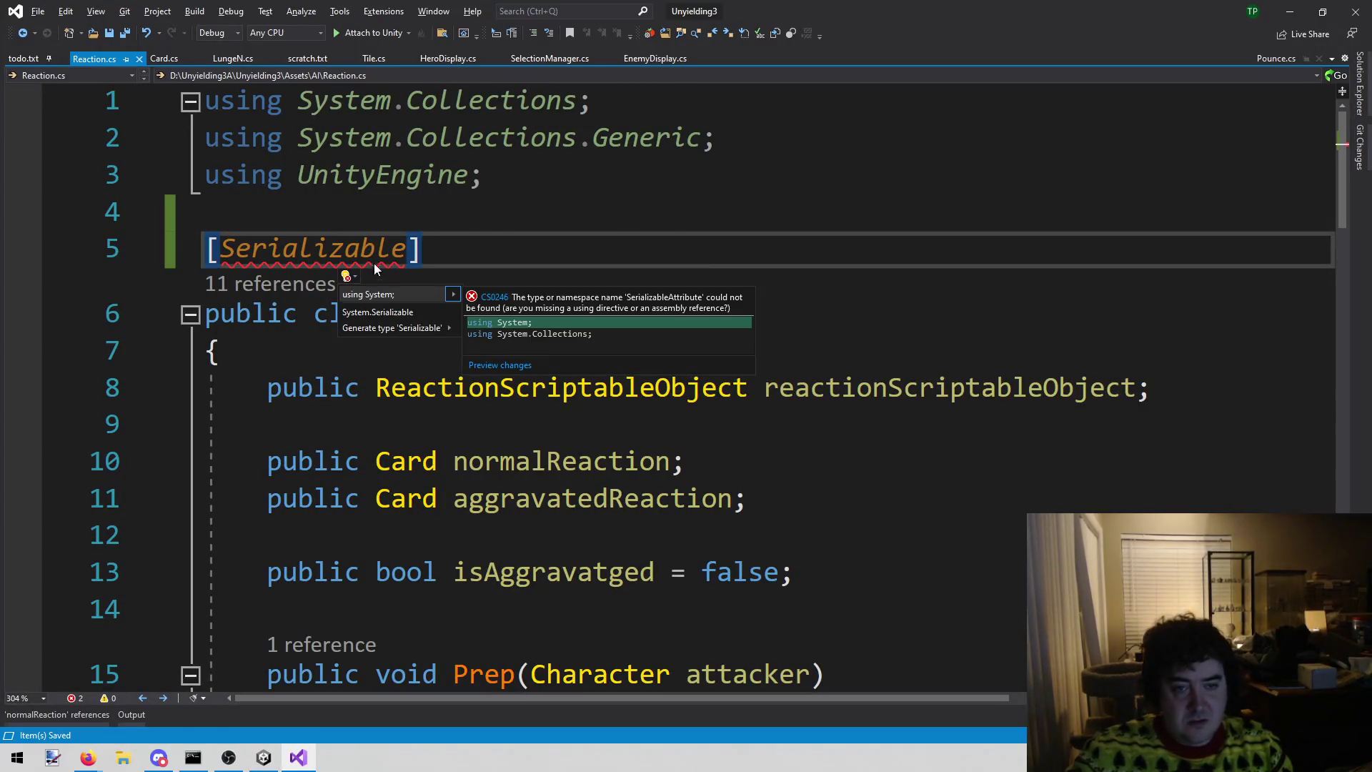
click(379, 298)
key(Up)
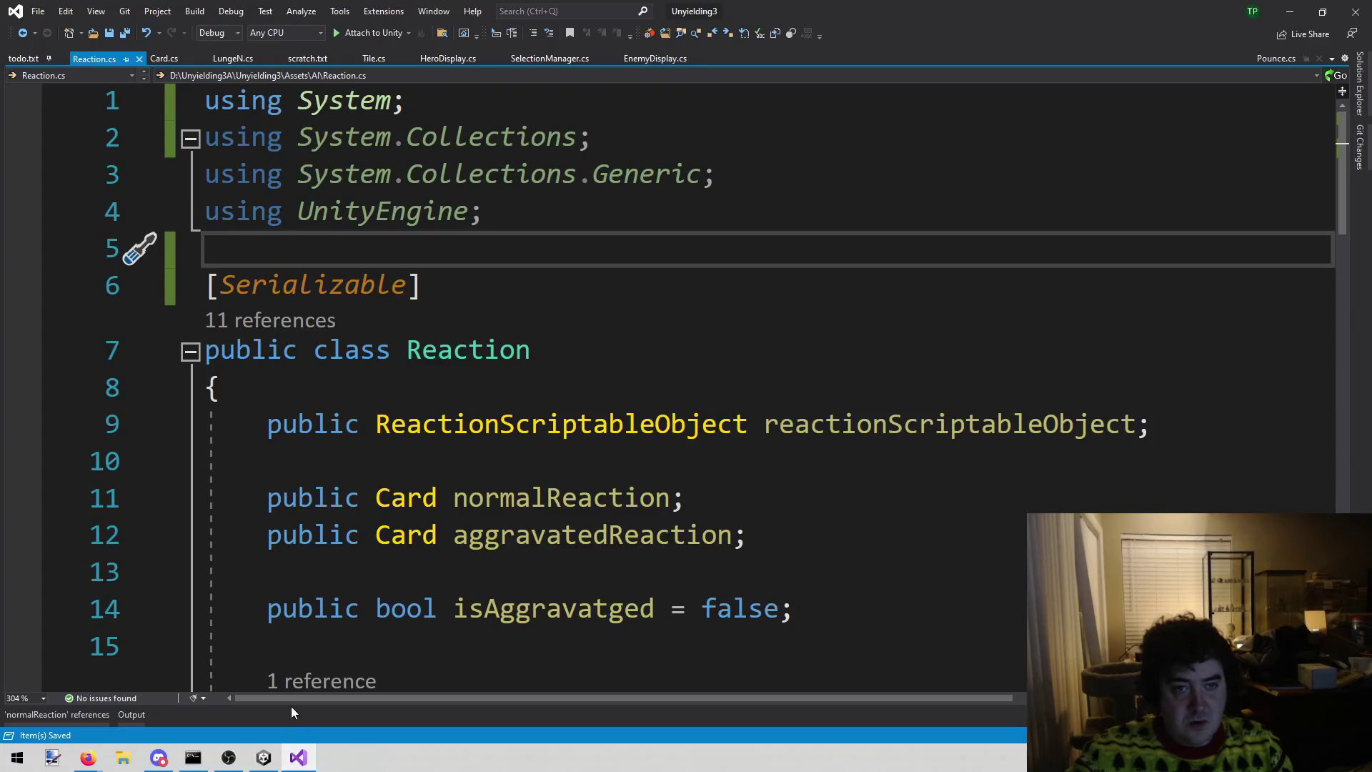
key(alt+Tab)
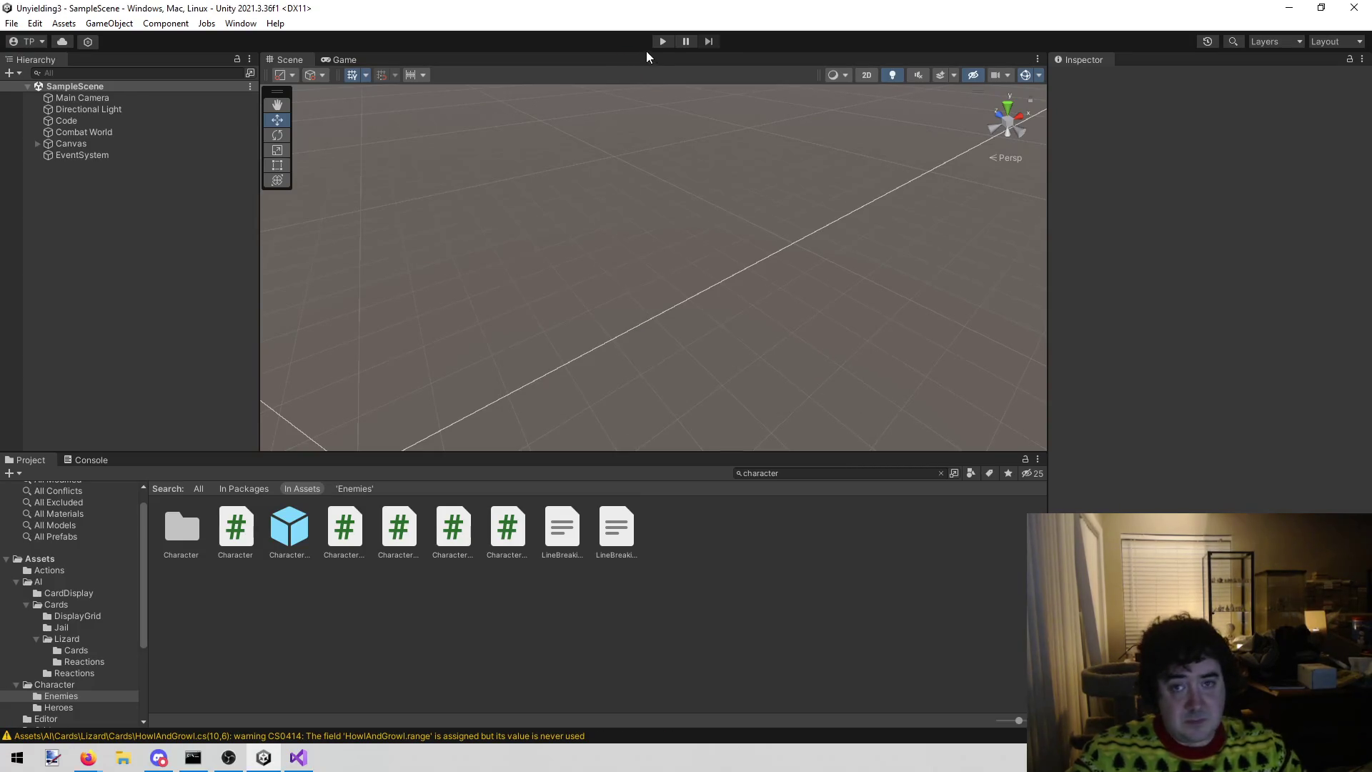
click(657, 43)
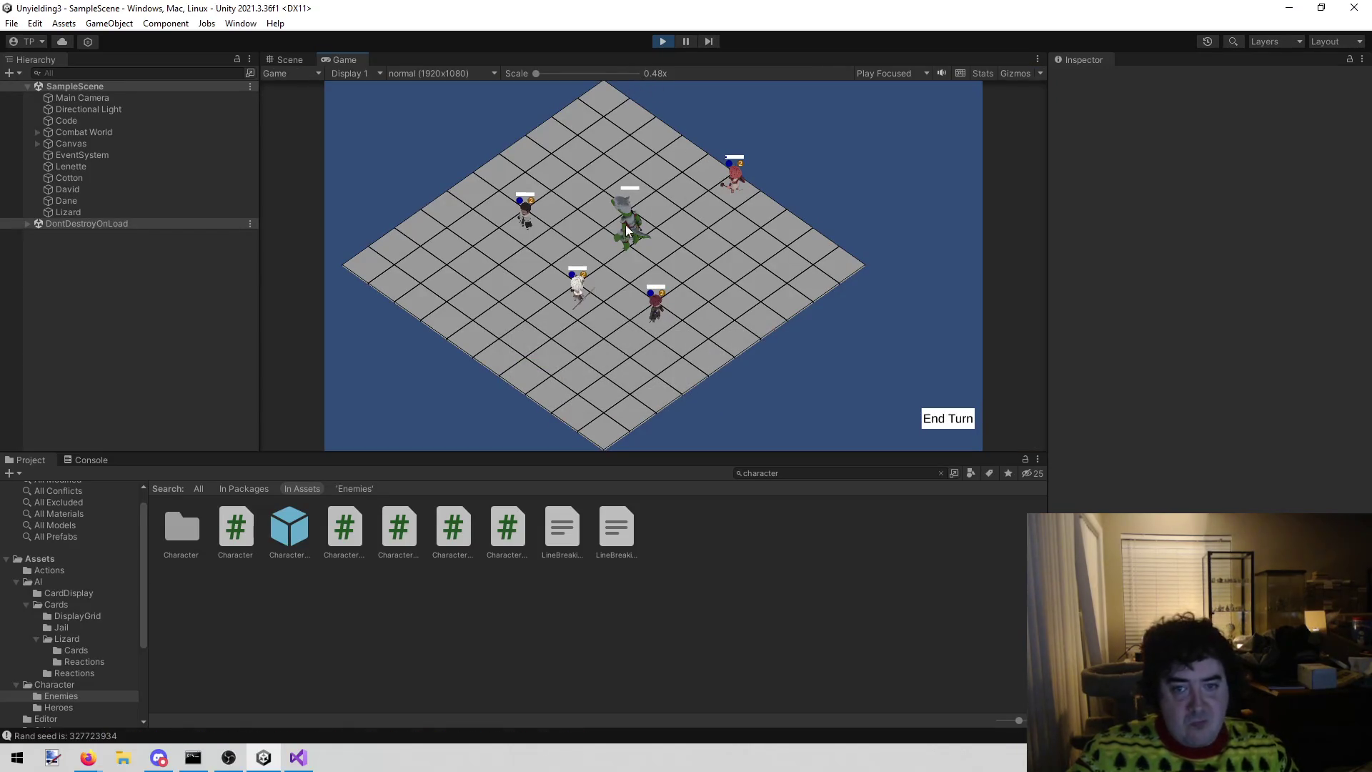
- Select the Lizard and expand then collapse its Normal and Aggravated Reaction entries in the Inspector
click(180, 213)
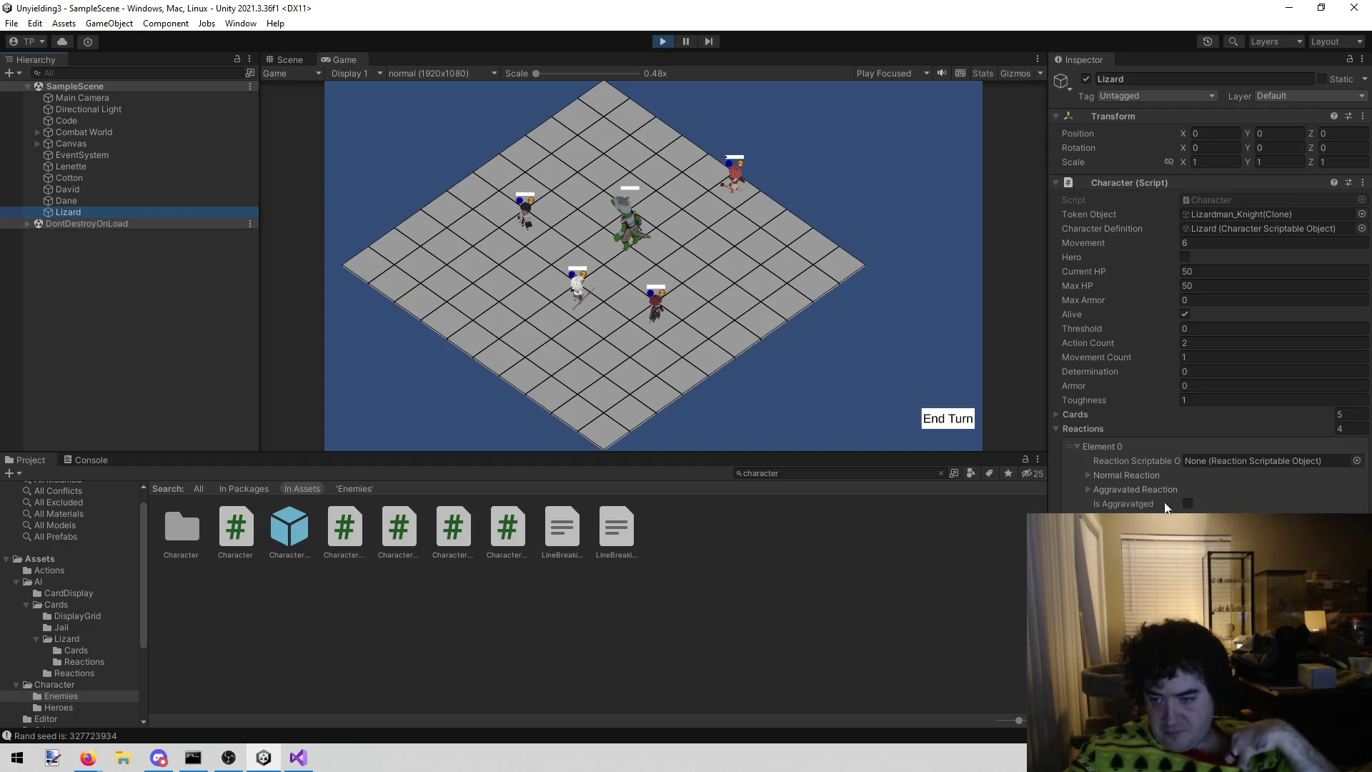
click(1087, 475)
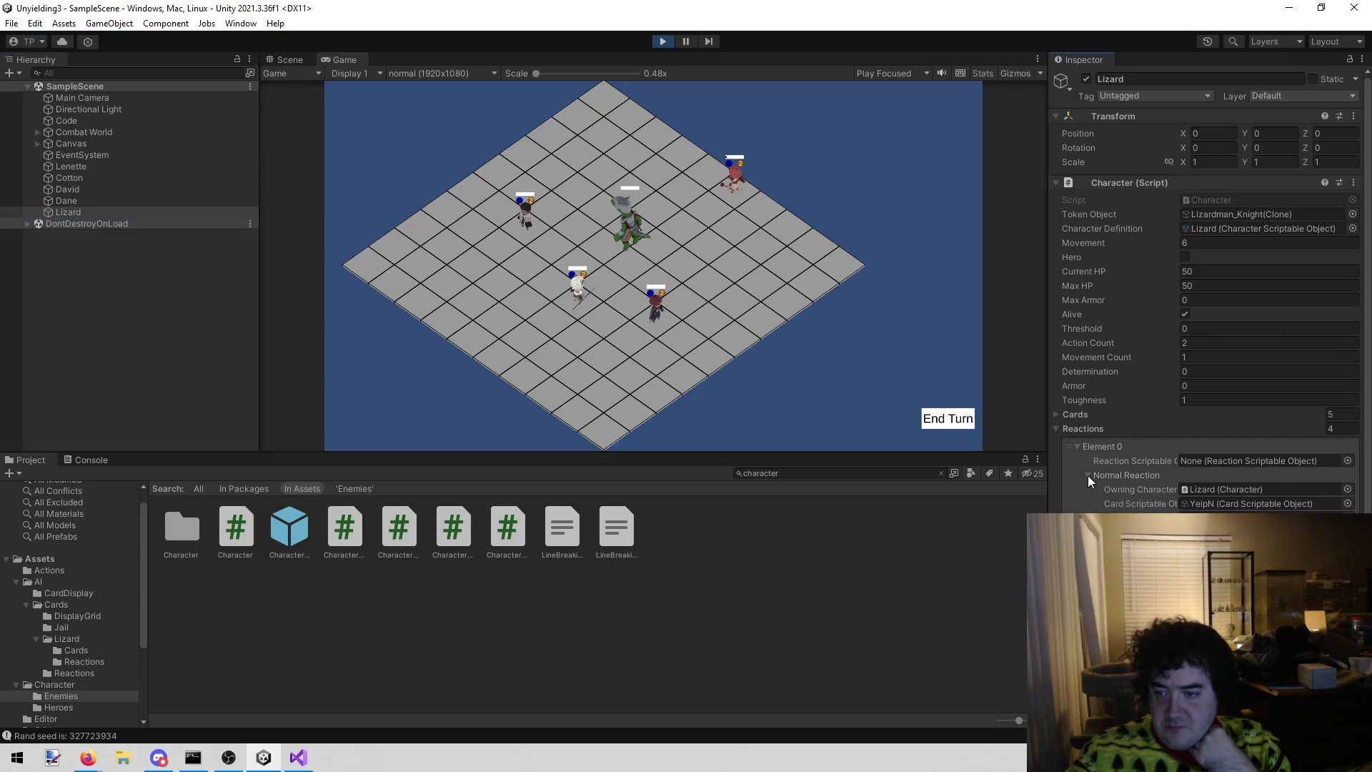
click(1087, 474)
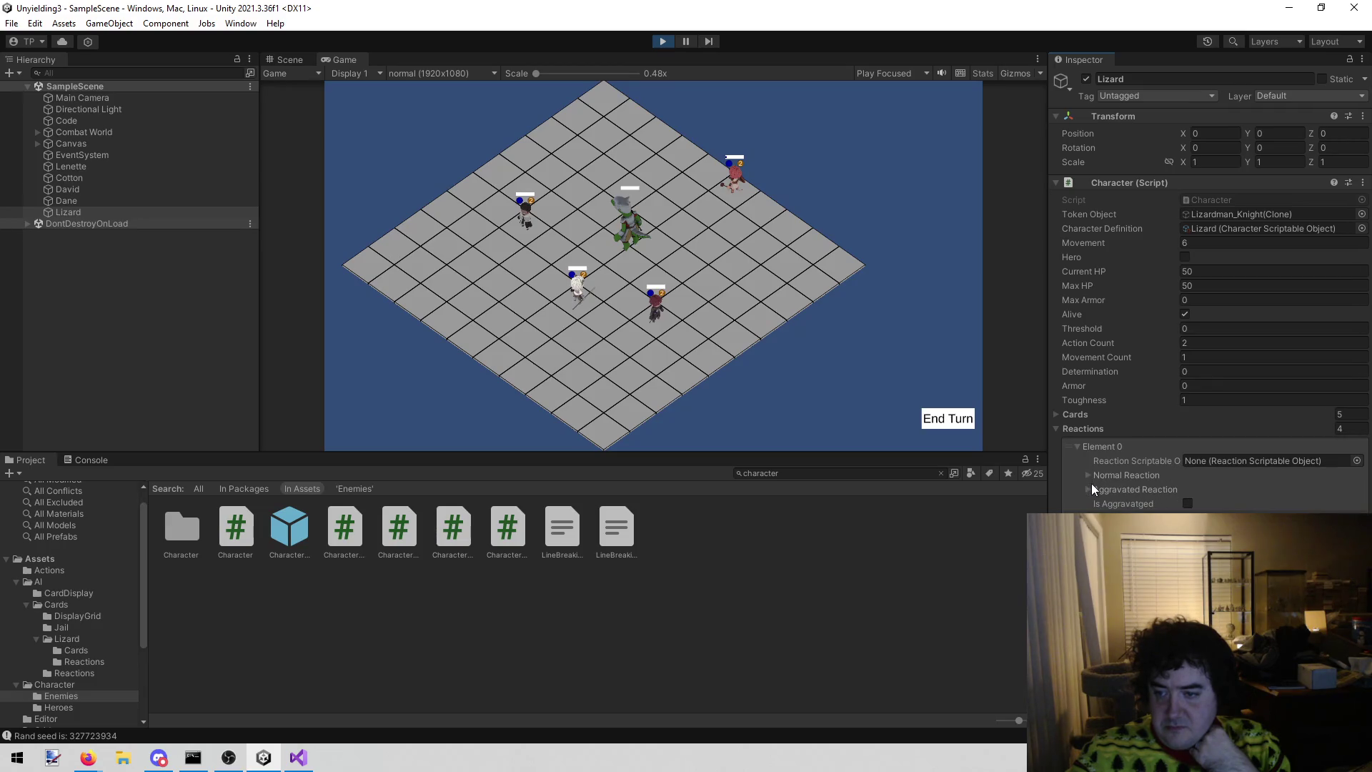
click(1091, 486)
click(1087, 486)
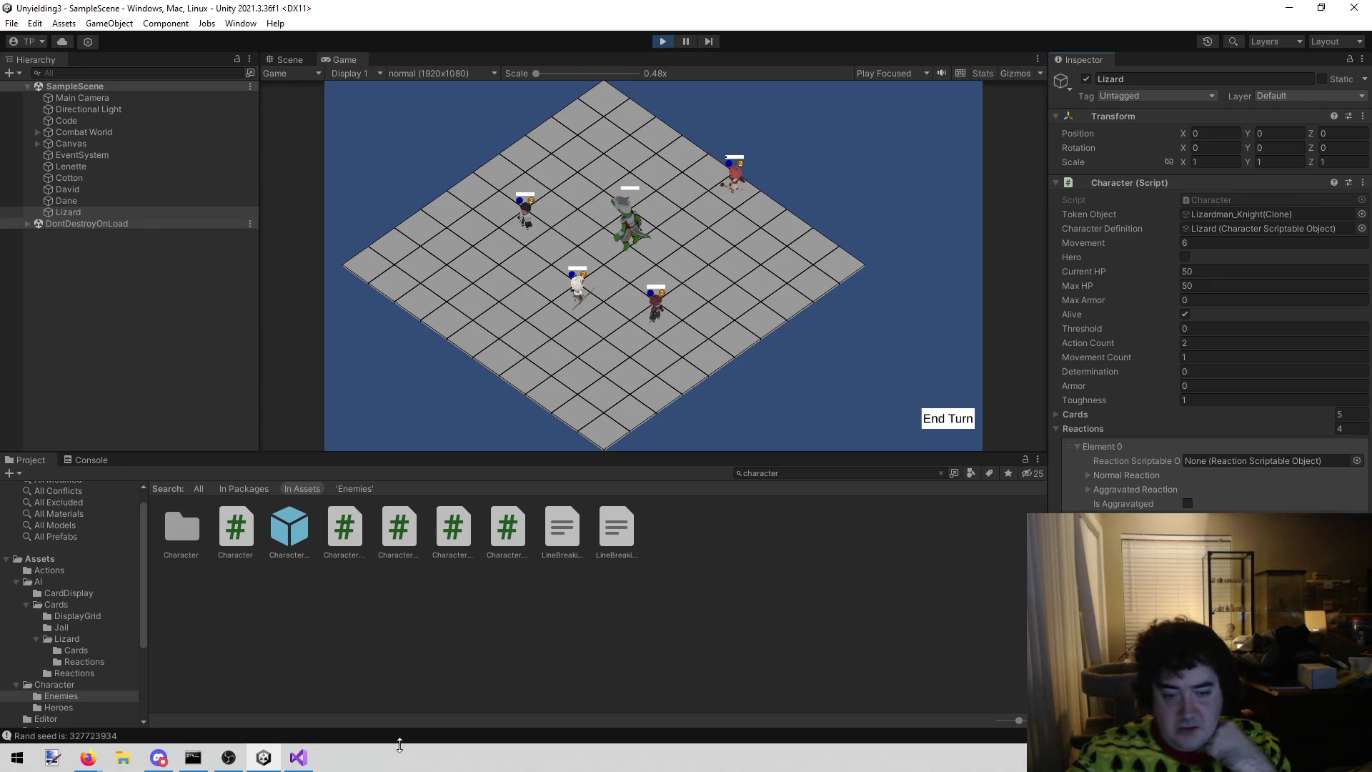
click(298, 758)
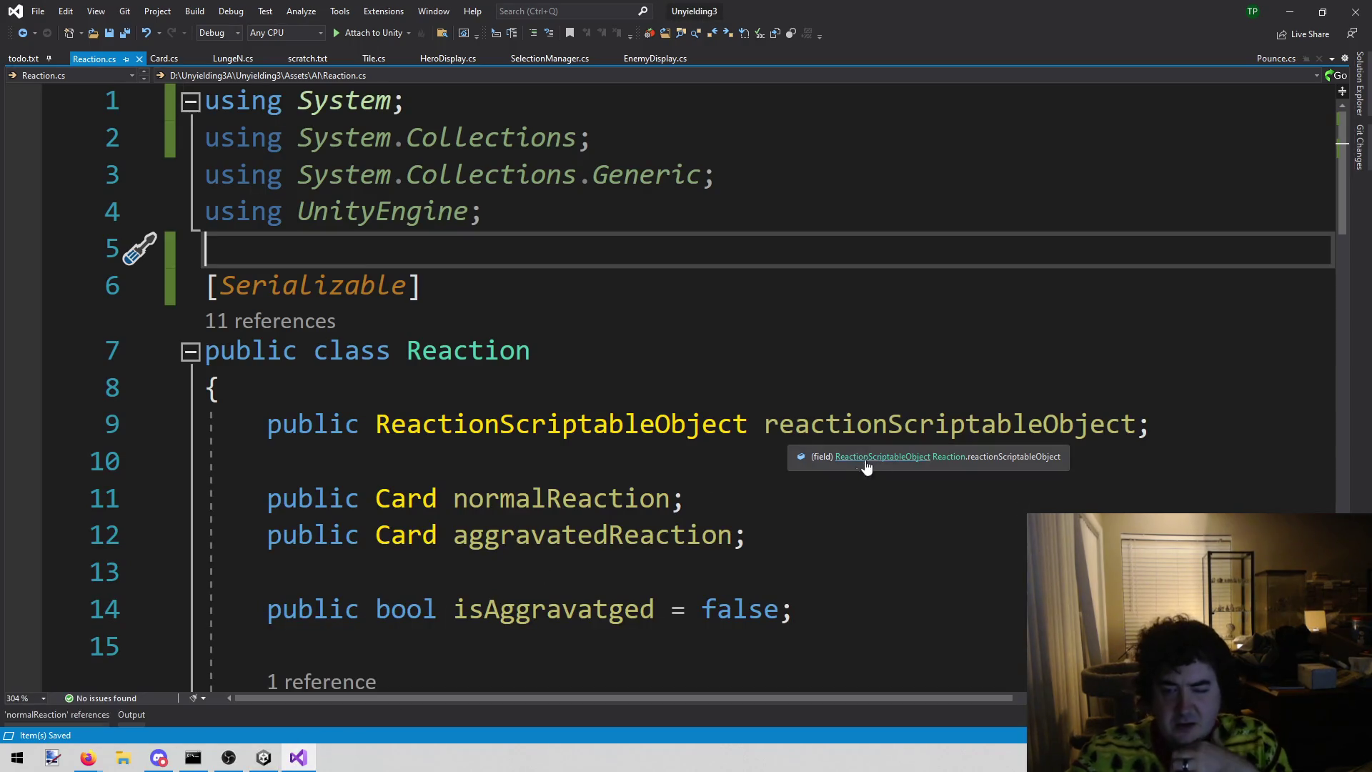
- Go to the ReactionScriptableObject definition from normalReaction, then return to Reaction.cs and Unity
click(992, 493)
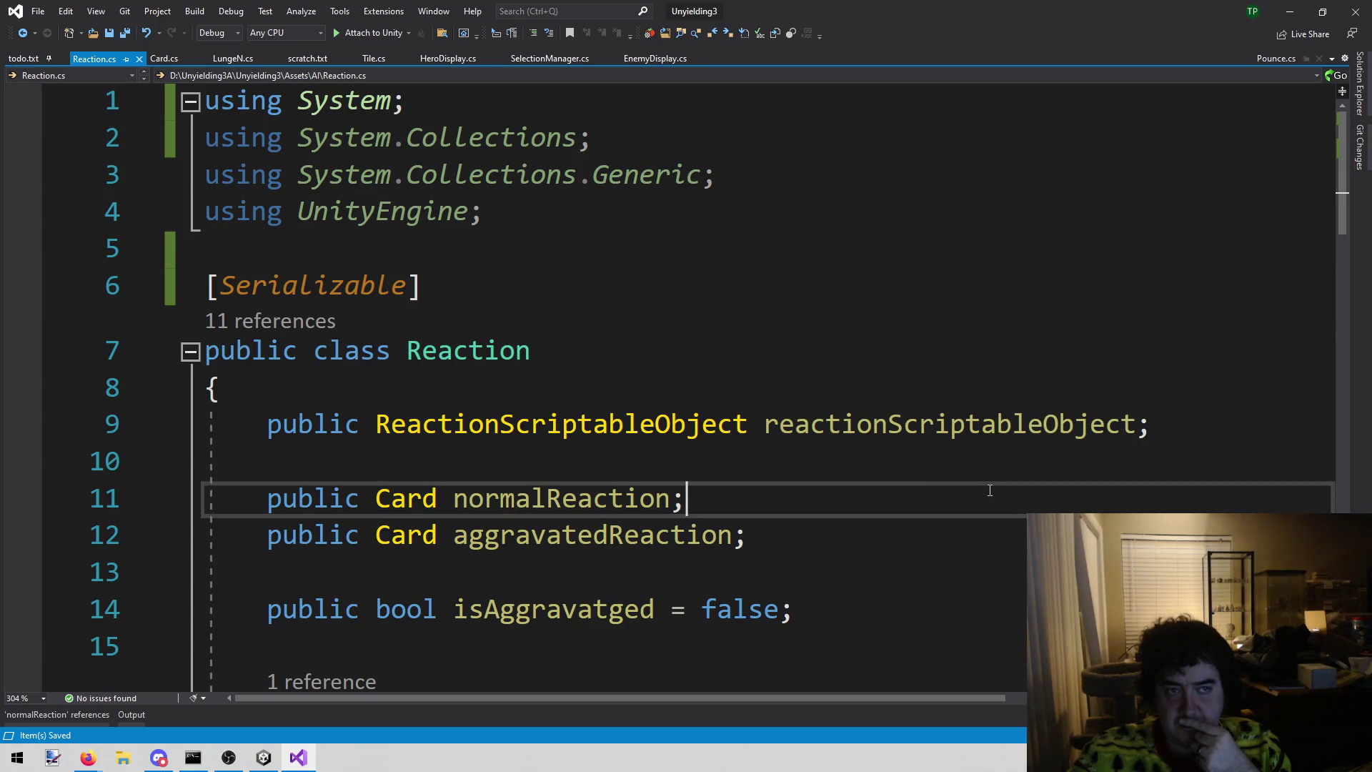
click(711, 427)
right_click(707, 435)
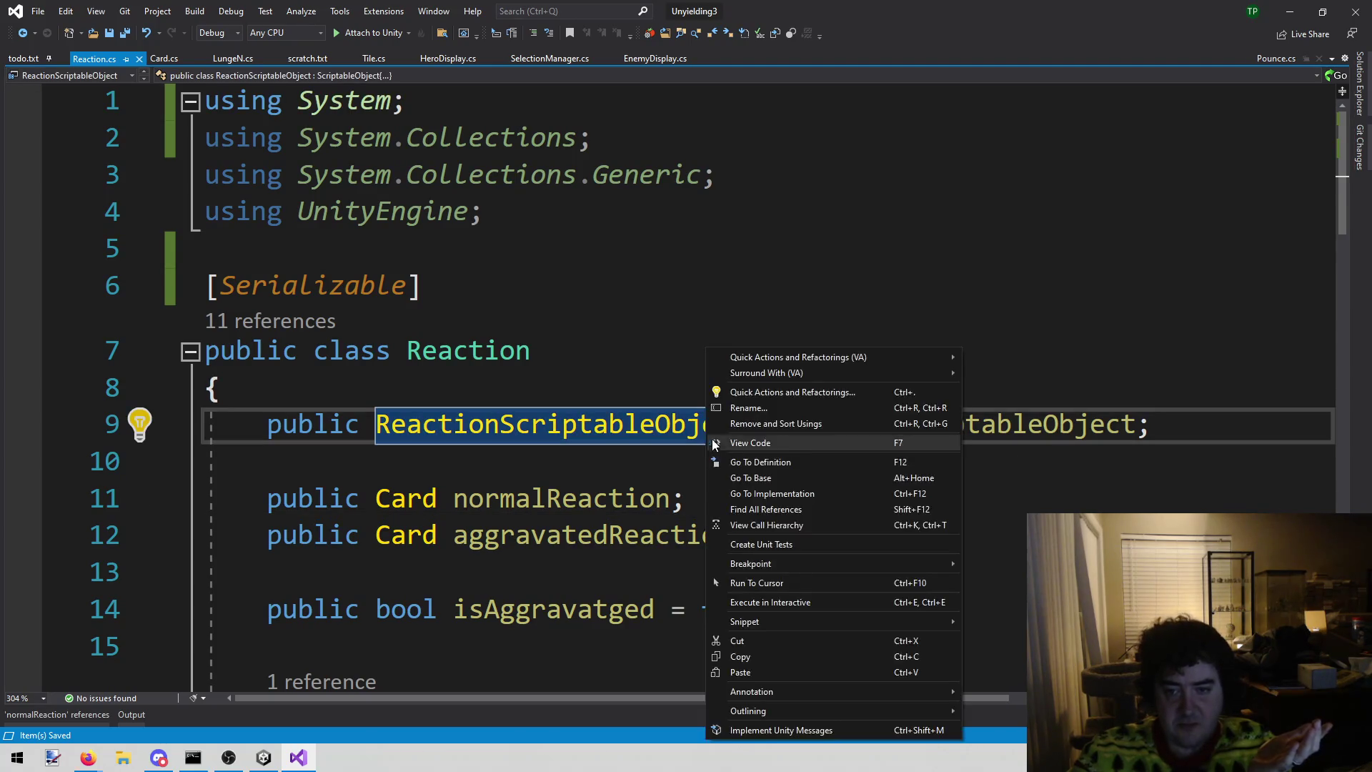
click(826, 463)
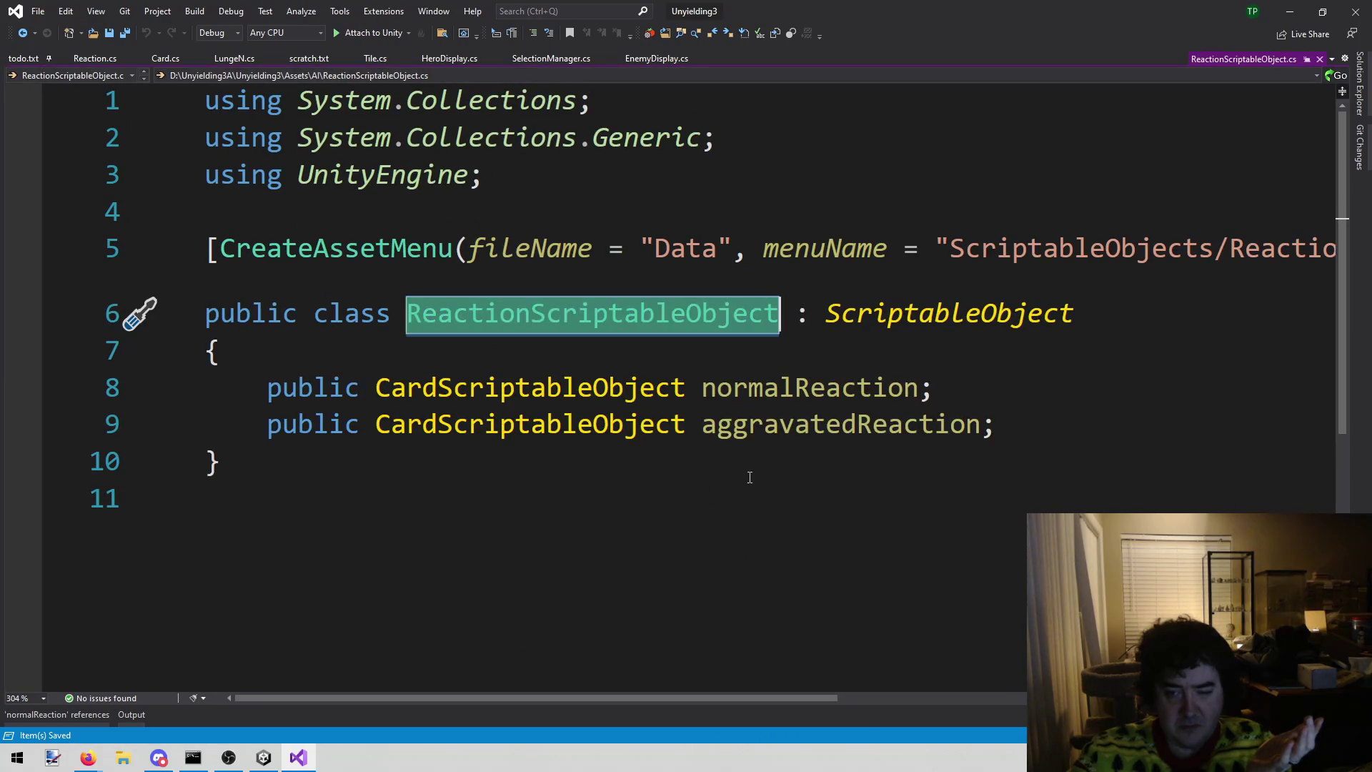
key(ctrl+minus)
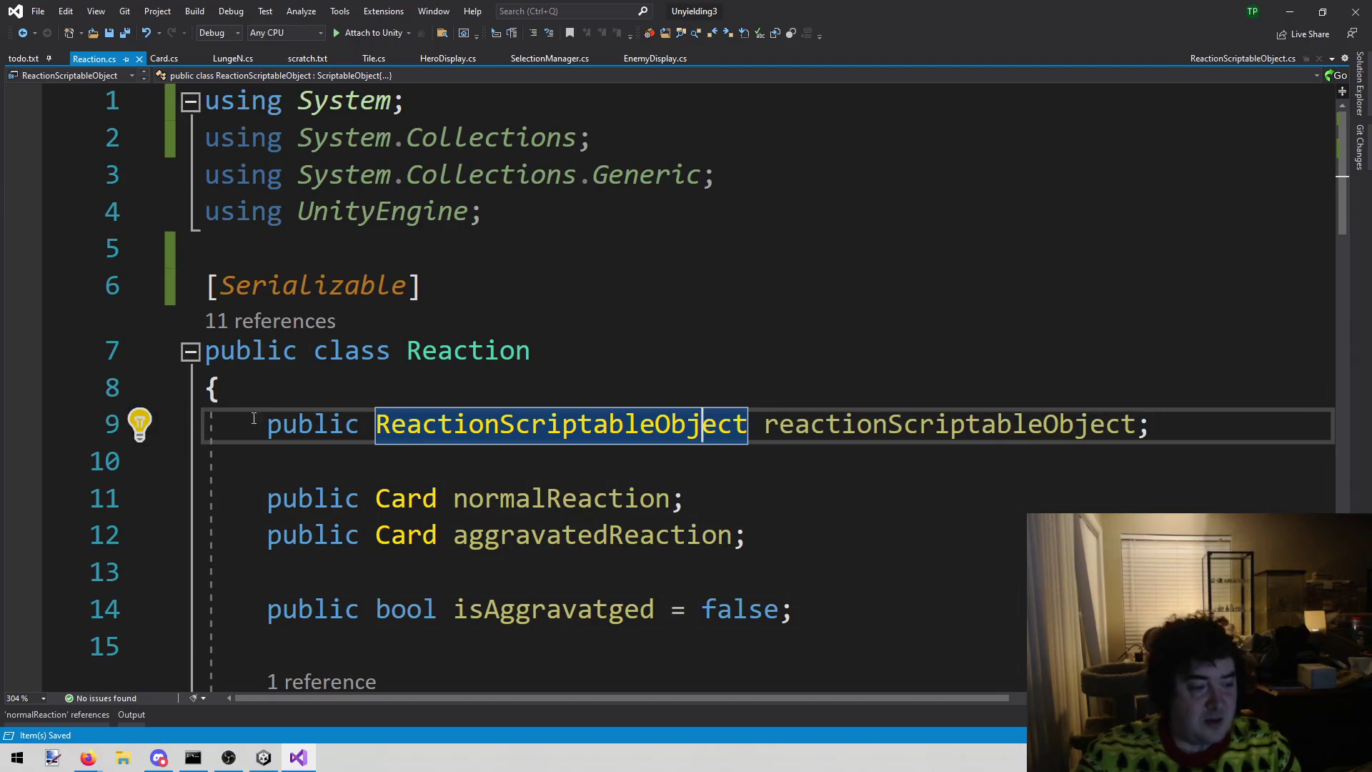
click(264, 757)
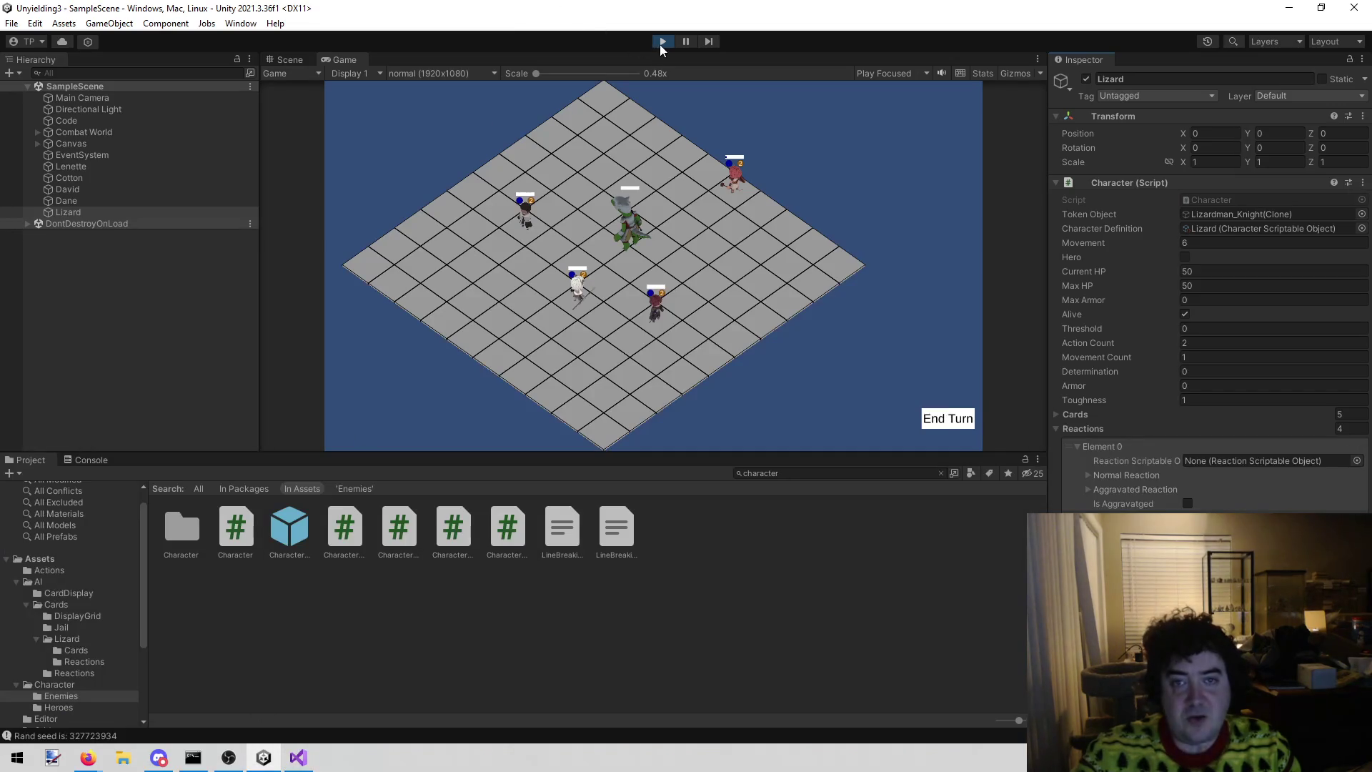
- Exit Play mode in Unity, then switch over to Firefox
click(660, 43)
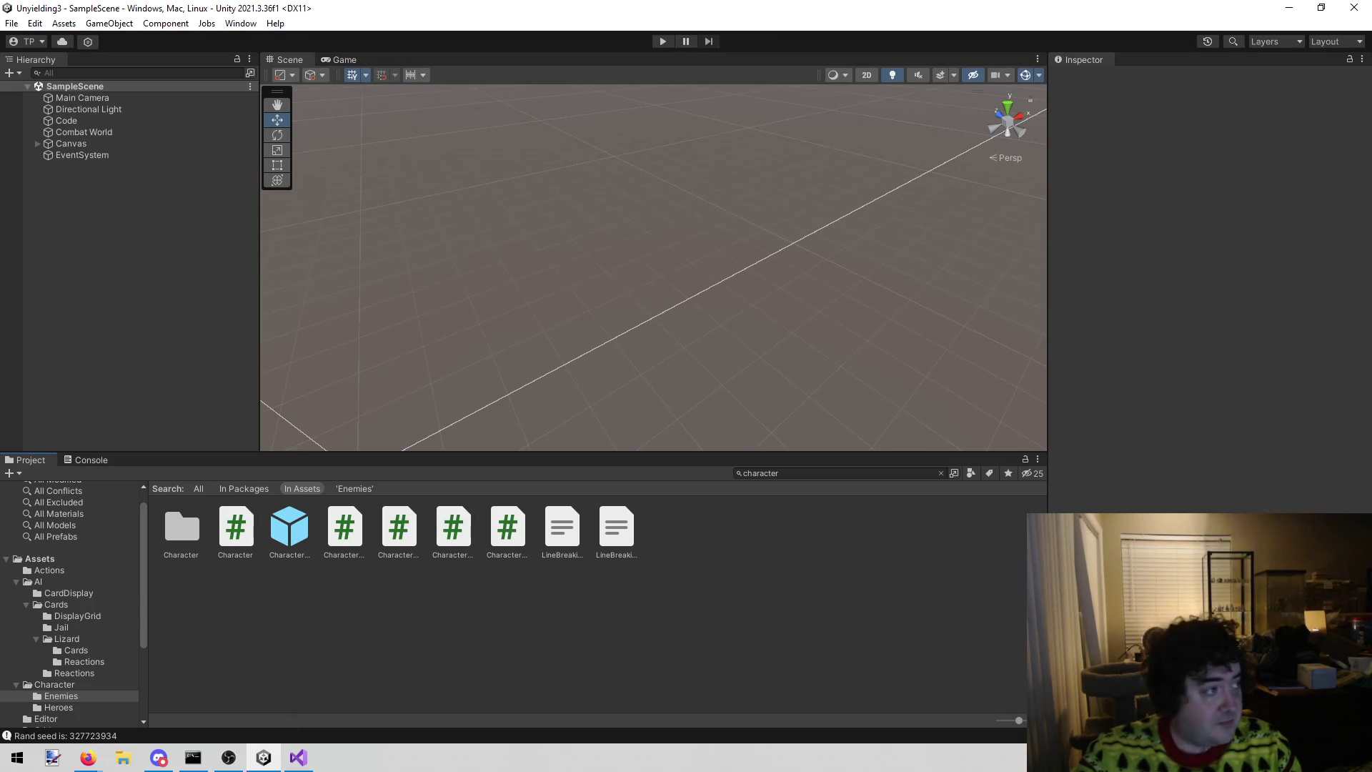
key(alt+Tab)
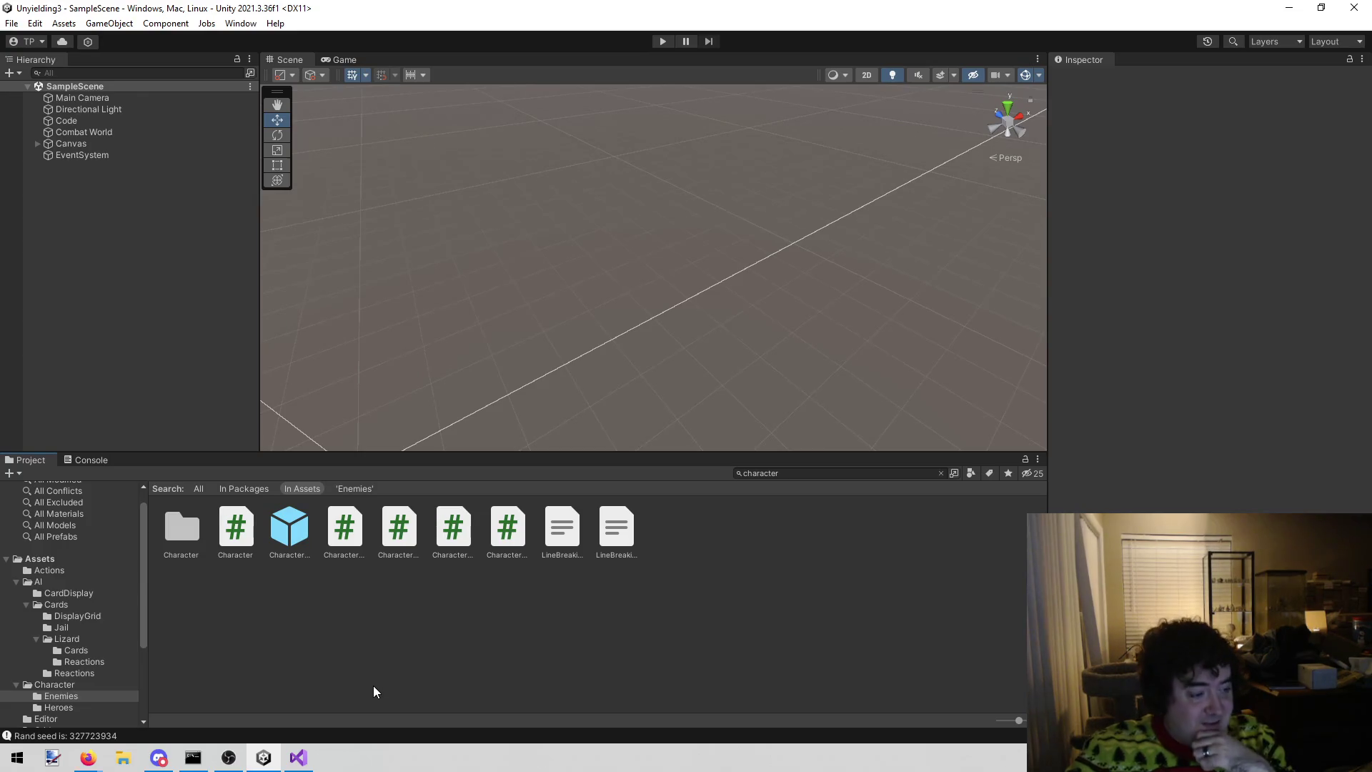
- Restart Play mode, view the running game, and return to Reaction.cs in Visual Studio
click(663, 43)
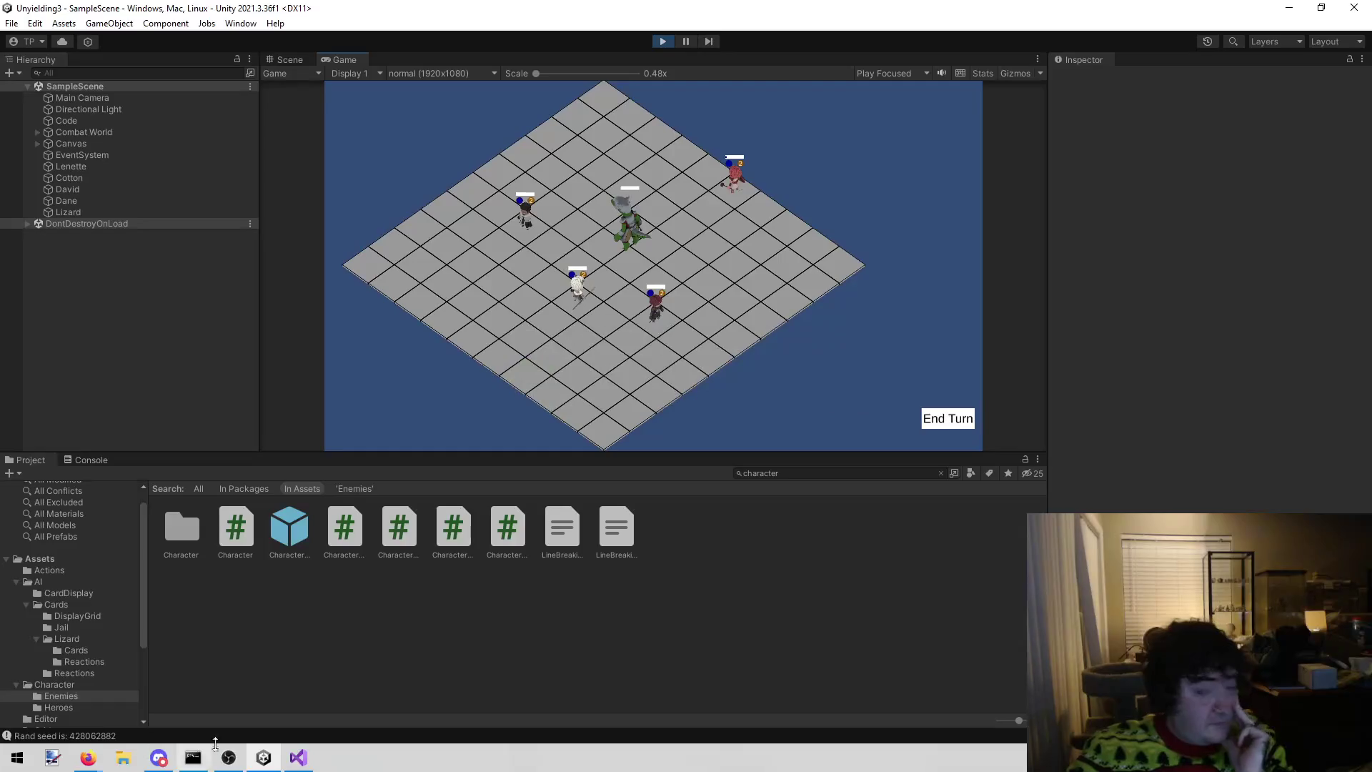
click(298, 757)
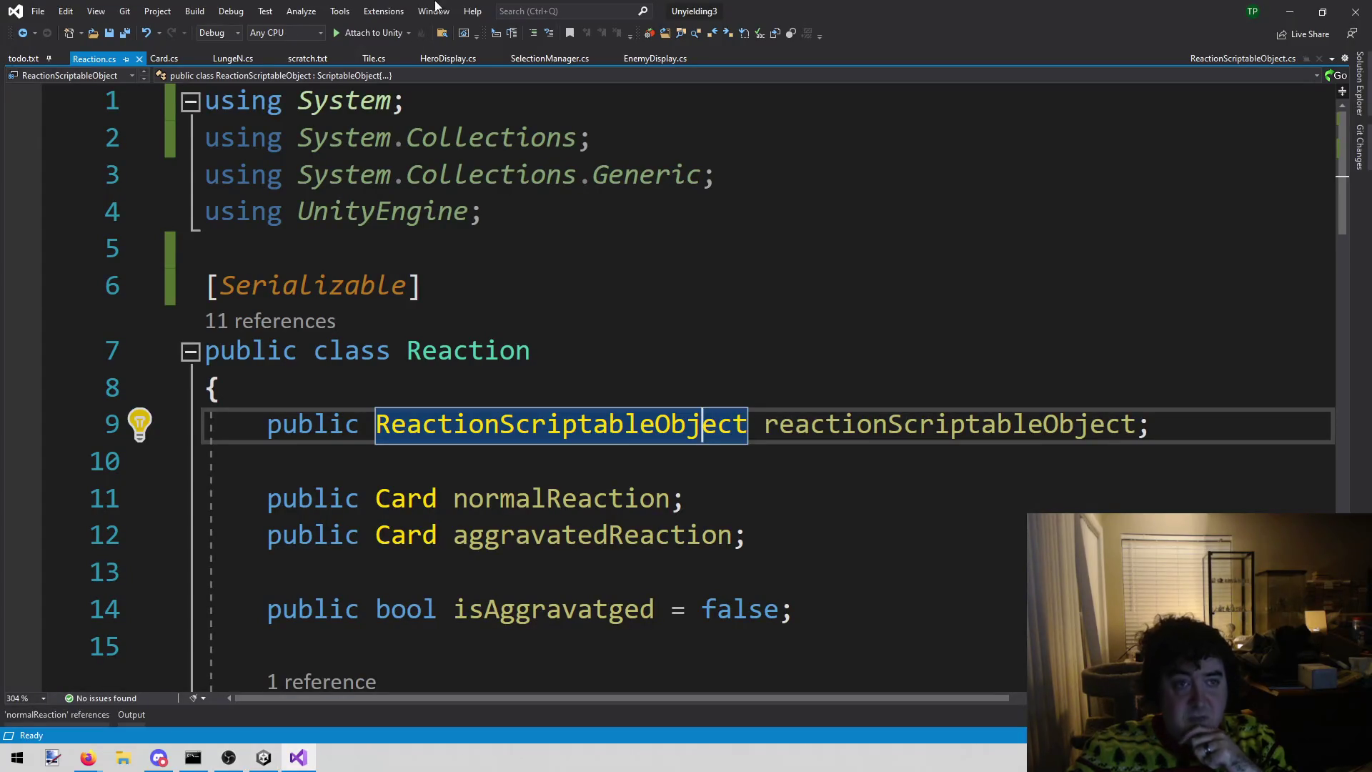
click(293, 762)
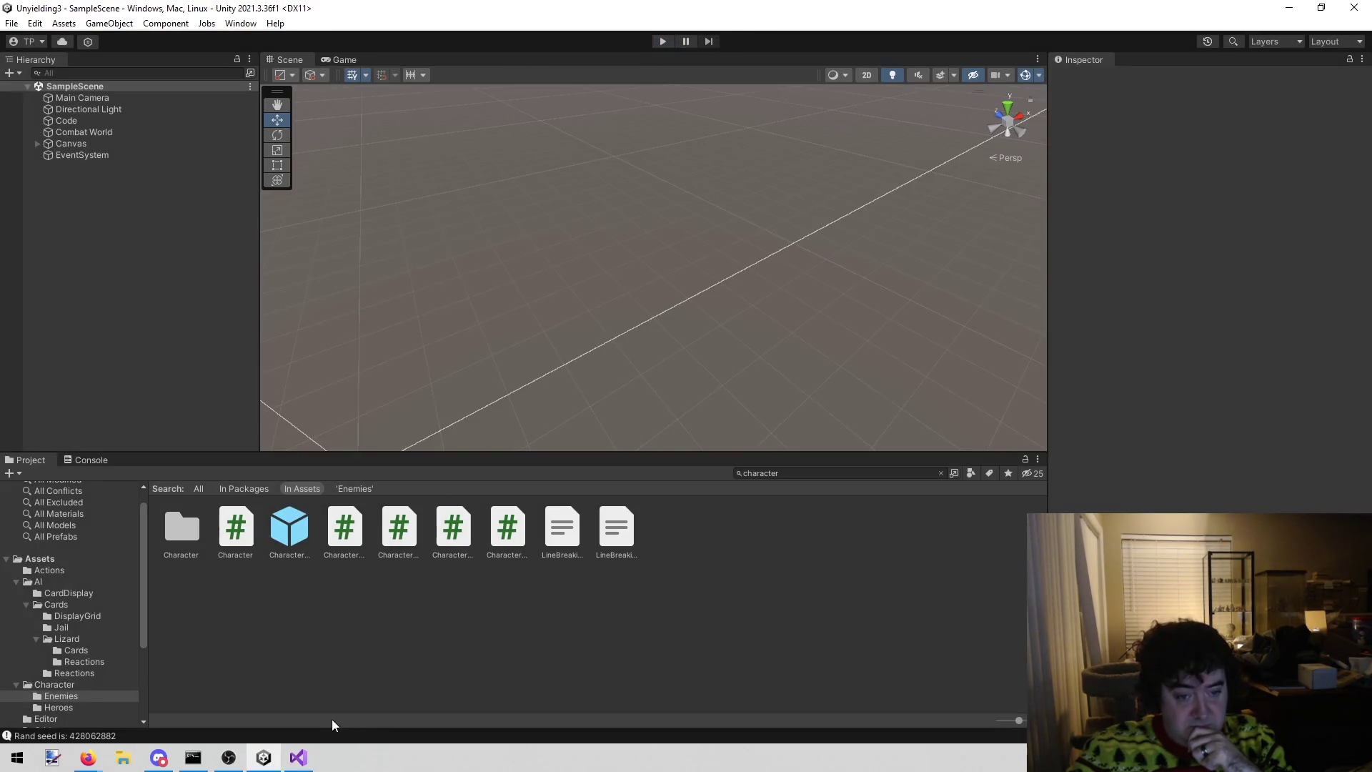
click(299, 757)
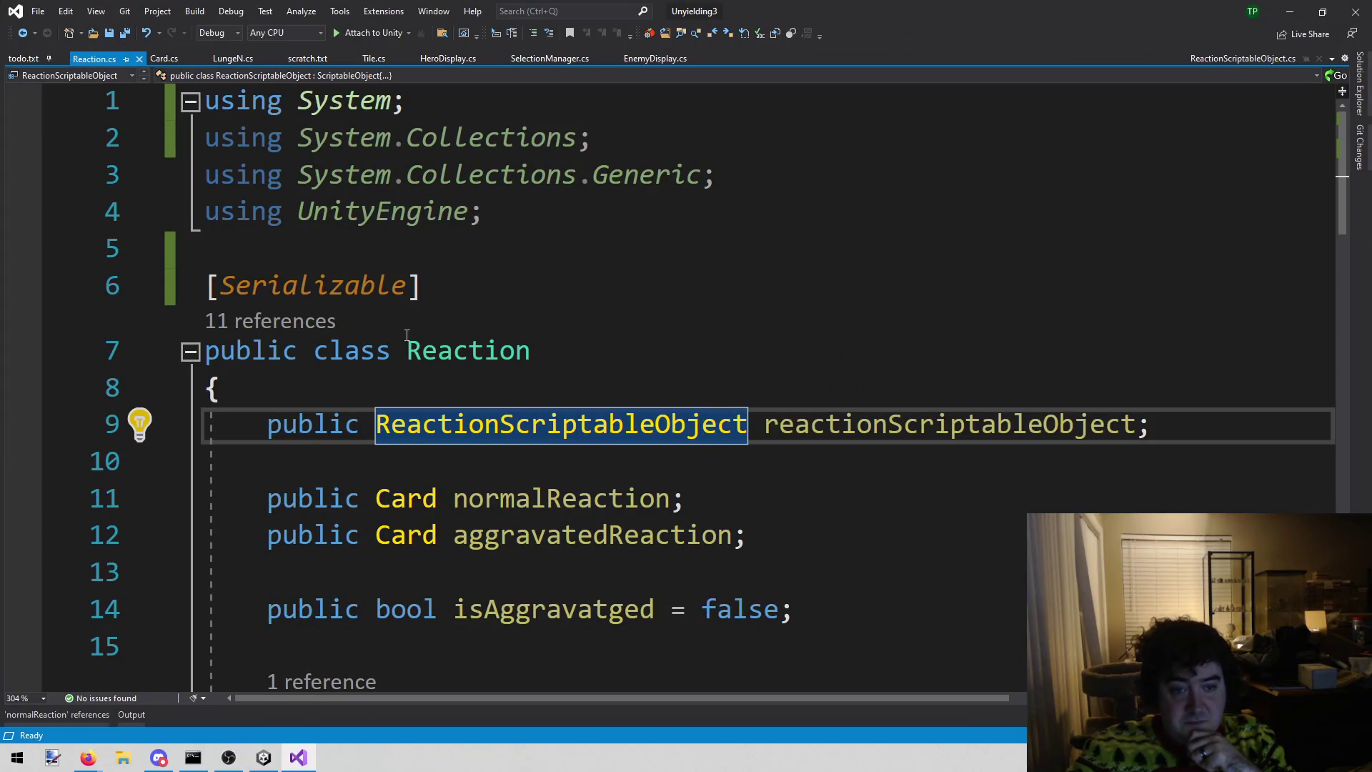
- Find all references to normalReaction and jump to its assignment in Character.cs
scroll(607, 379, down, 2)
scroll(501, 365, up, 1)
right_click(500, 366)
click(491, 386)
right_click(491, 385)
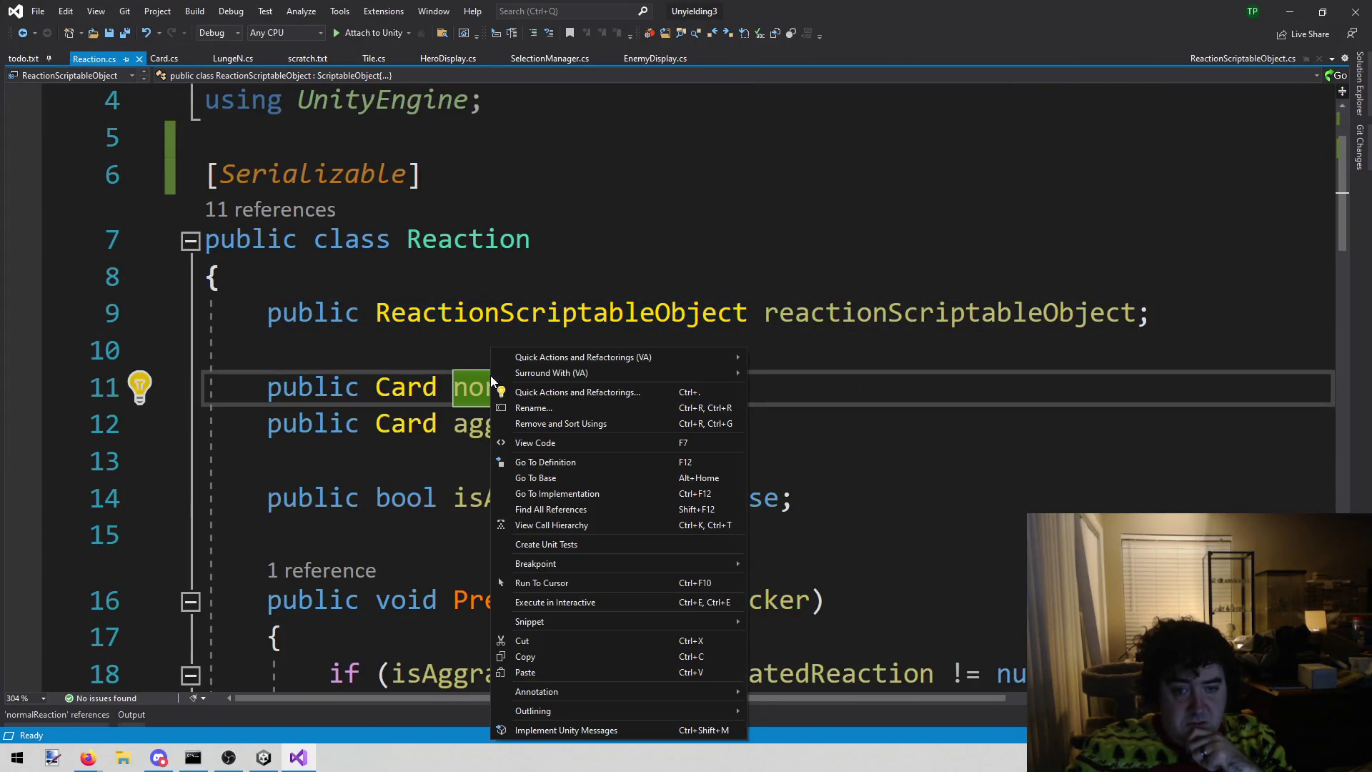
click(560, 508)
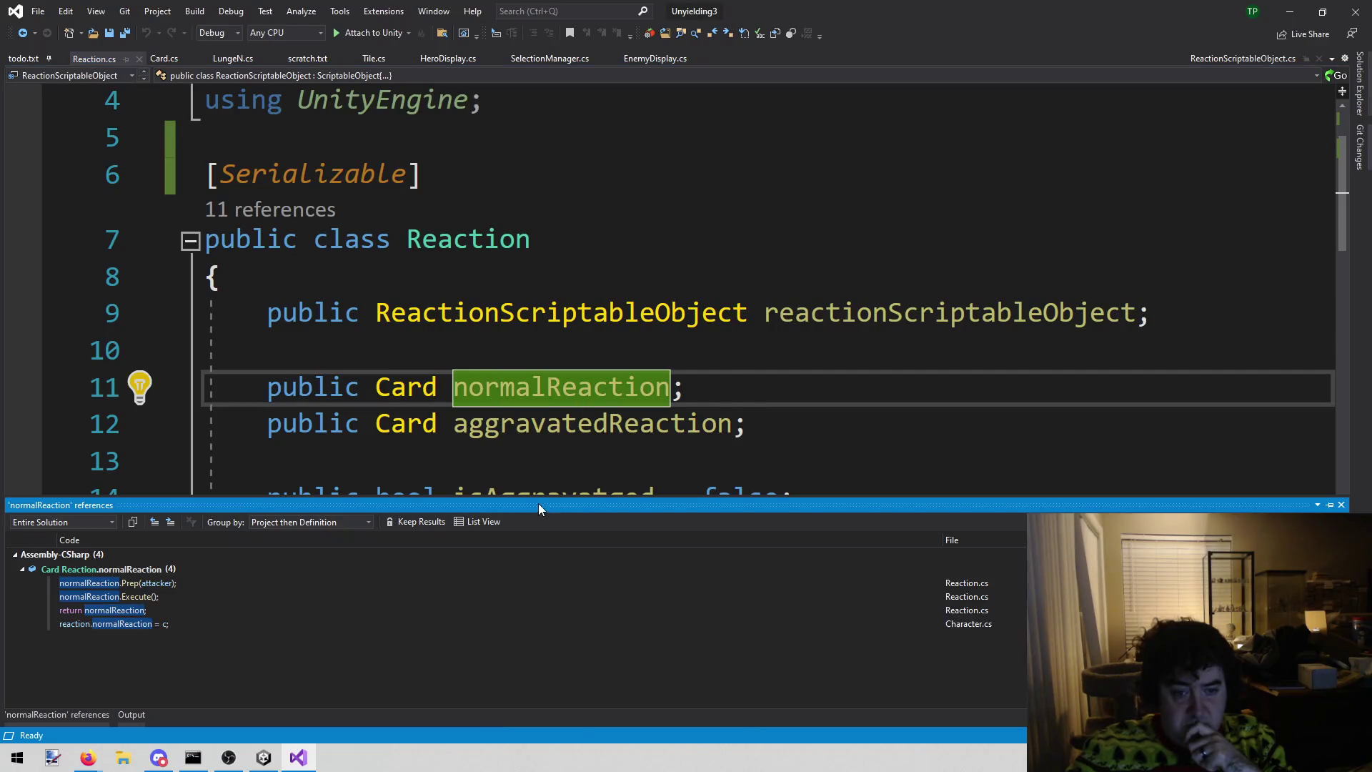
double_click(93, 628)
- Start a new line after line 77 reading 'reaction.reactionScriptableObject ='
scroll(490, 393, up, 2)
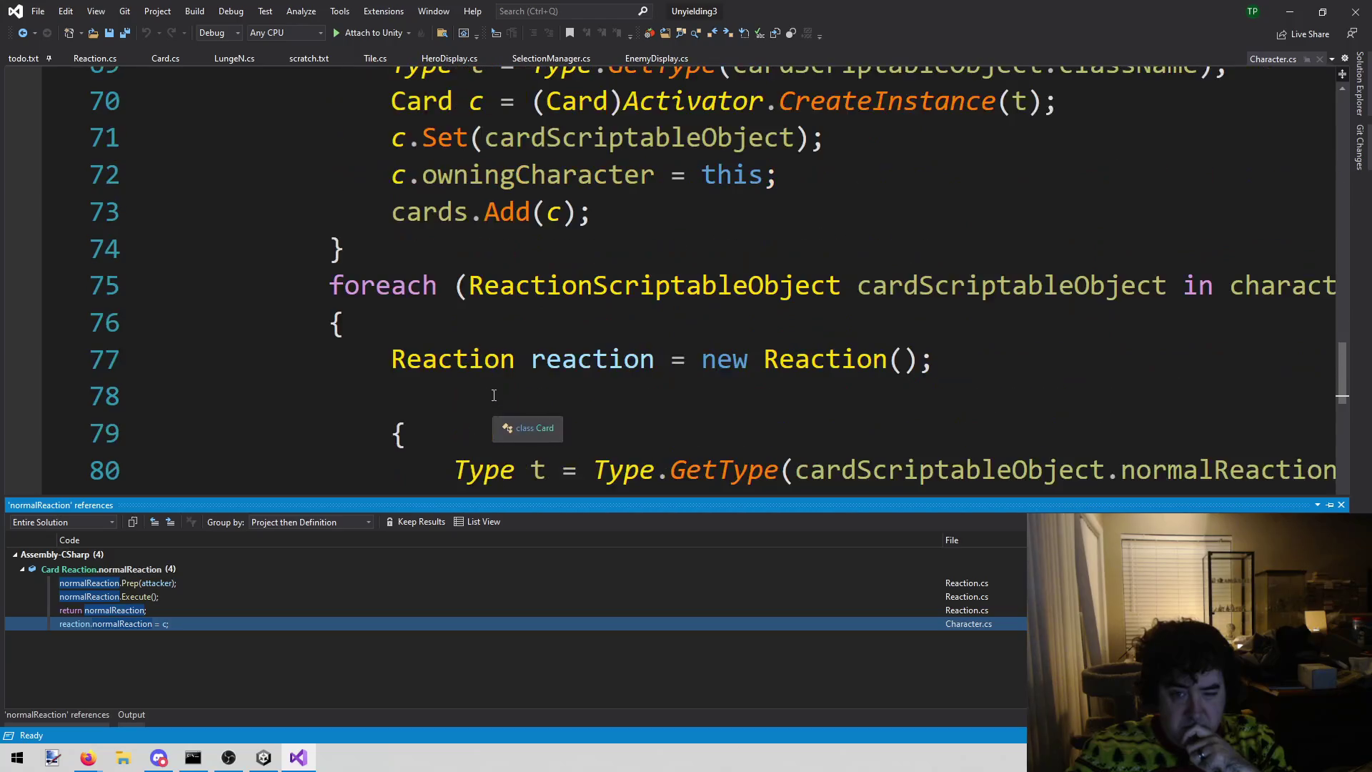
click(542, 369)
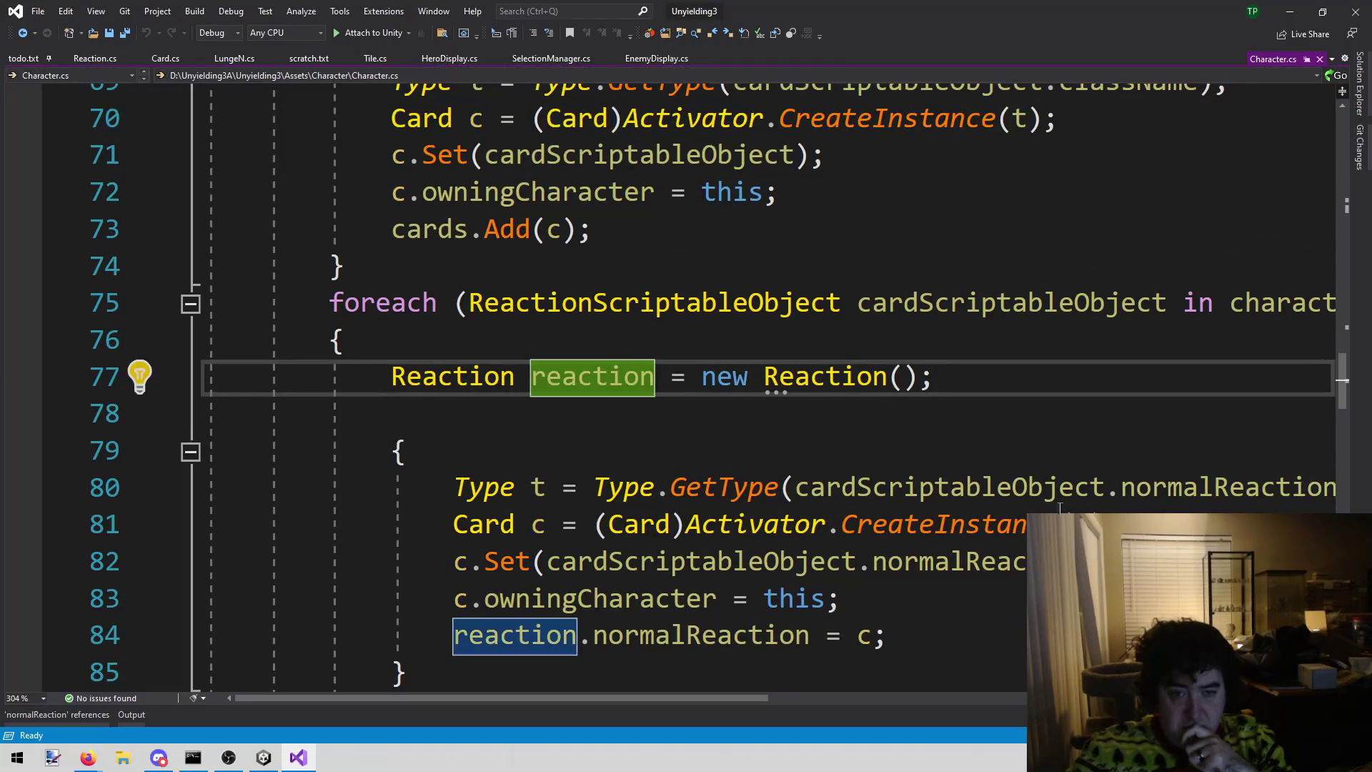
click(1041, 381)
key(Return)
text(rea)
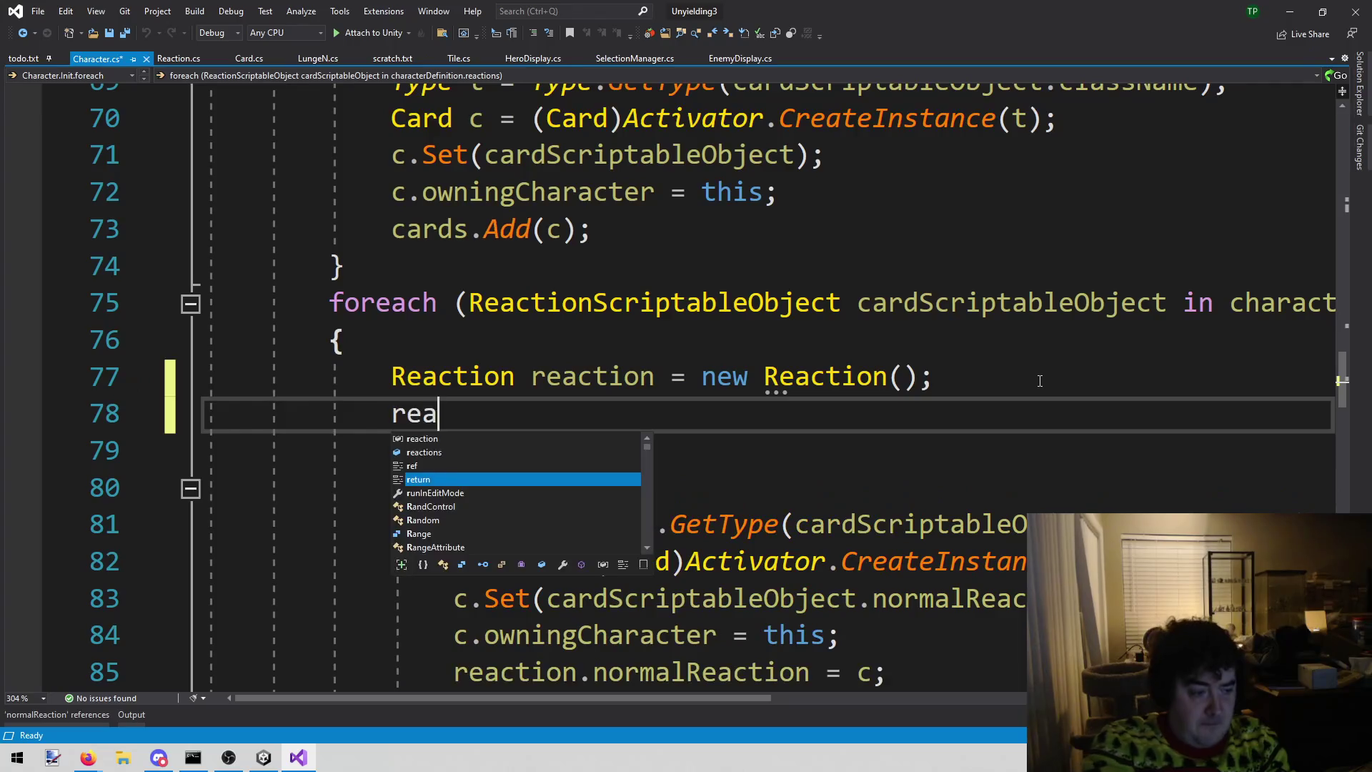
text(ction.)
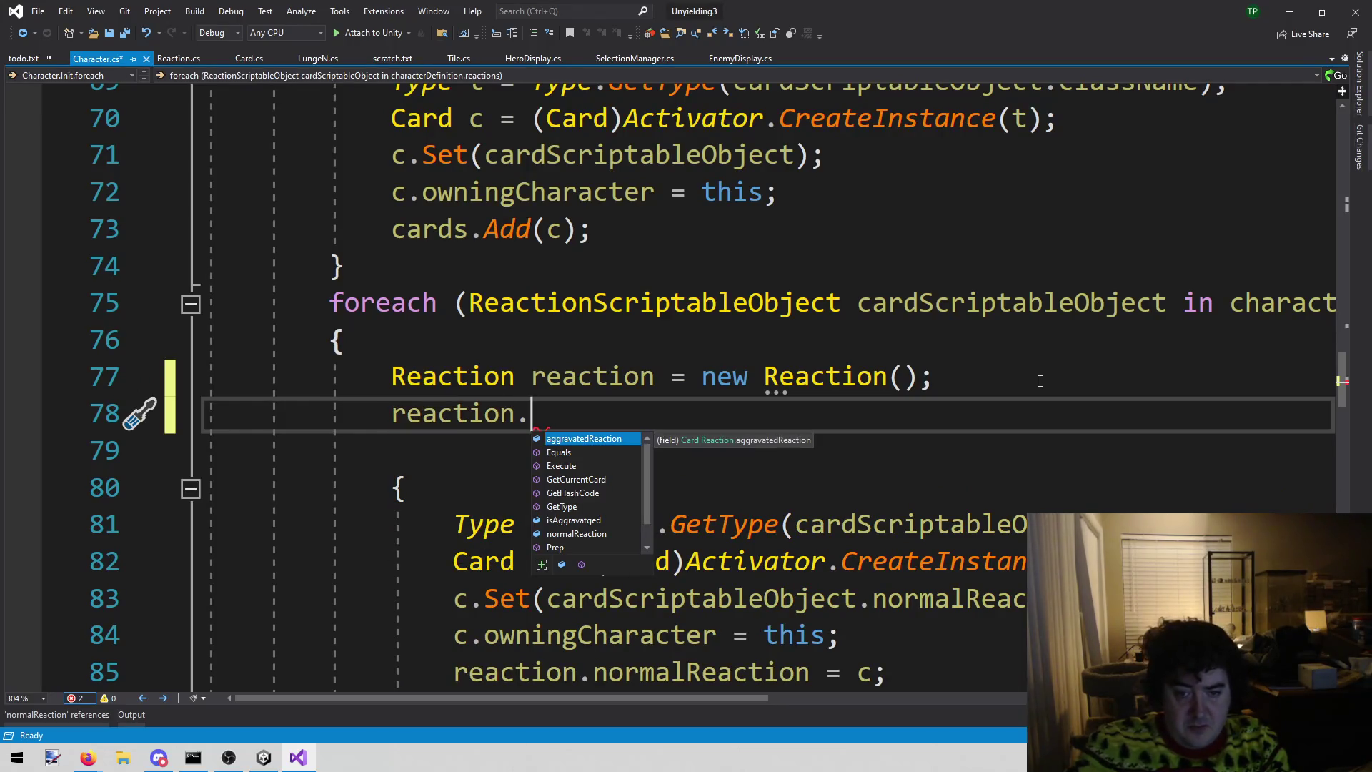
key(Down)
key(Down)
key(Down)
key(Escape)
text(reactionScriptableObject =)
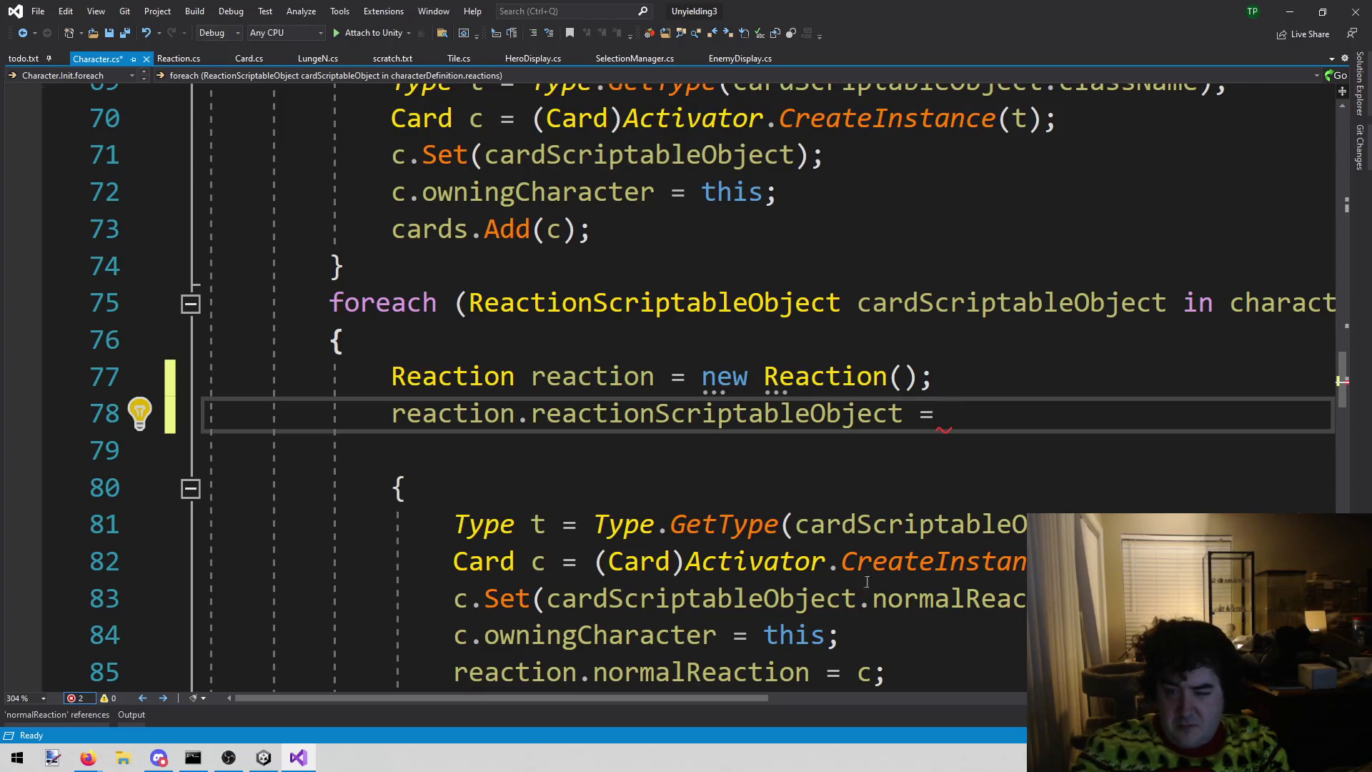
- Finish the line with 'cardScriptableObject;' copied from line 75 and save Character.cs
double_click(1011, 302)
key(ctrl+c)
click(1013, 413)
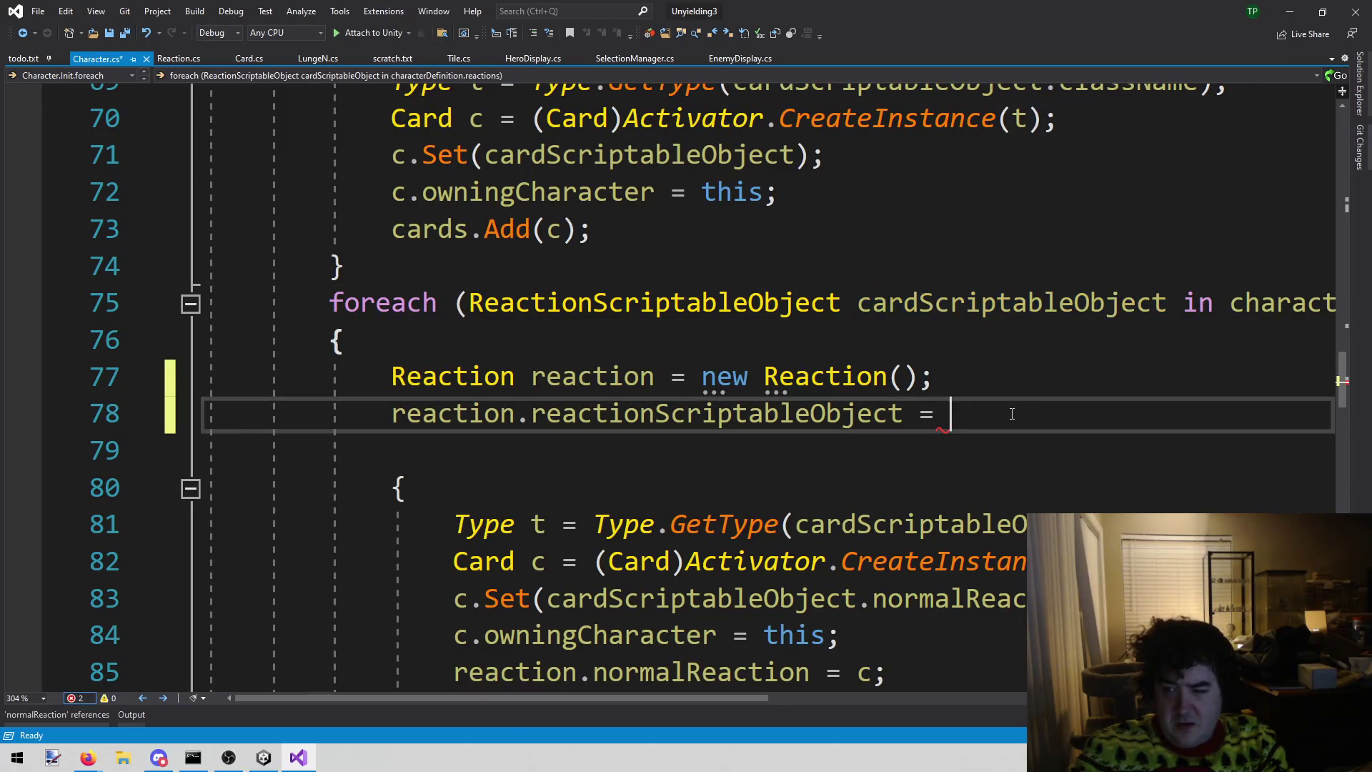
key(ctrl+v)
text(;)
key(ctrl+s)
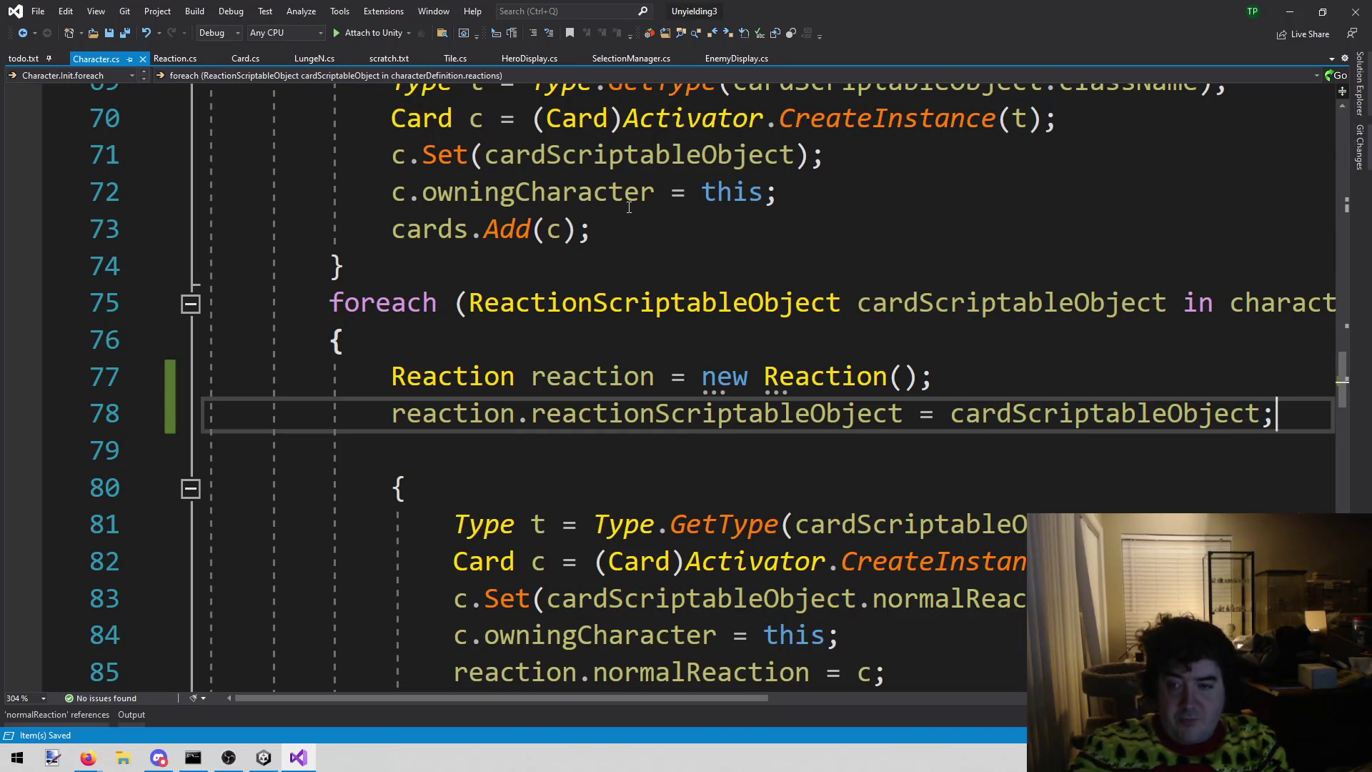
click(991, 302)
right_click(992, 302)
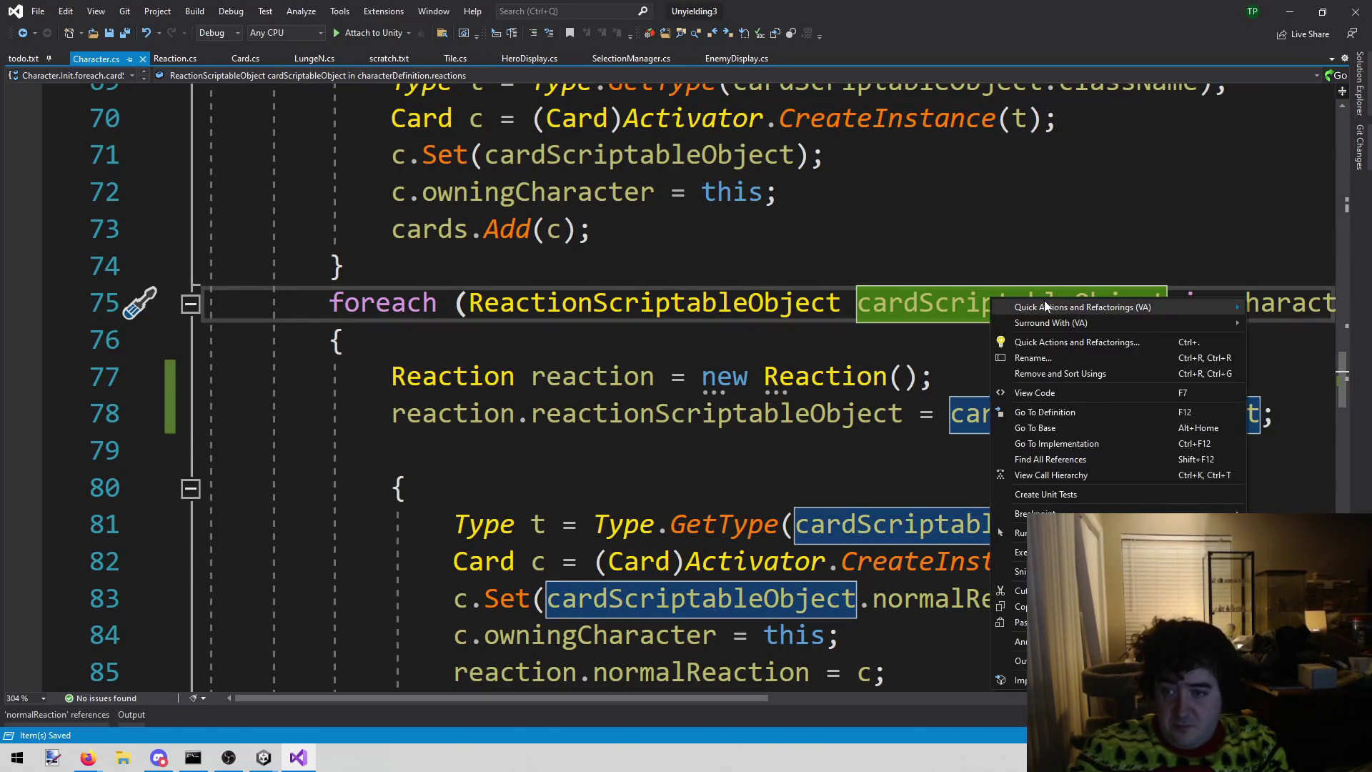
- Rename cardScriptableObject to reactionScriptableObject throughout Character.cs, then switch back to Unity
click(1032, 358)
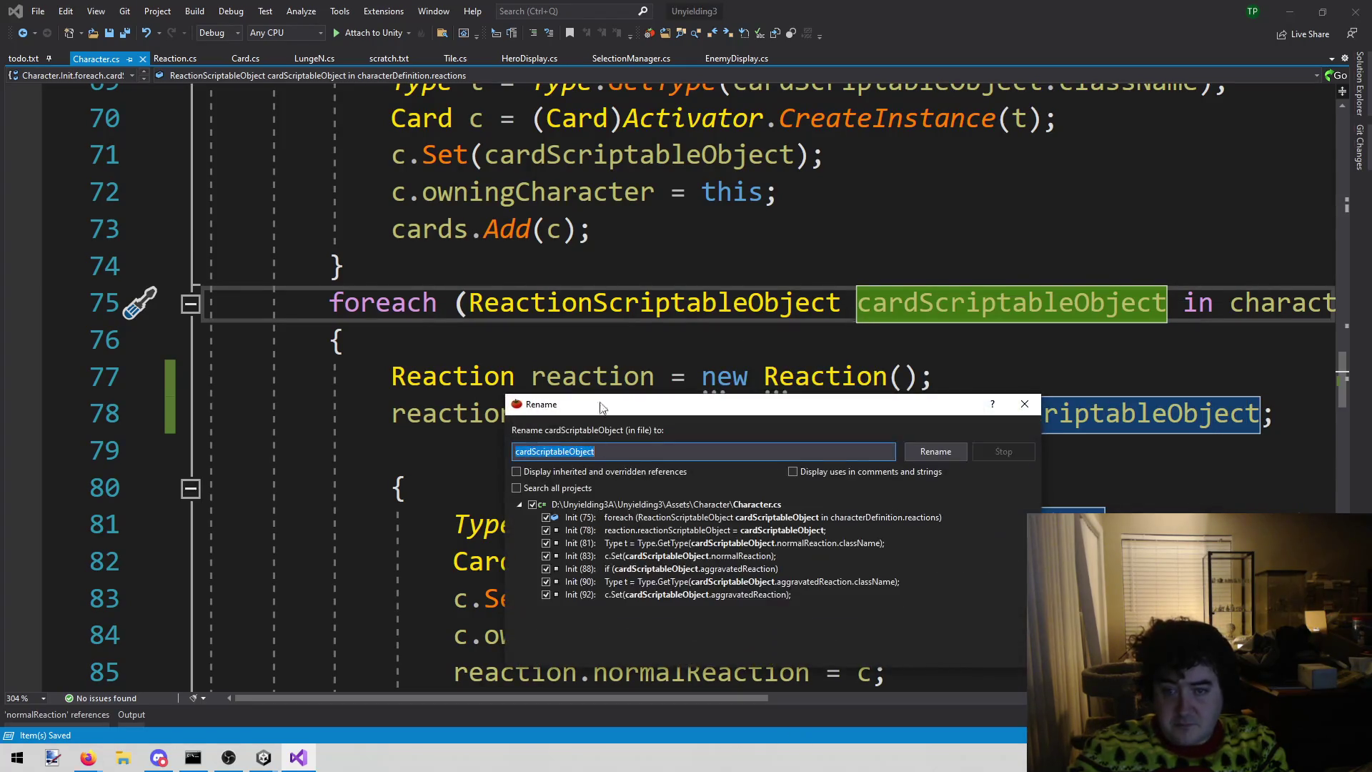
key(shift+Home)
text(reaction)
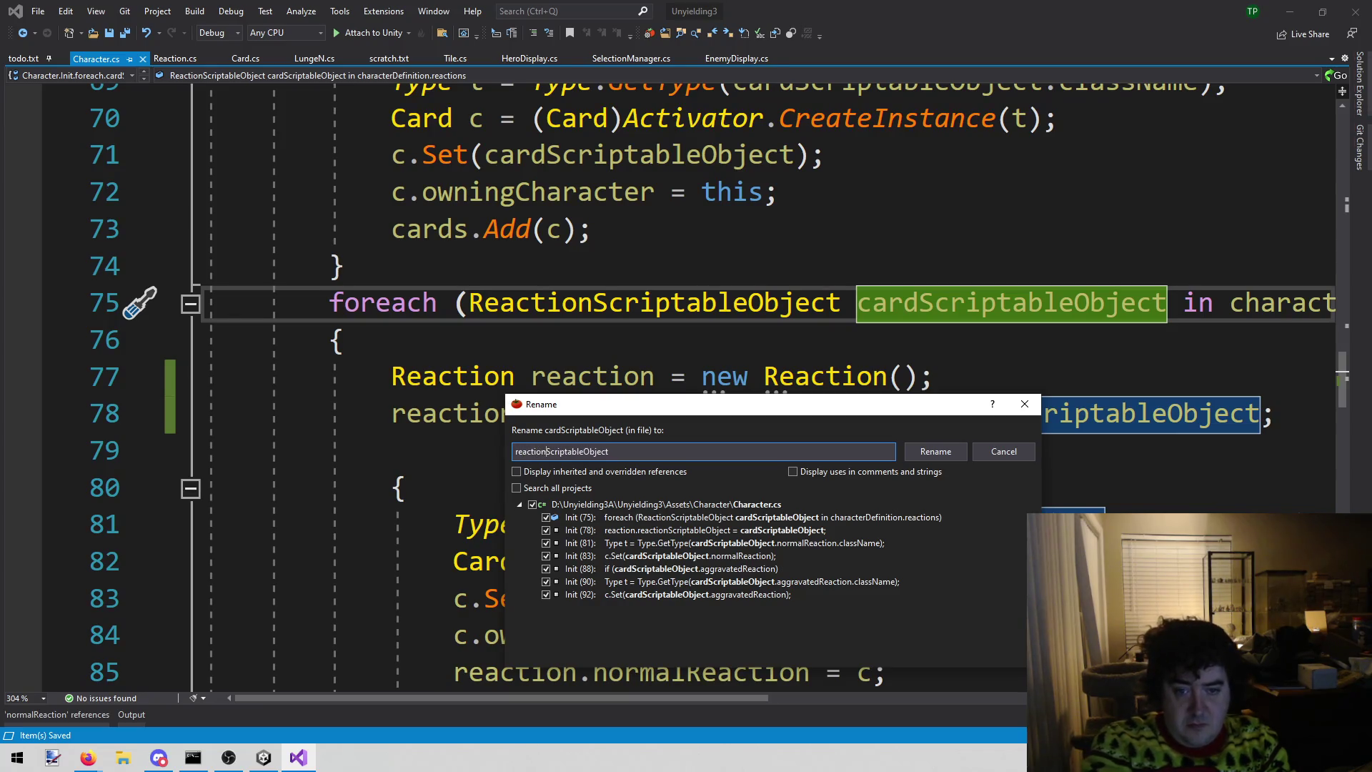
key(Return)
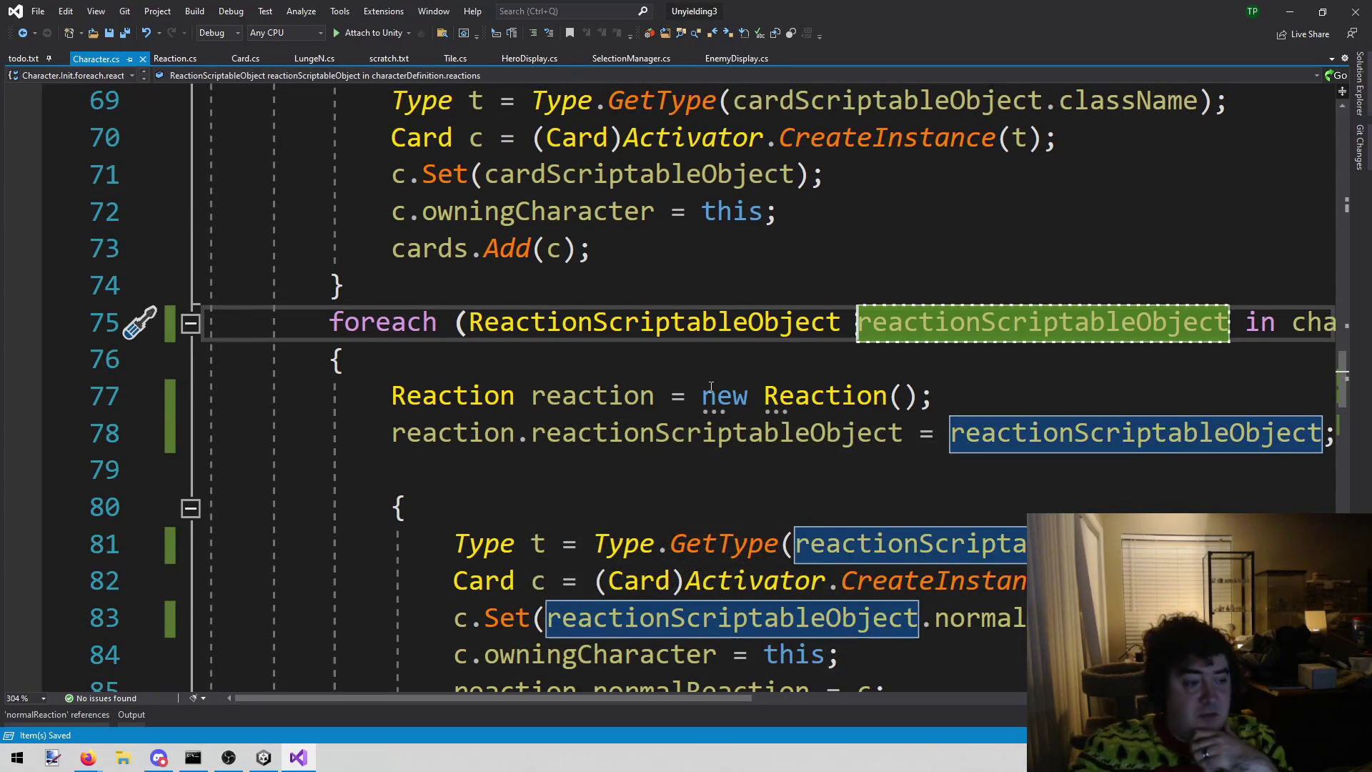
click(264, 758)
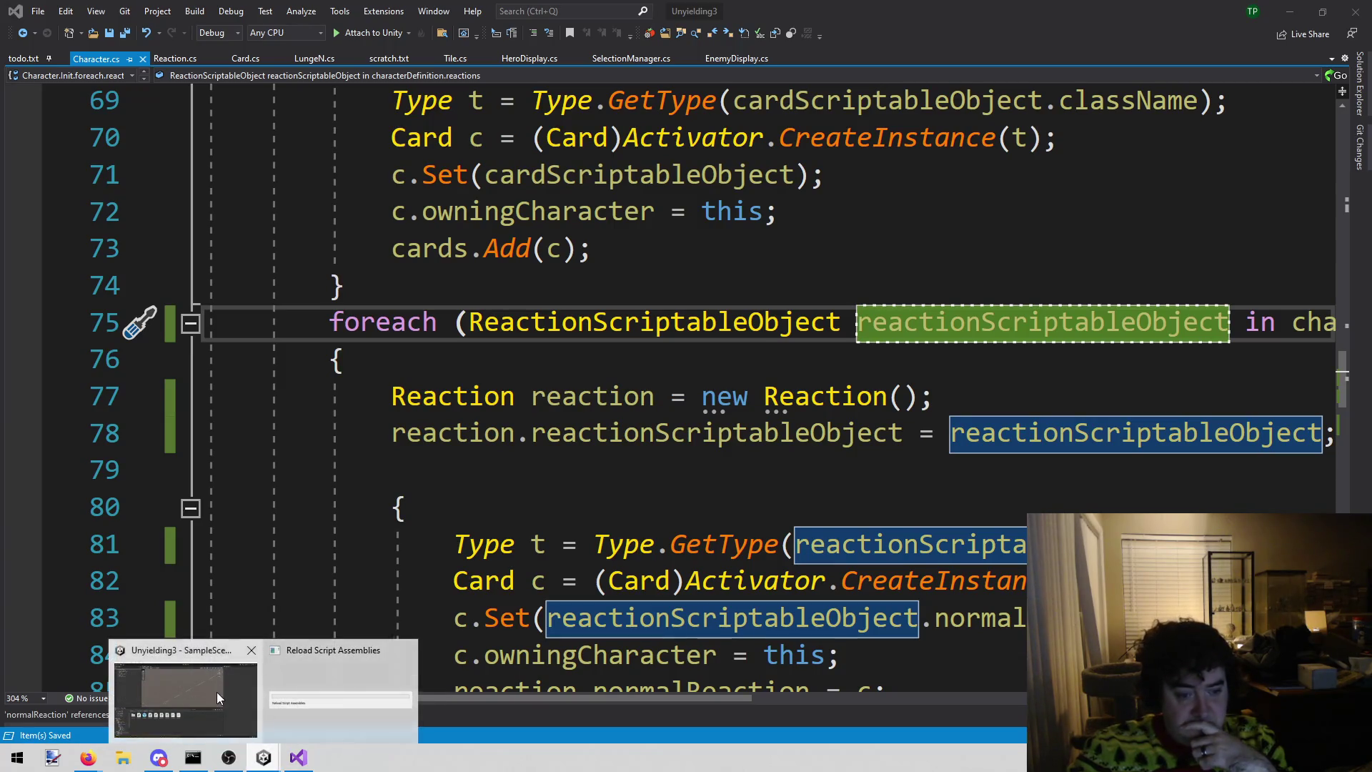
click(218, 697)
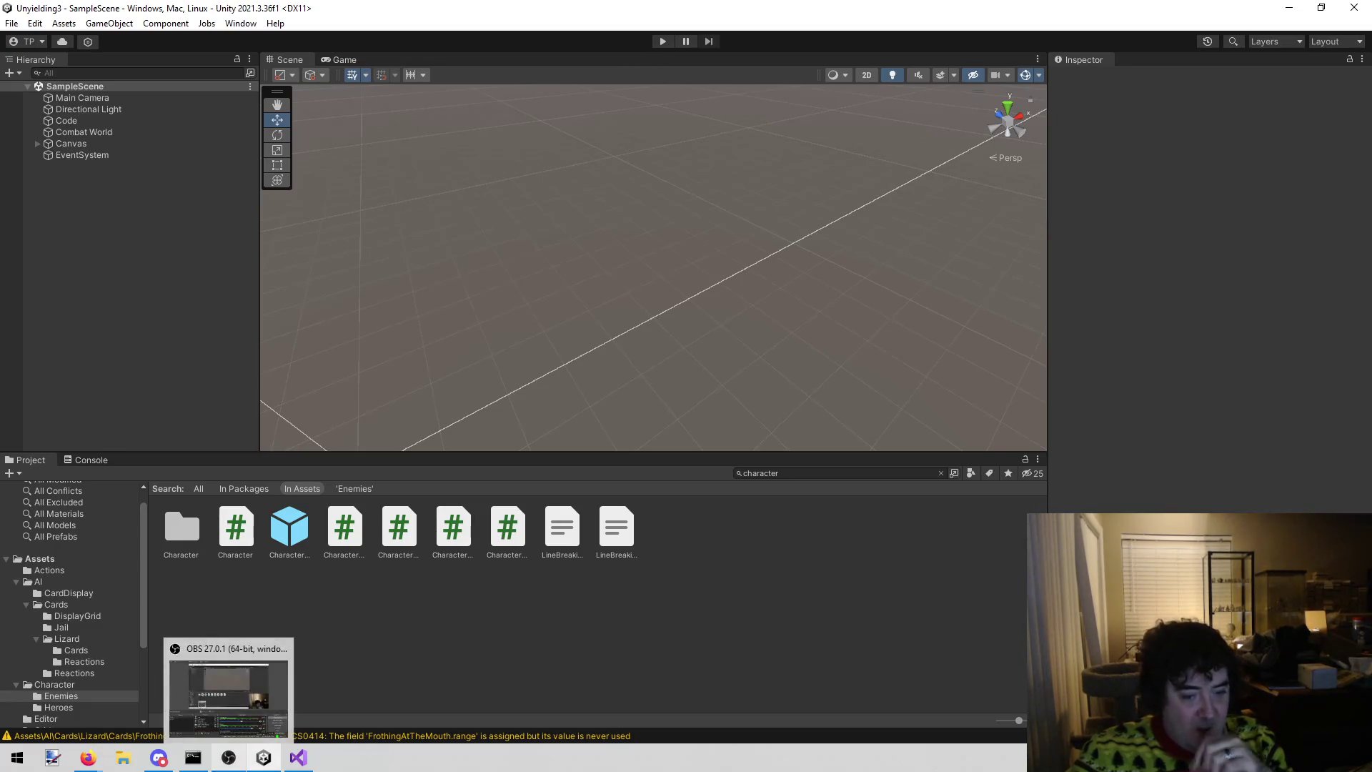
- Return to the Unity editor and run the SampleScene in play mode
click(306, 766)
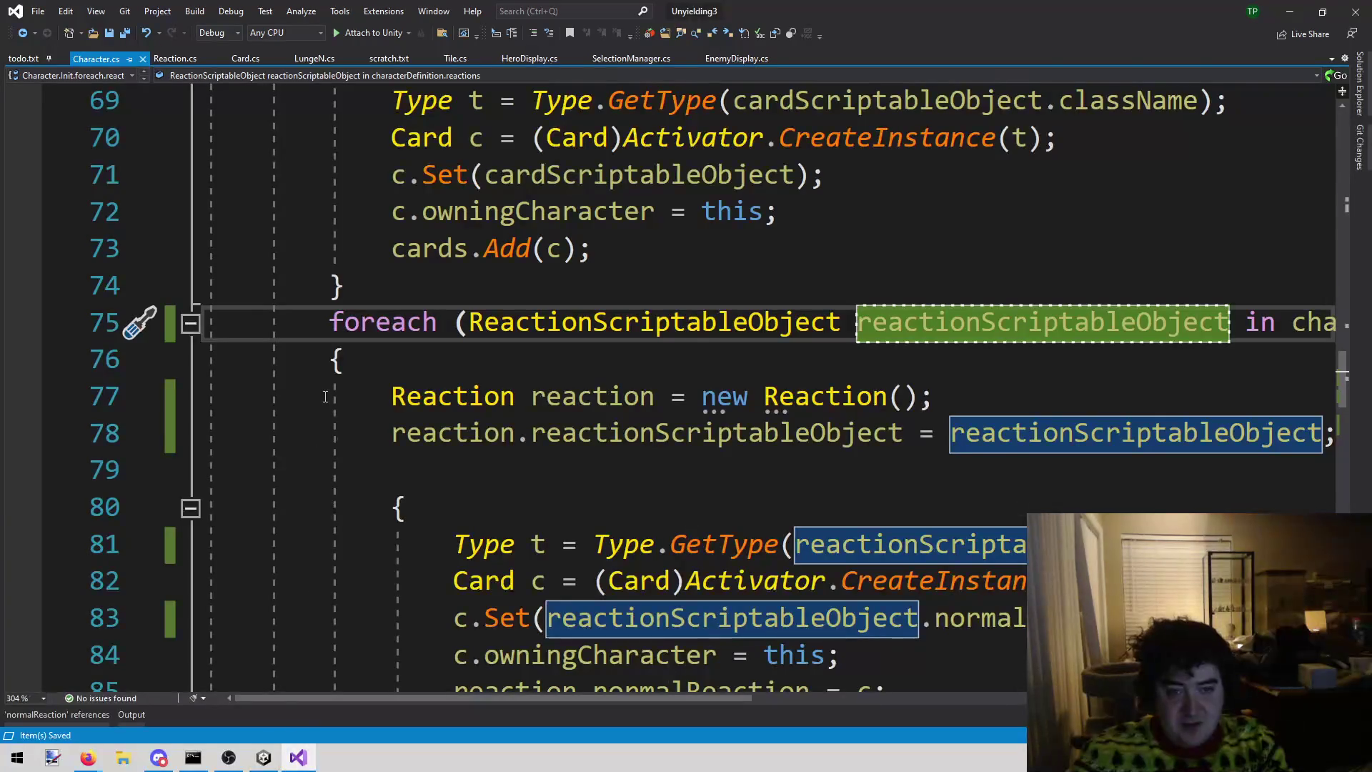
click(264, 758)
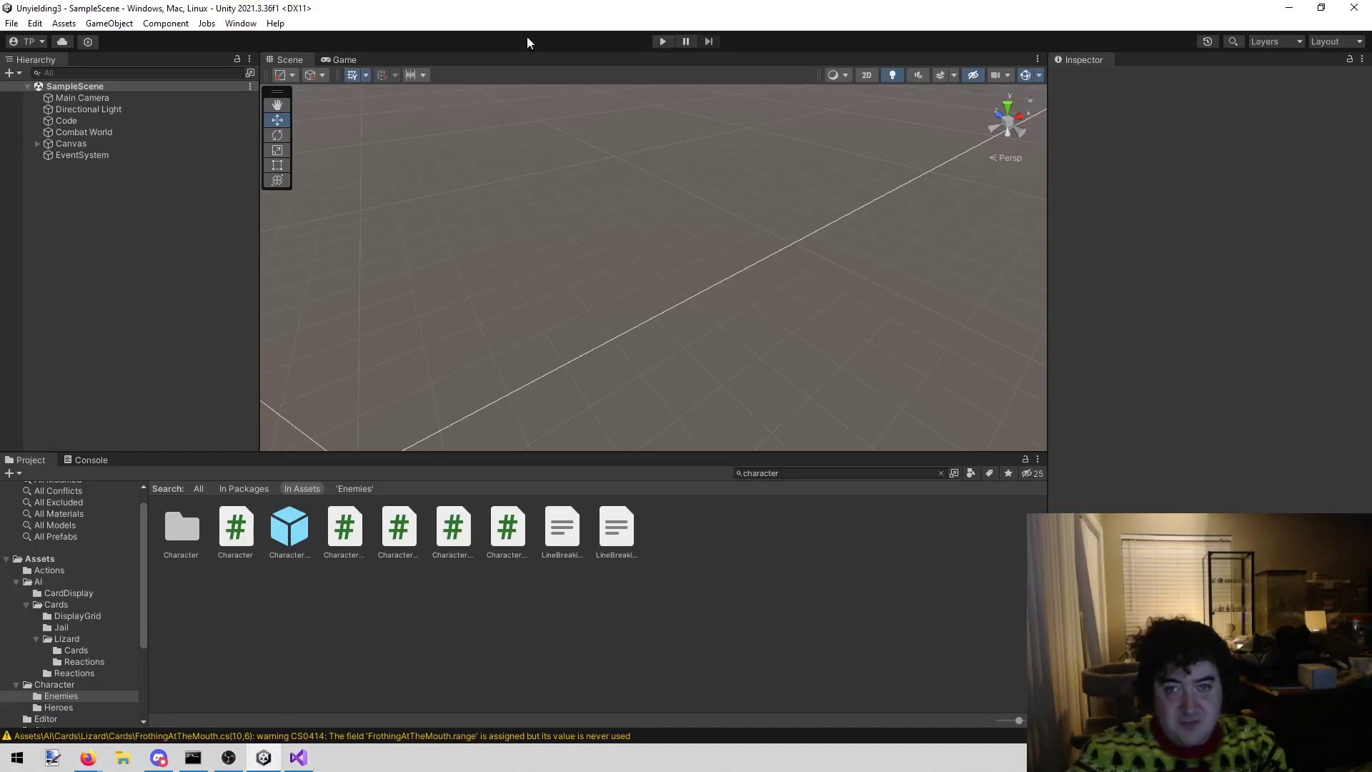
click(663, 42)
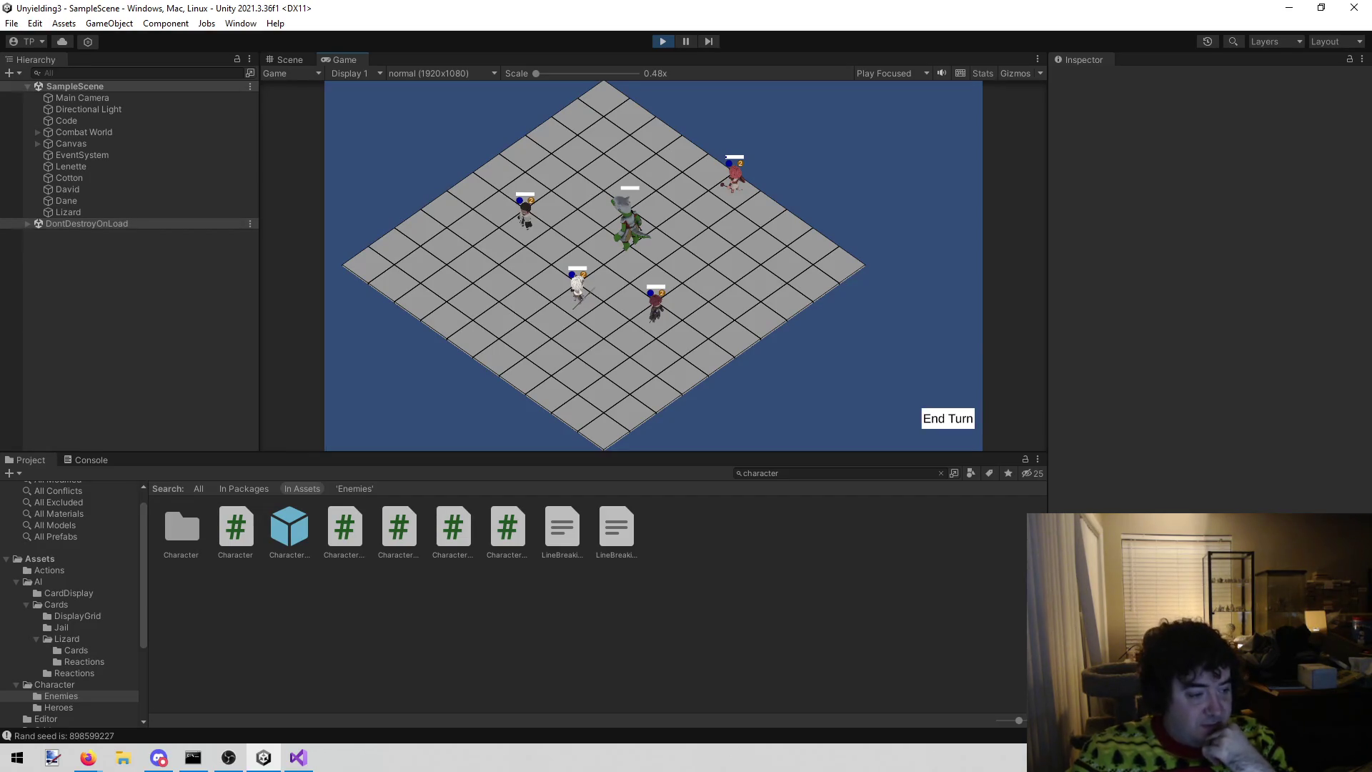
key(alt+Tab)
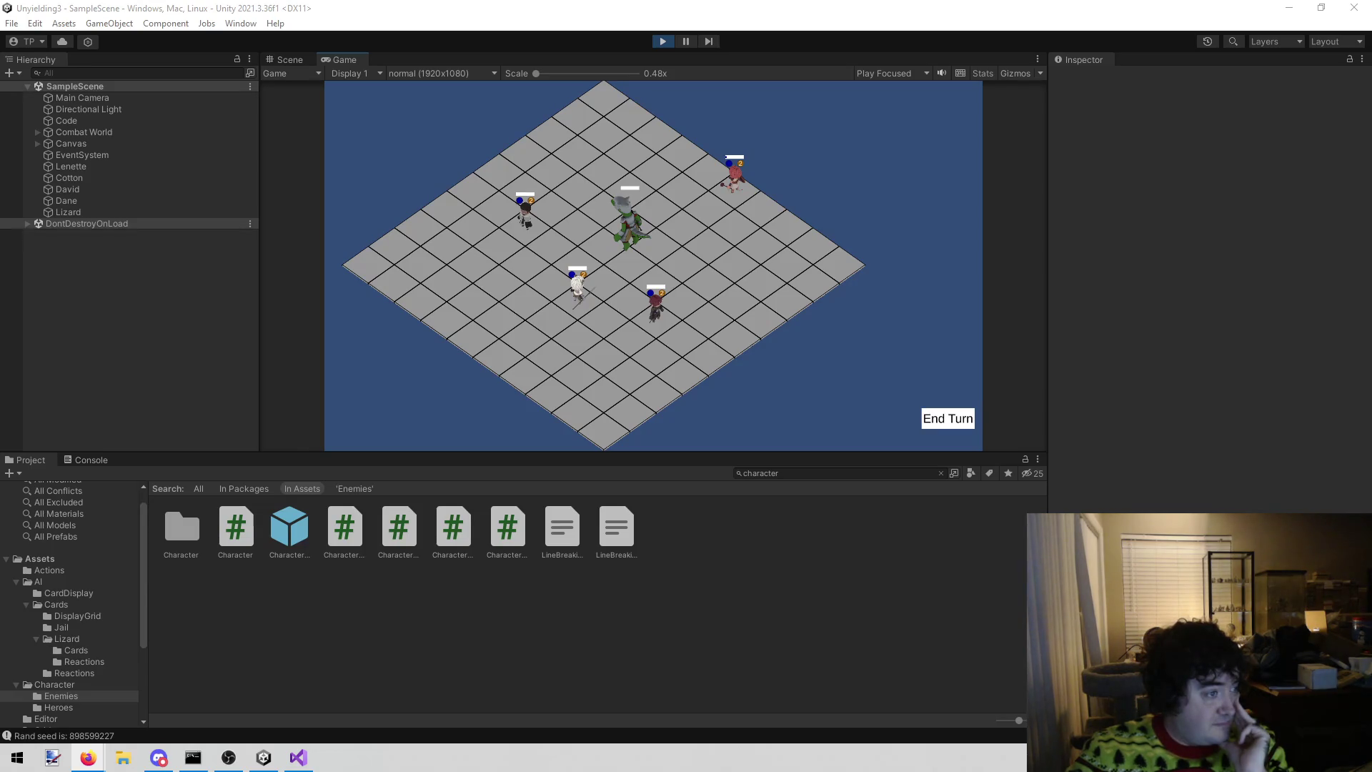
key(alt+Tab)
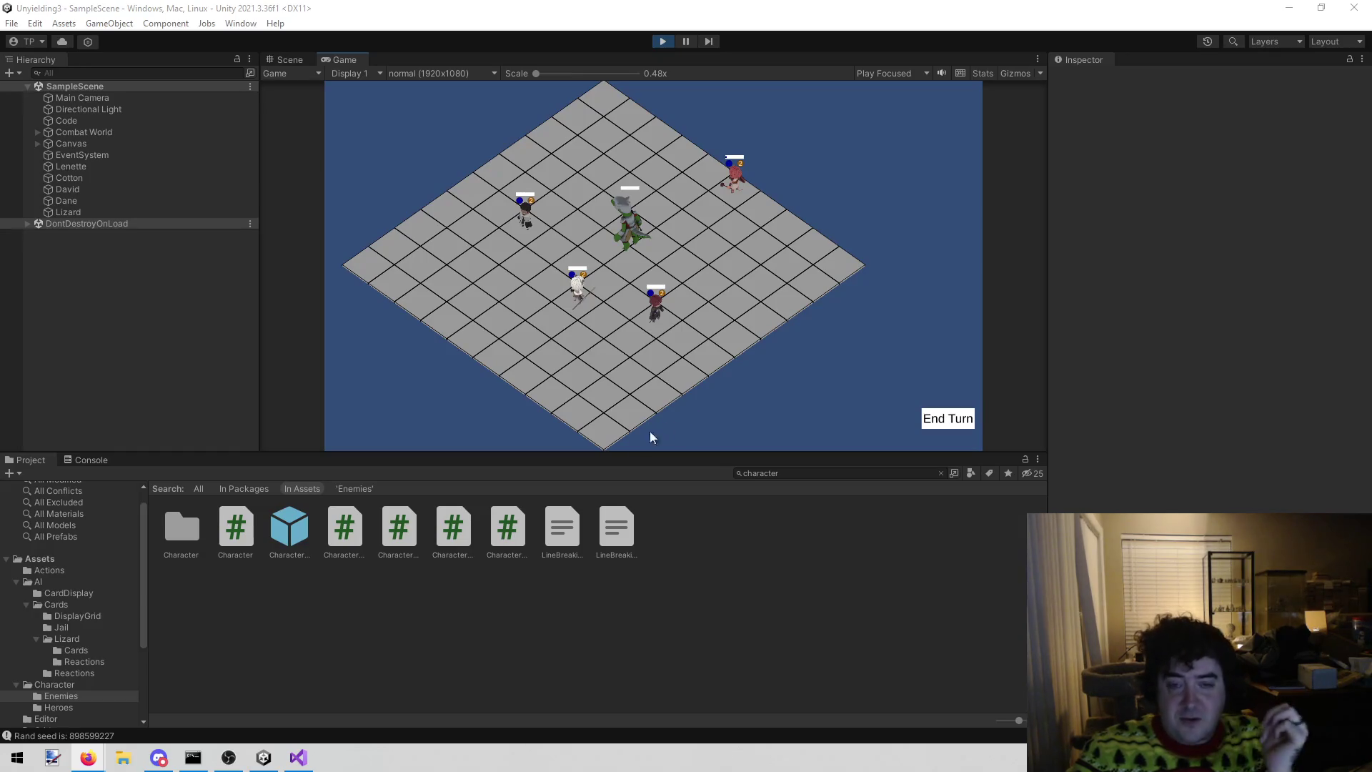
click(298, 758)
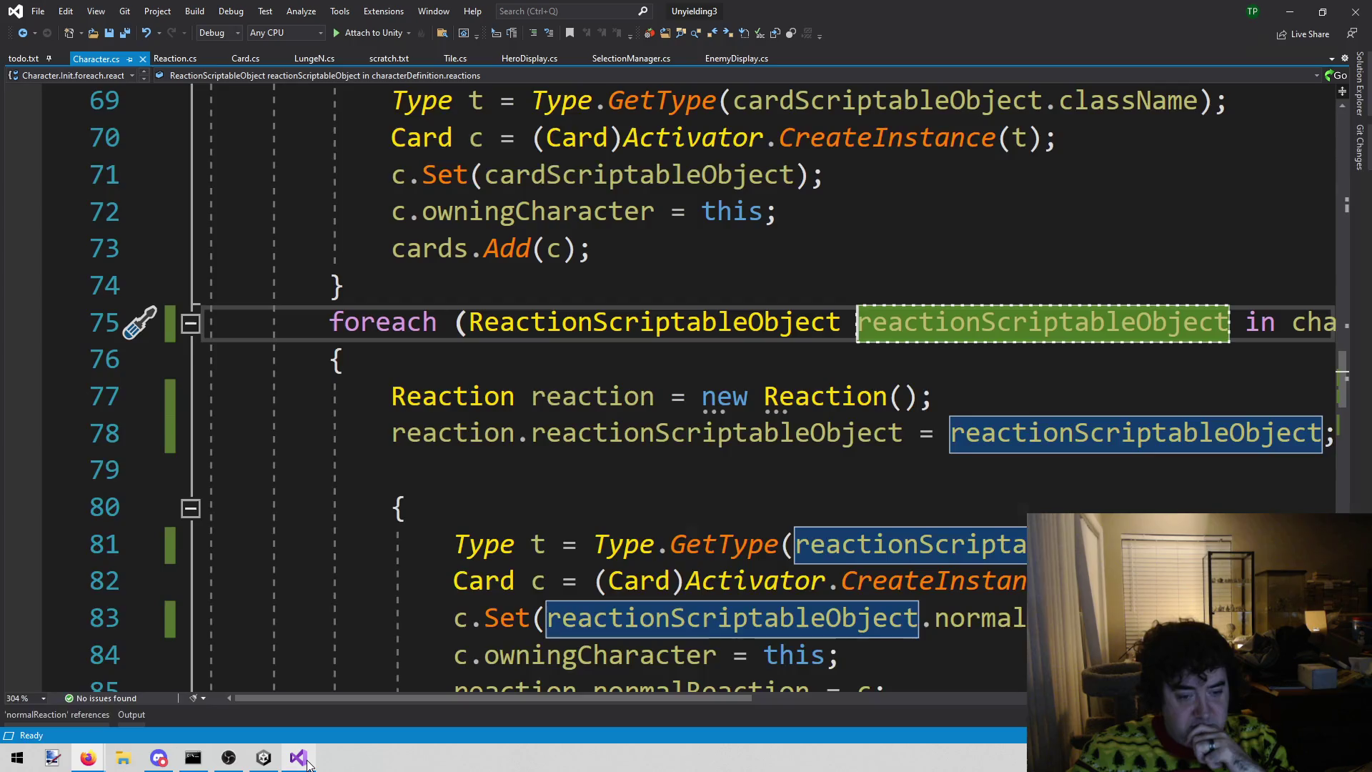
- Show the Lizard's RCT 0/10 info panel and select Lizard in the Hierarchy to inspect its Reaction
click(264, 758)
click(632, 230)
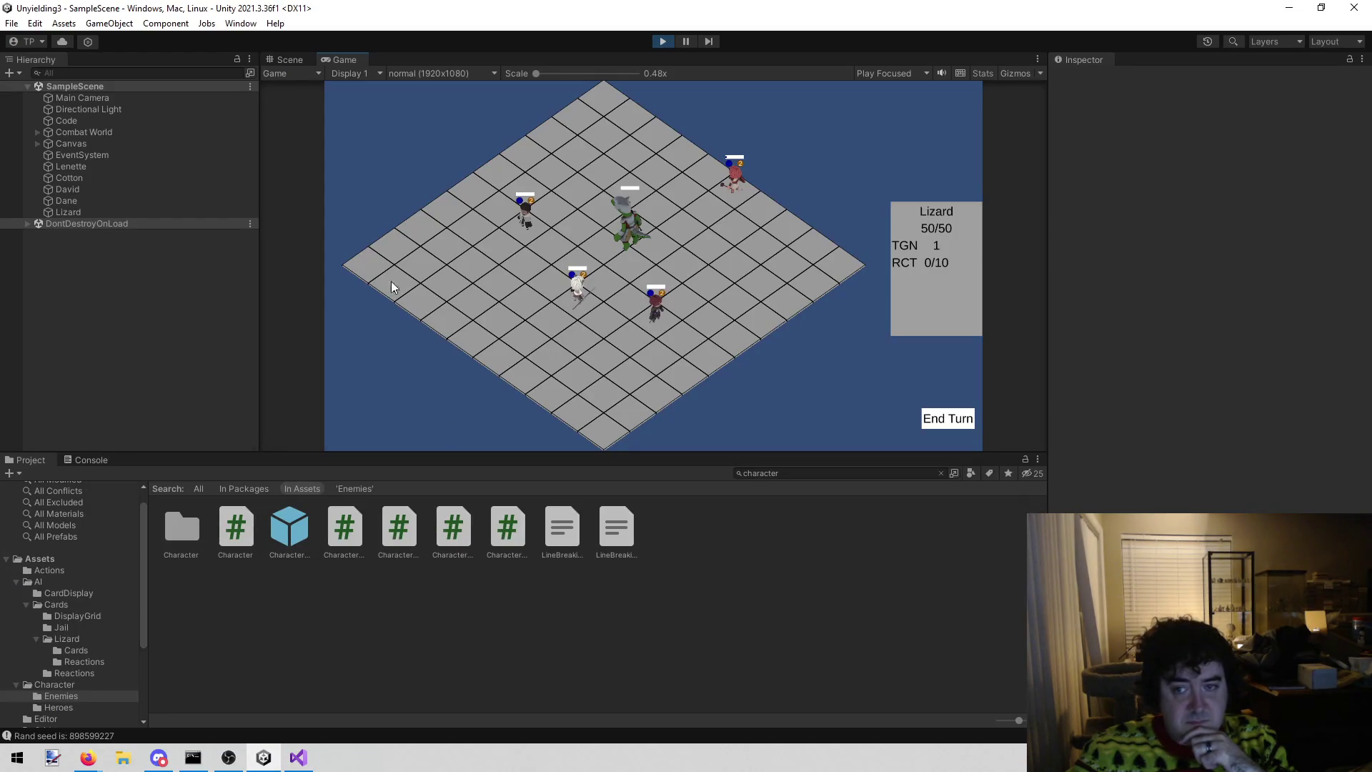
click(89, 213)
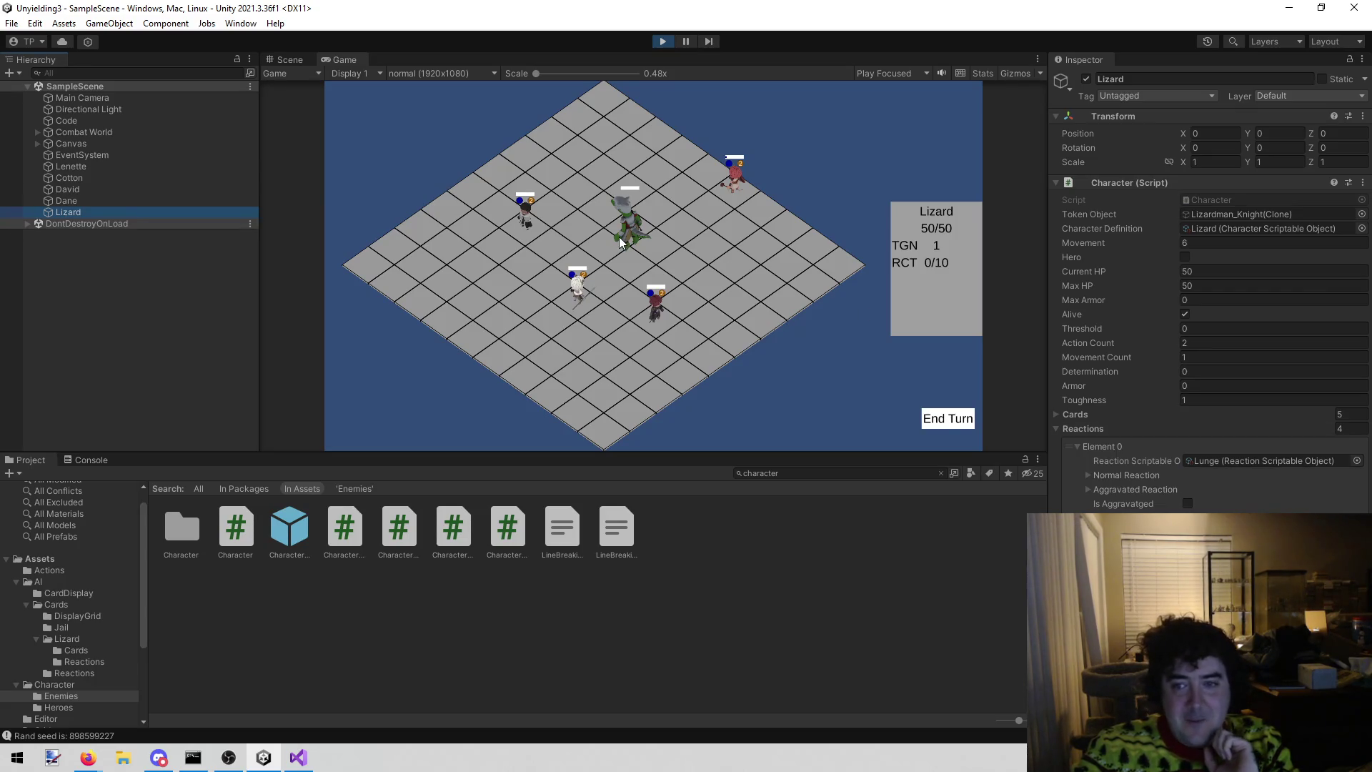
- Move Lenette next to the Lizard, drop it to 49 HP with Full swing, and stop play mode
click(725, 185)
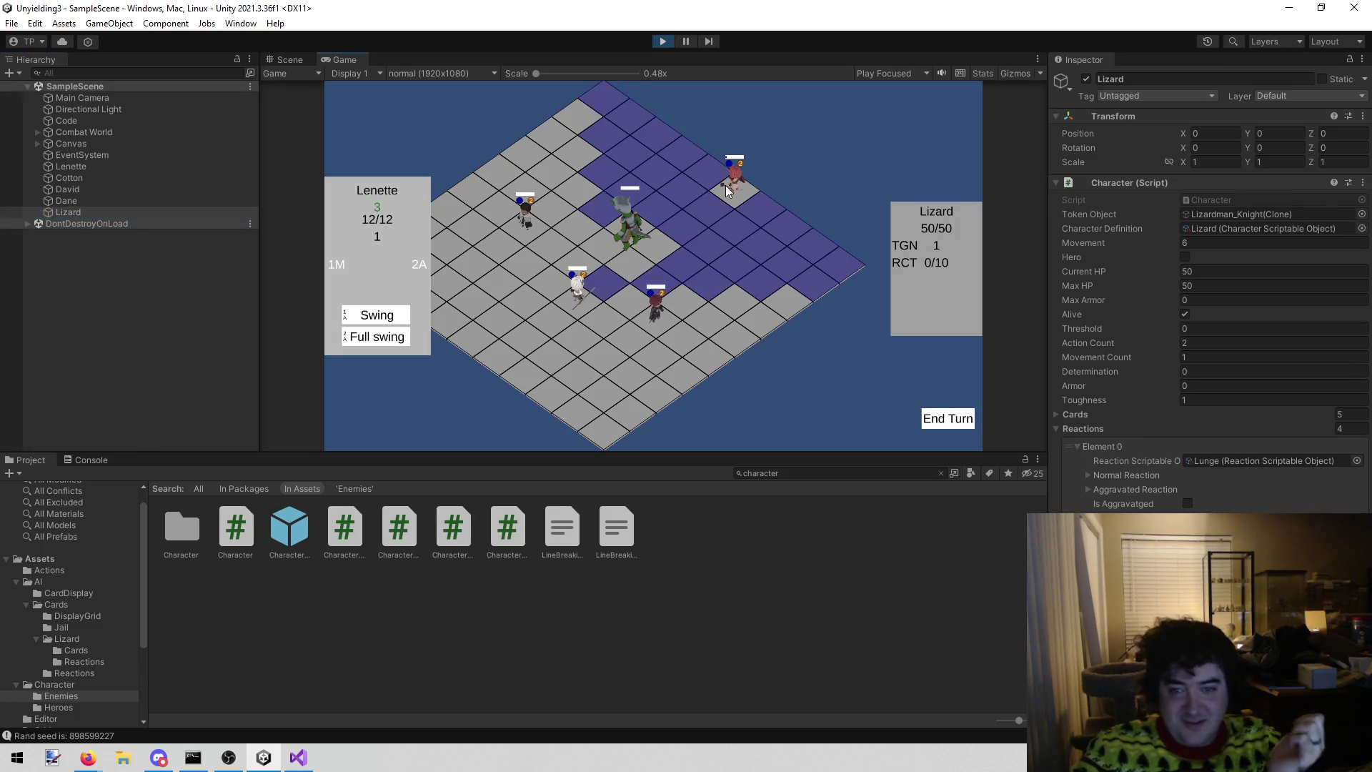
click(700, 225)
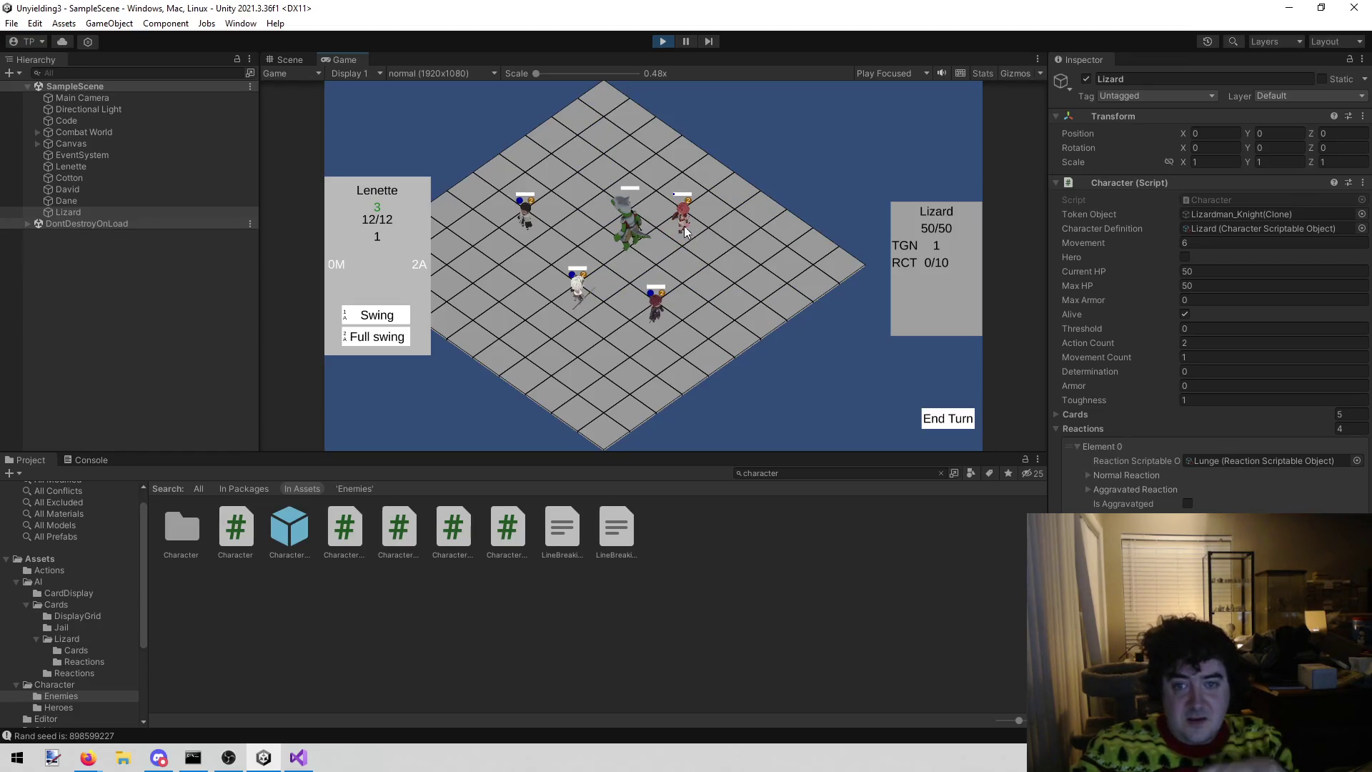
mouse_move(356, 341)
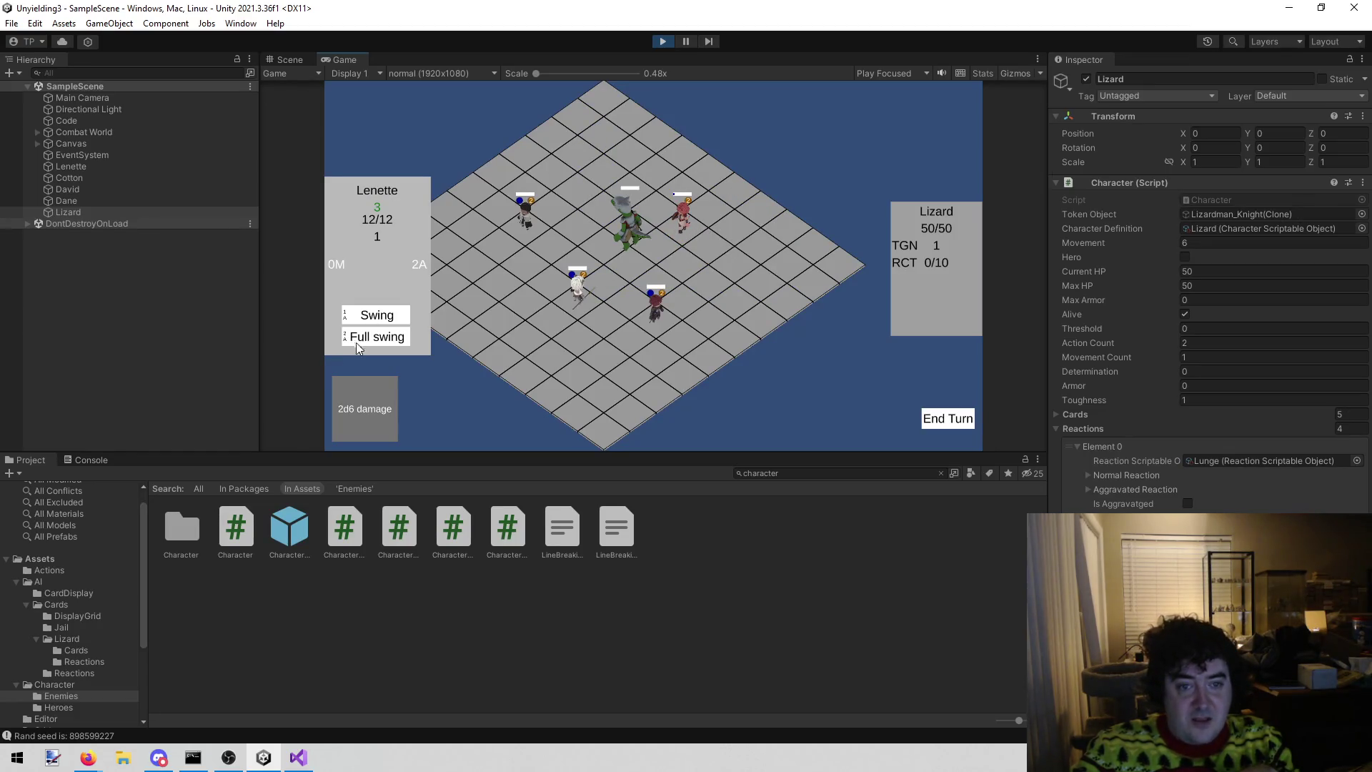
click(397, 338)
click(639, 263)
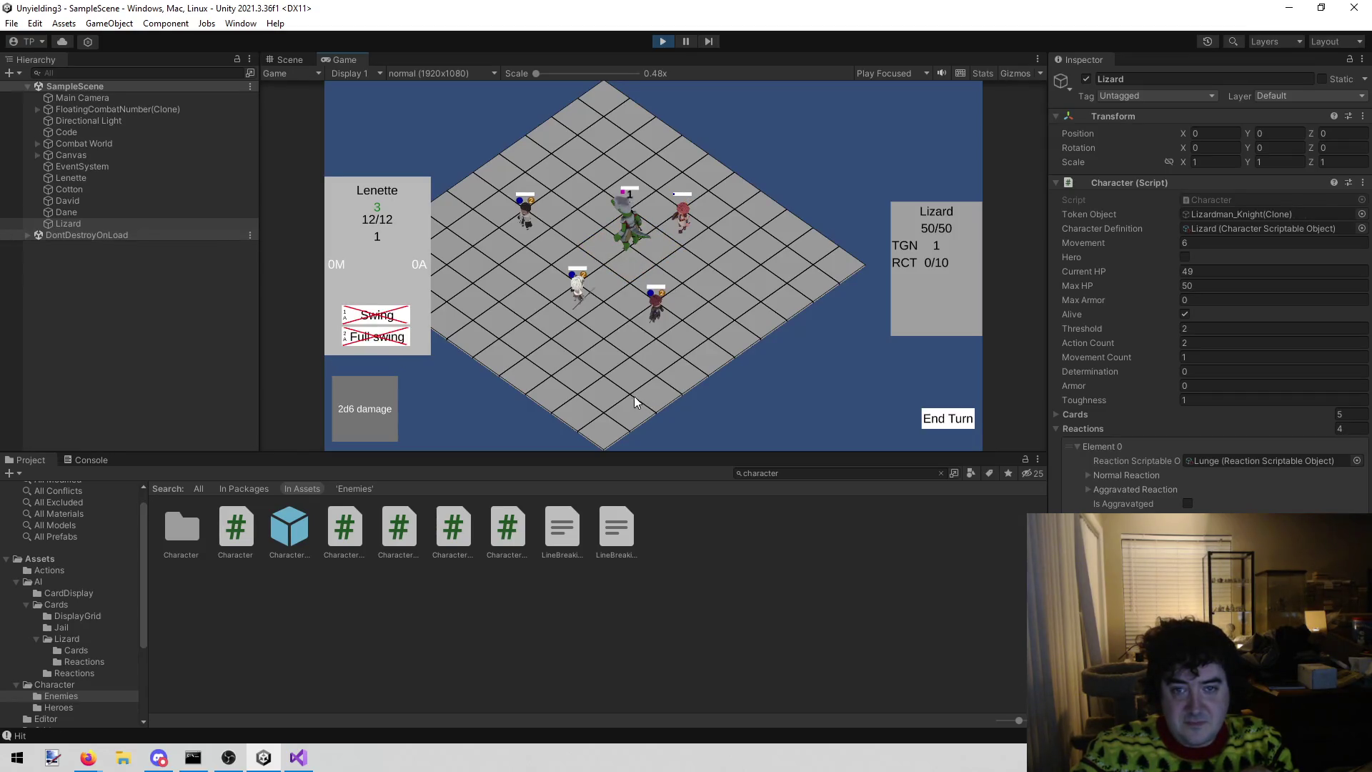
mouse_move(370, 327)
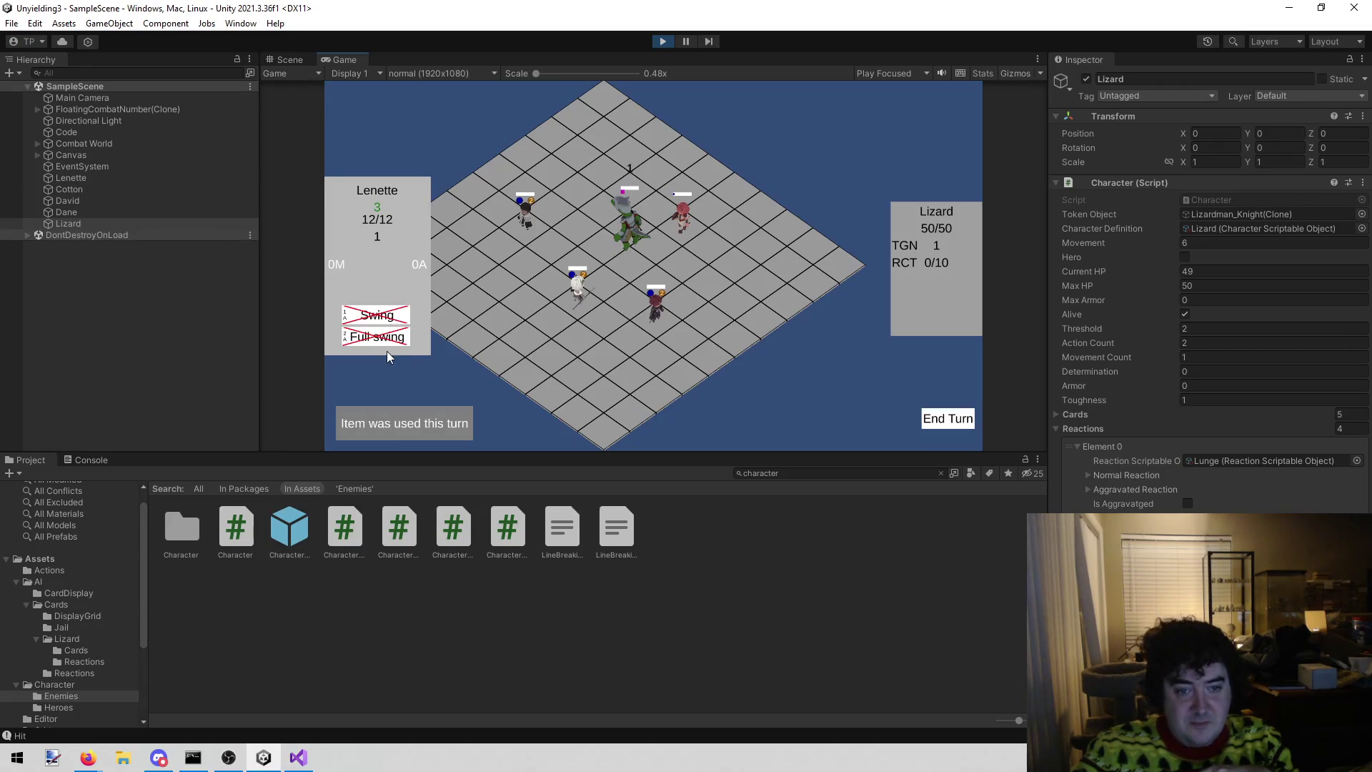
click(662, 37)
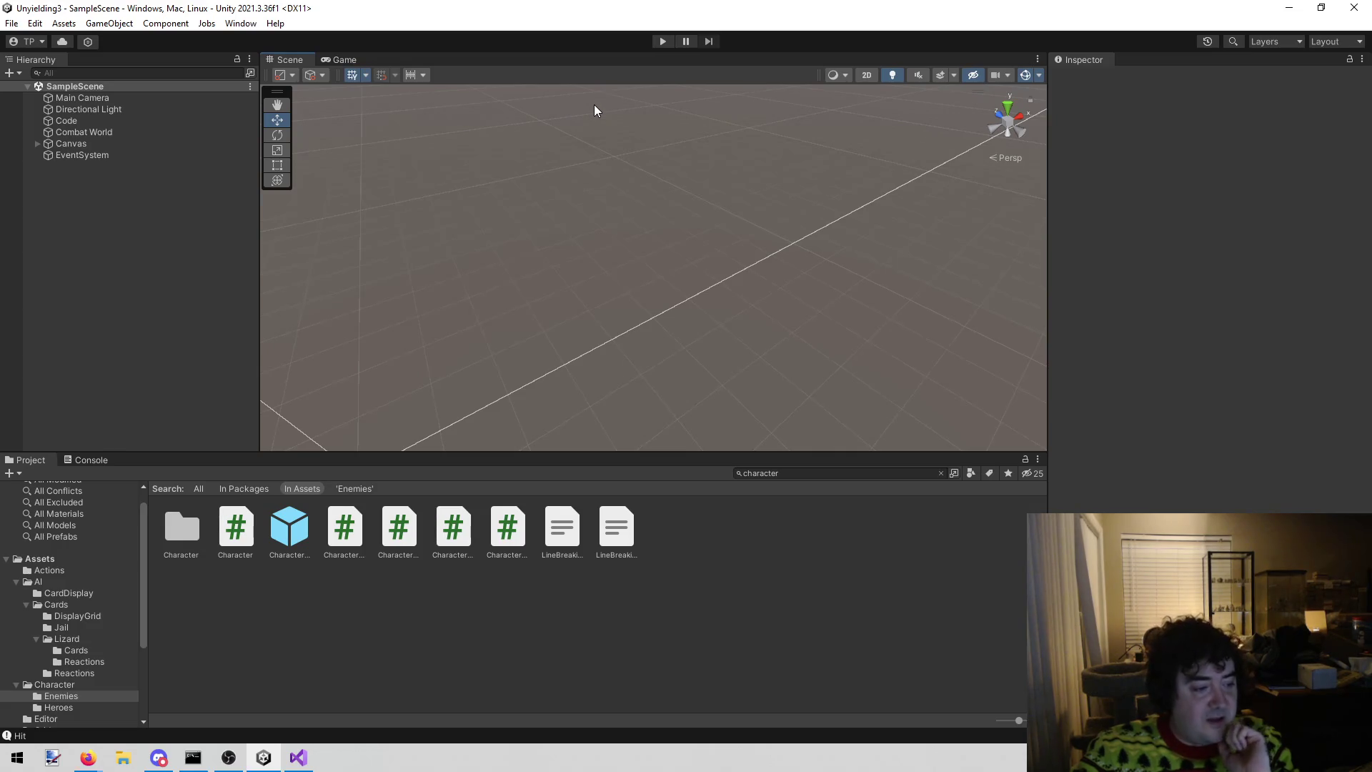
- Replay, move Lenette beside the Lizard, and expand the Lizard's Normal Reaction showing LungeN
click(657, 43)
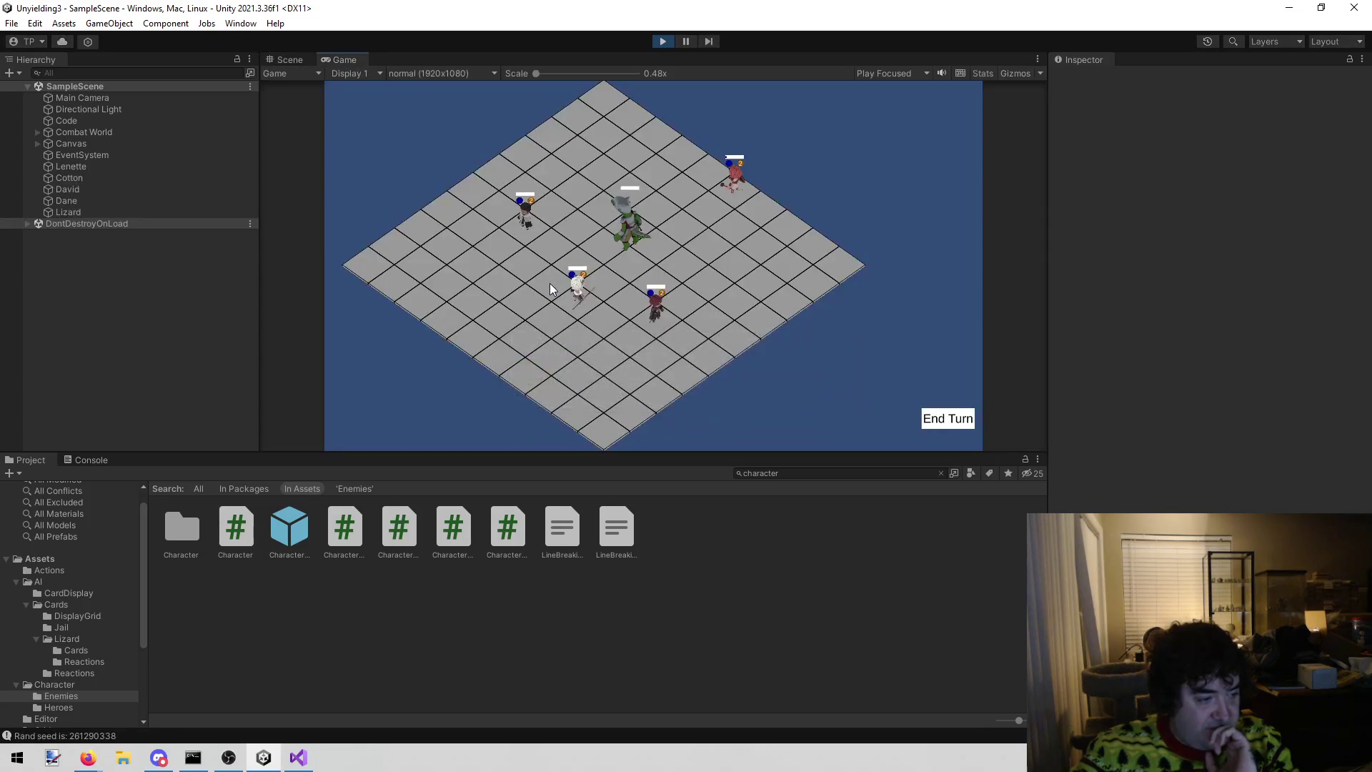
click(734, 187)
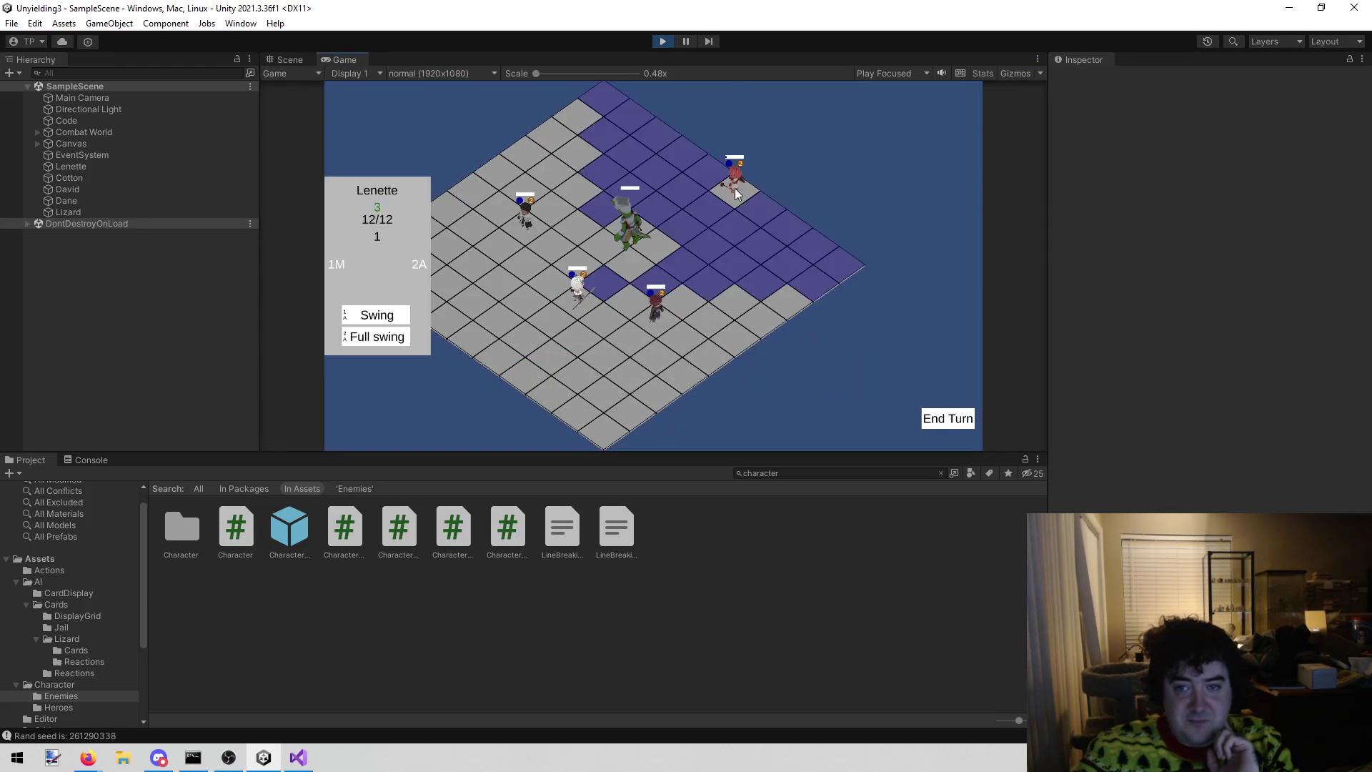
click(678, 236)
click(391, 340)
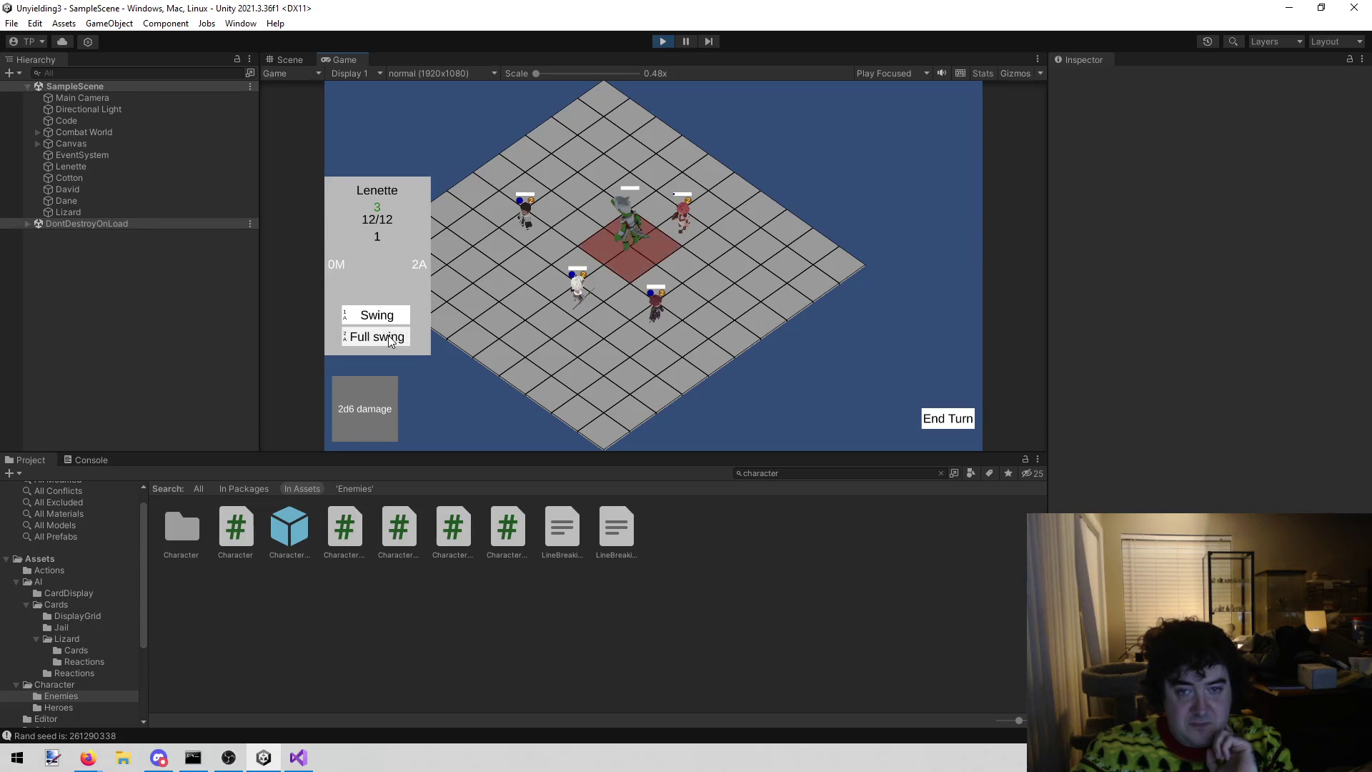
click(92, 211)
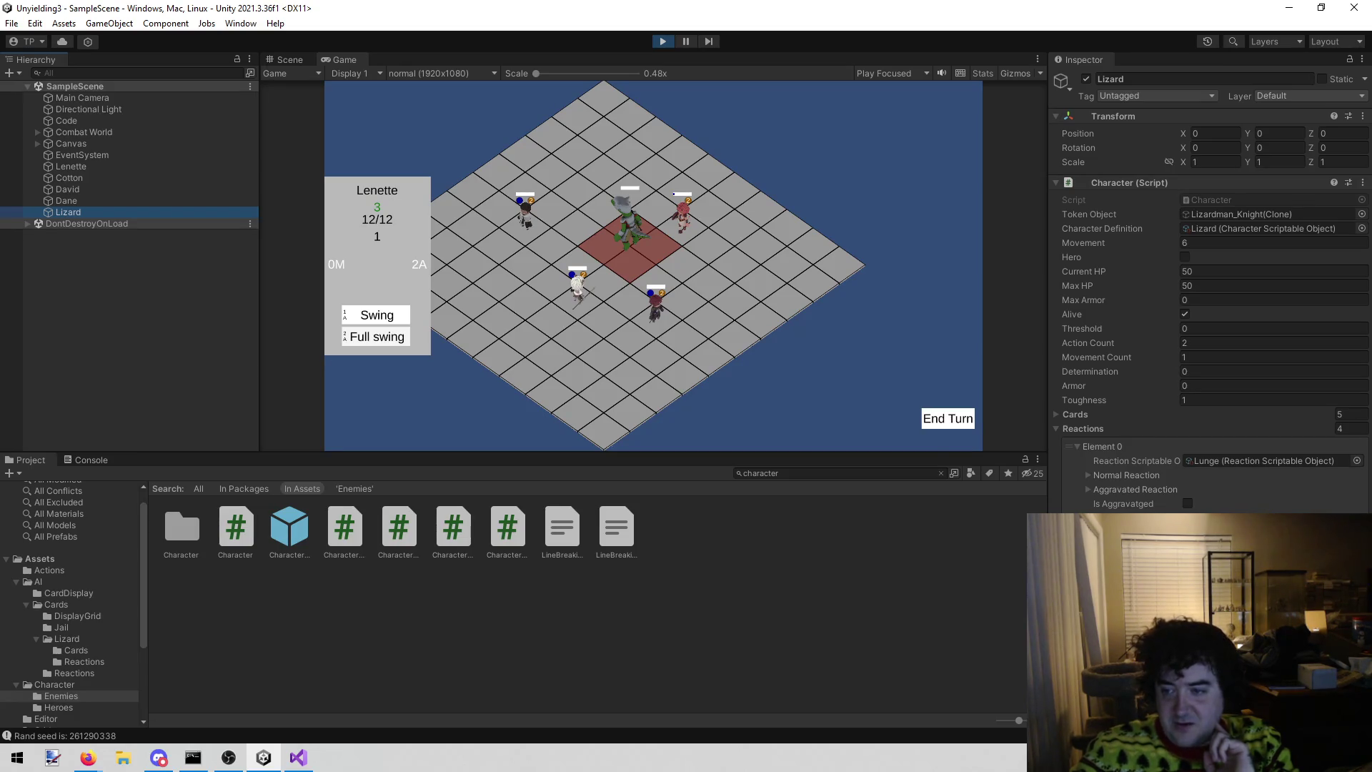
click(1087, 480)
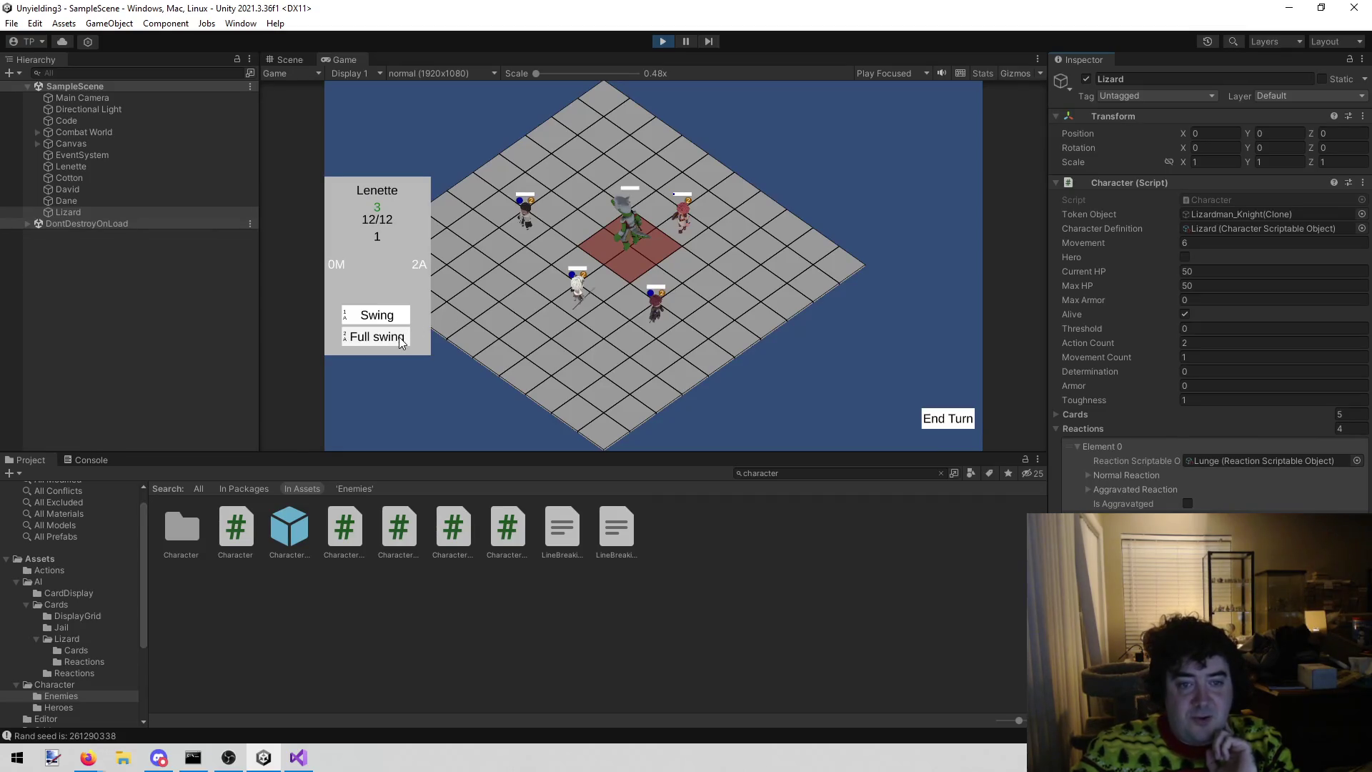
click(839, 423)
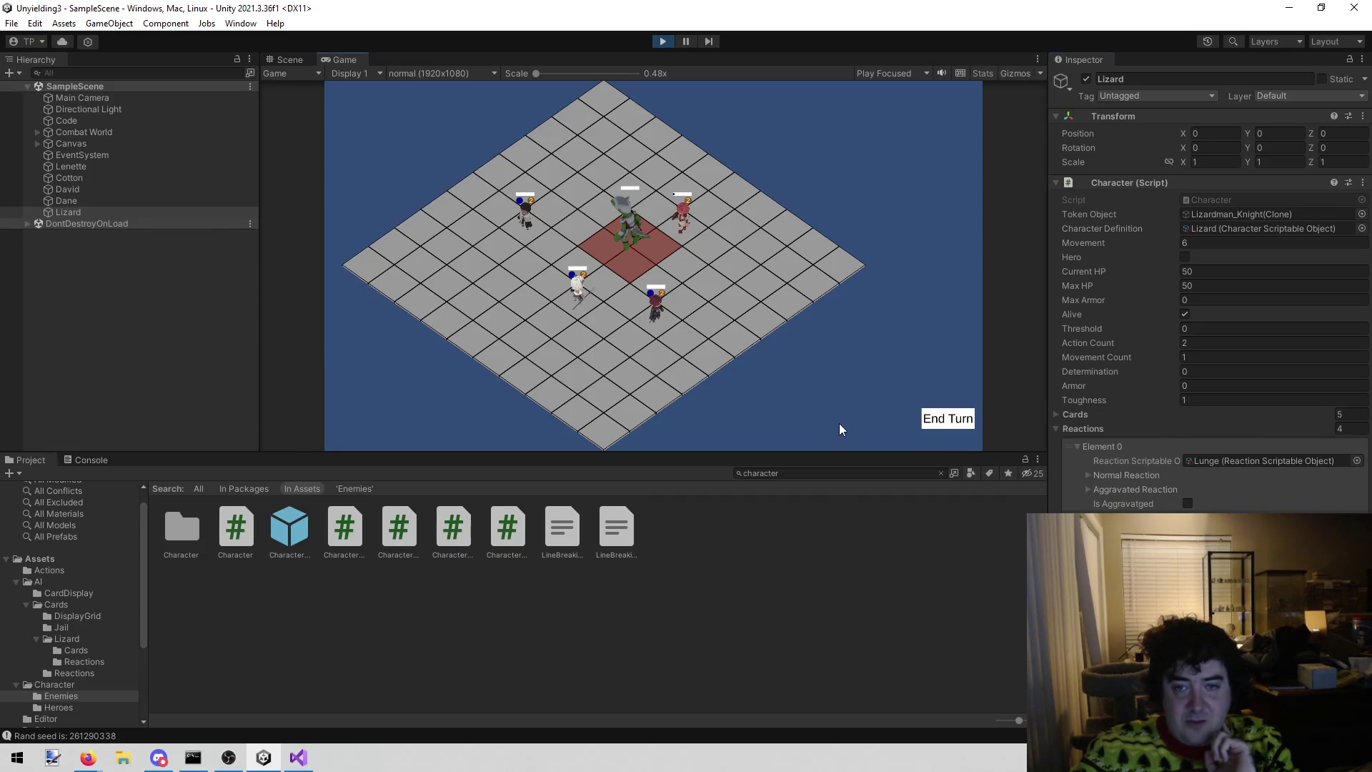
- Hit the Lizard with David's Cast and Lenette's Swing until RCT reads 5/10, then stop play mode
click(575, 296)
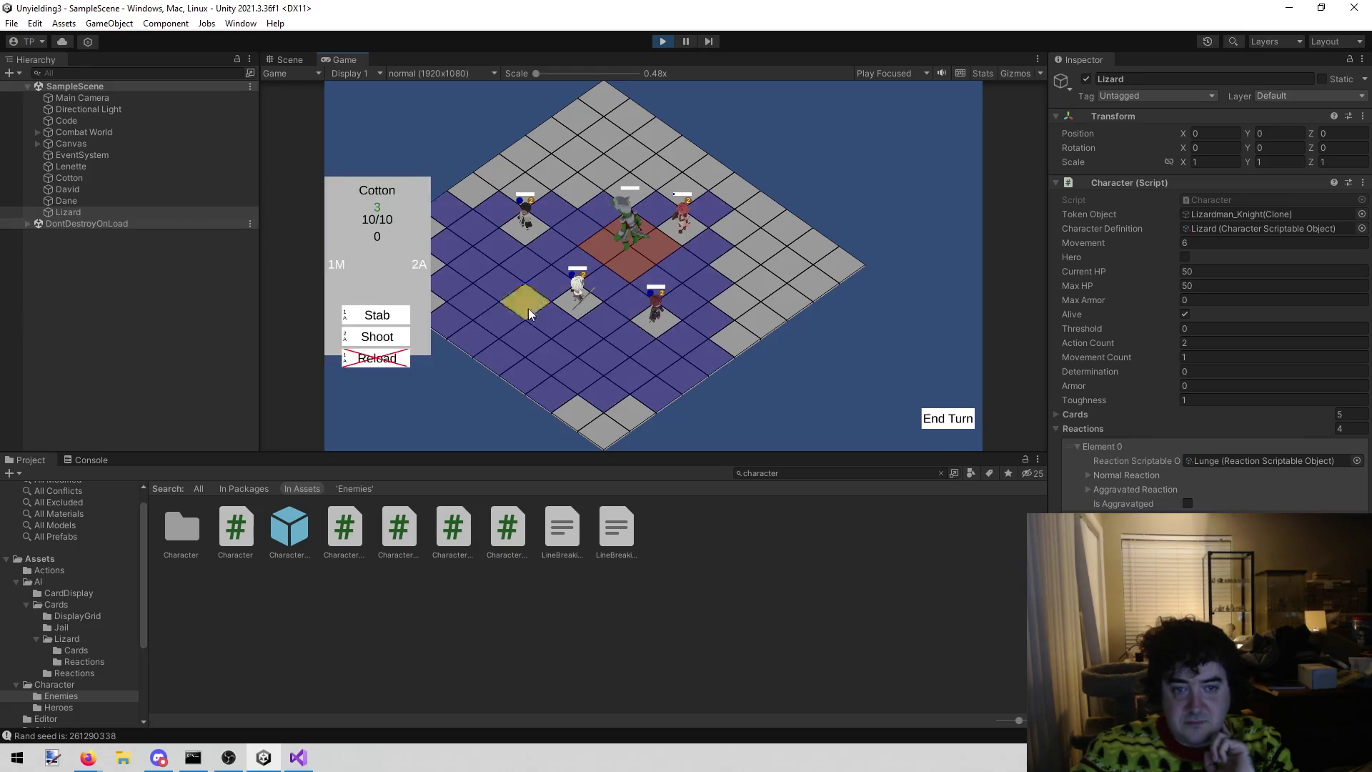
mouse_move(394, 338)
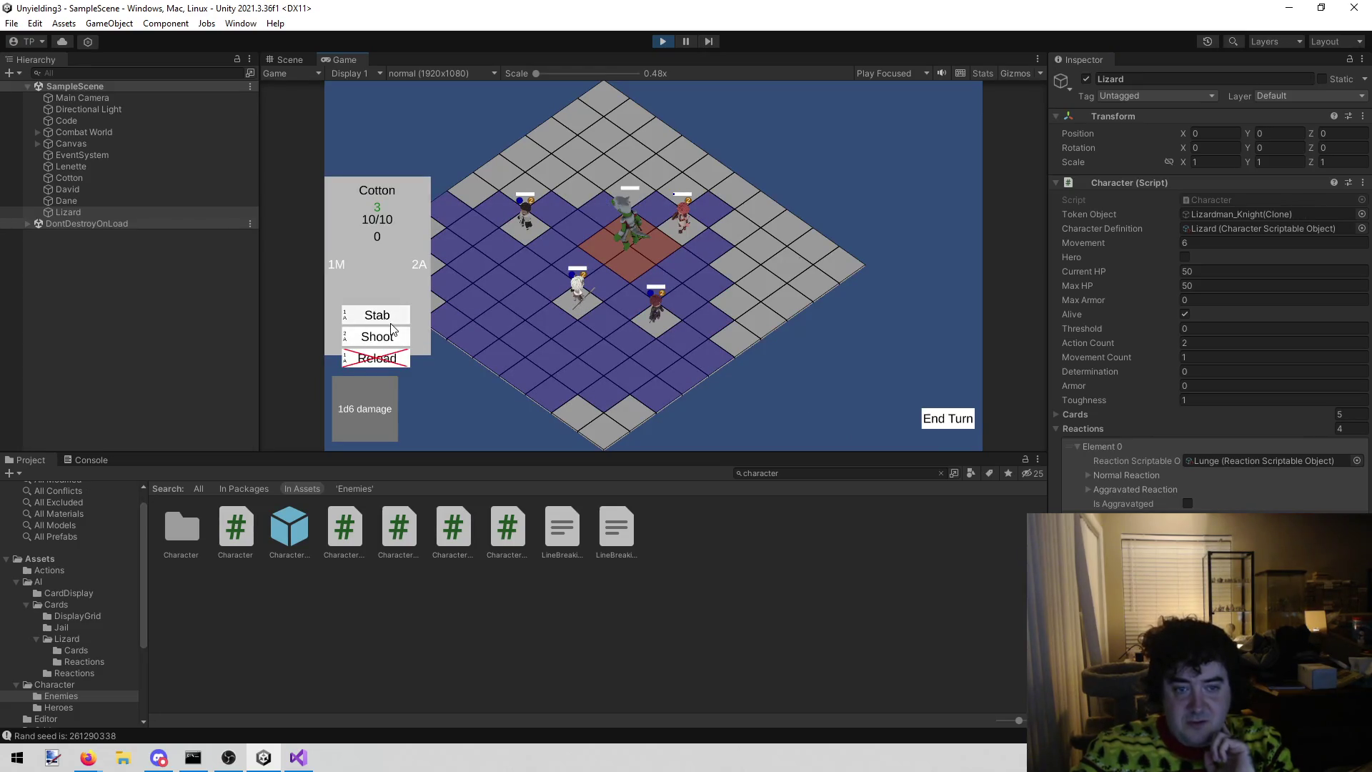
click(646, 311)
click(368, 315)
click(622, 254)
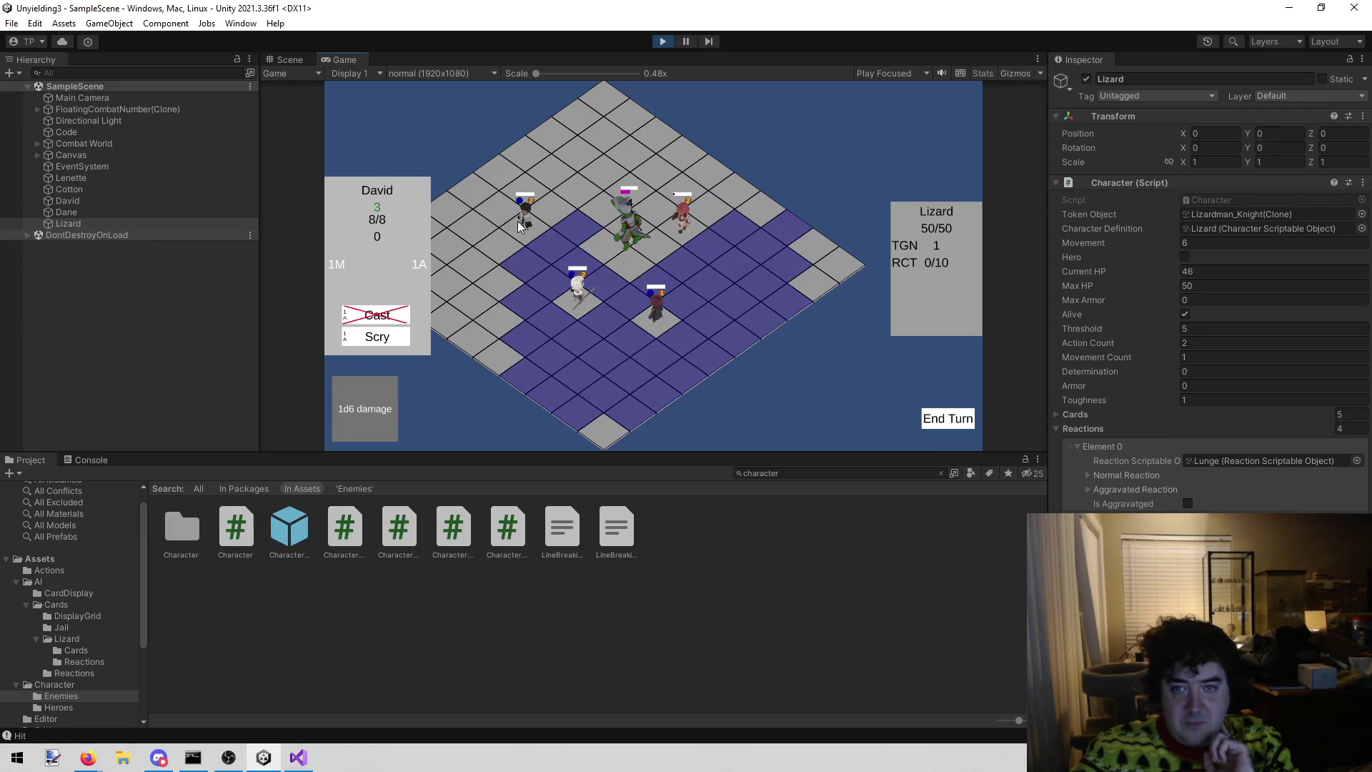
click(687, 219)
click(384, 317)
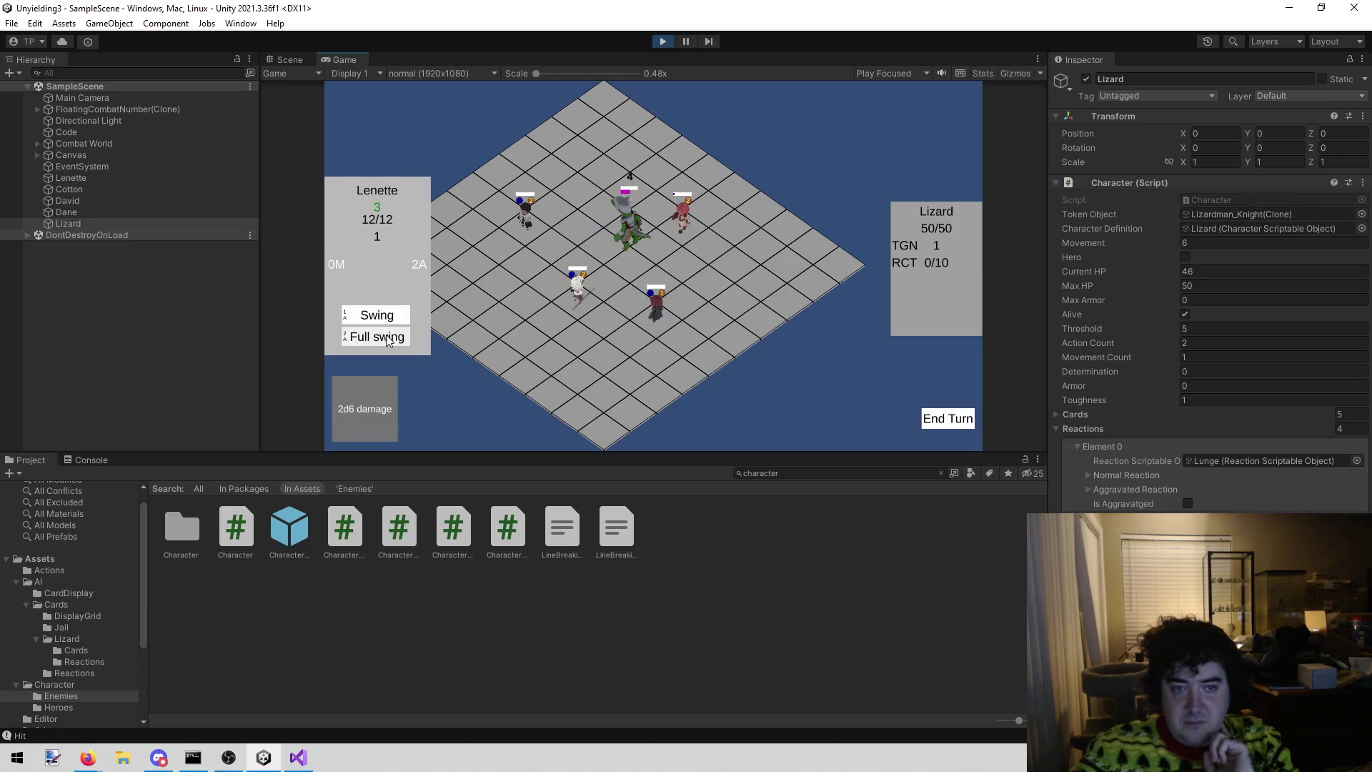
click(650, 247)
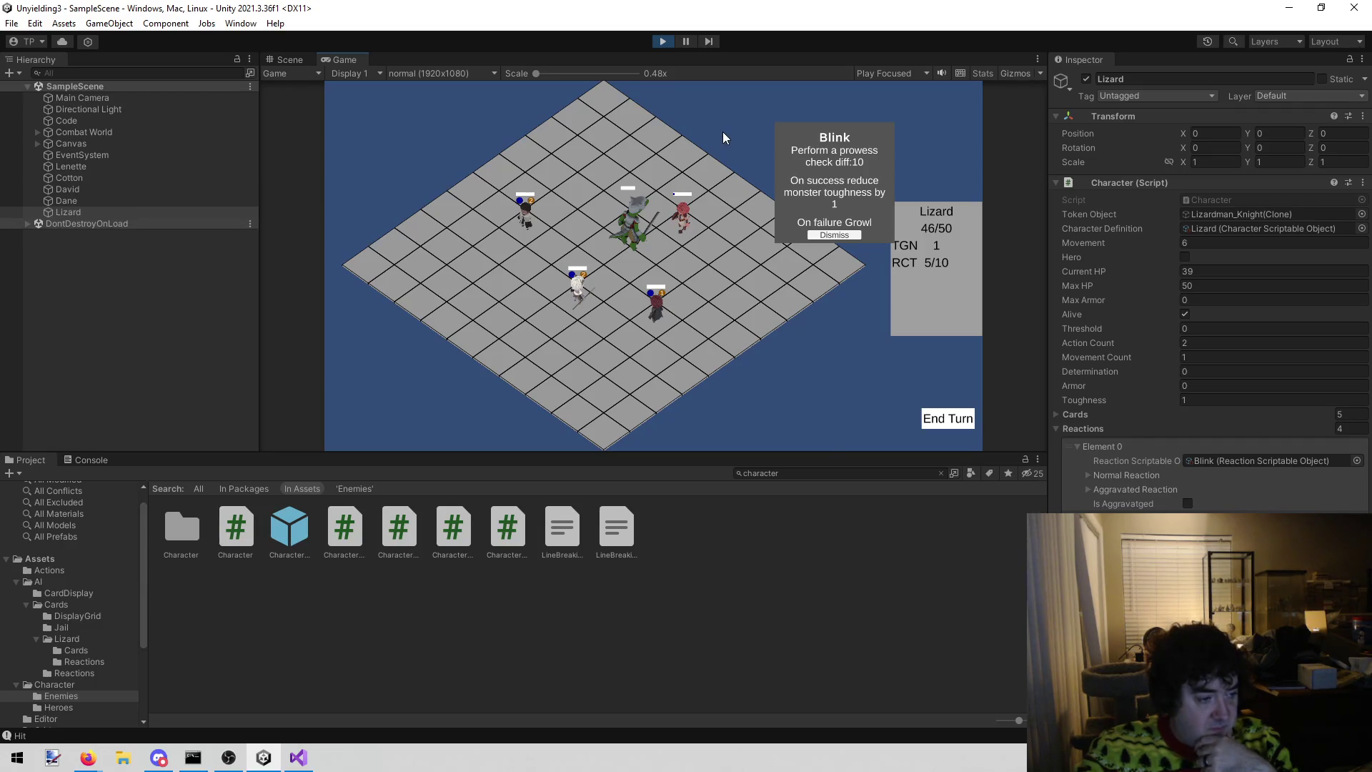
click(663, 41)
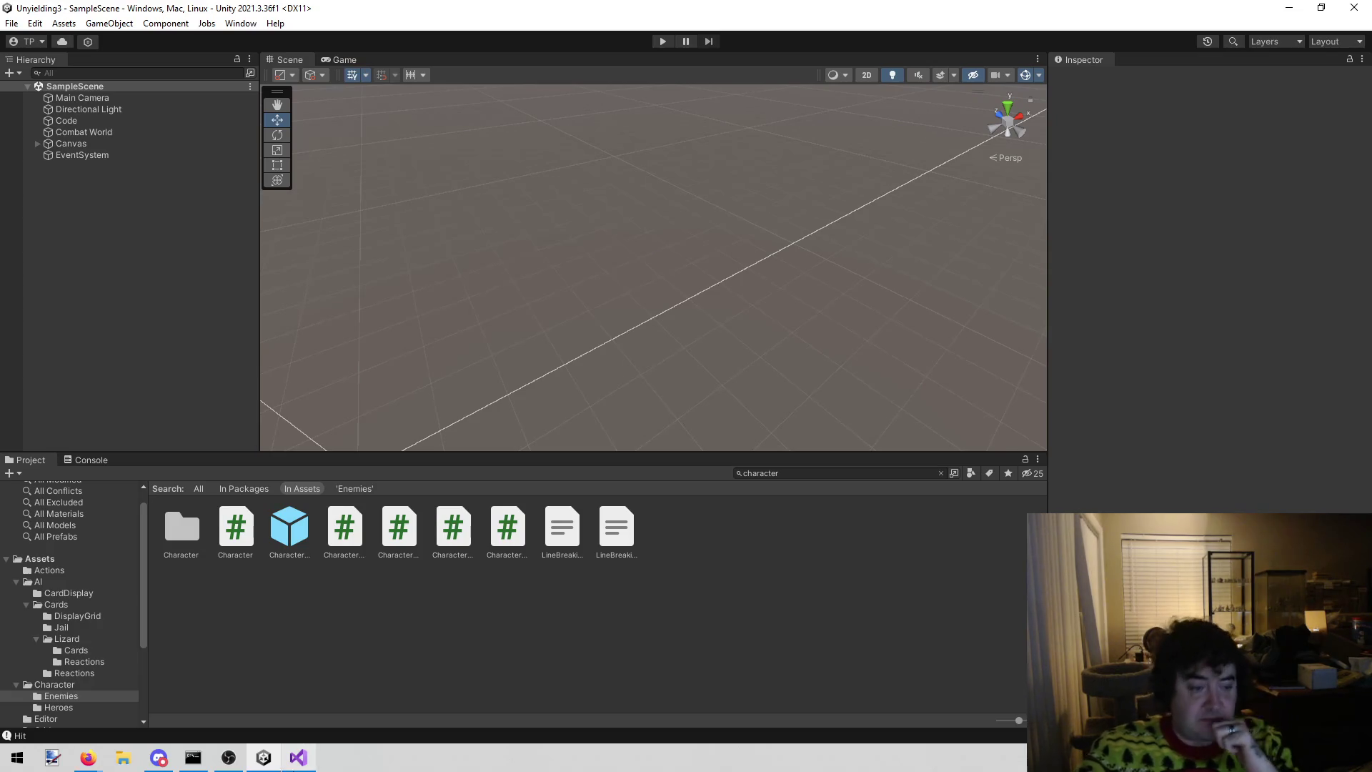
- Leave Unity in edit mode with the 'character' search results still listed
mouse_move(264, 757)
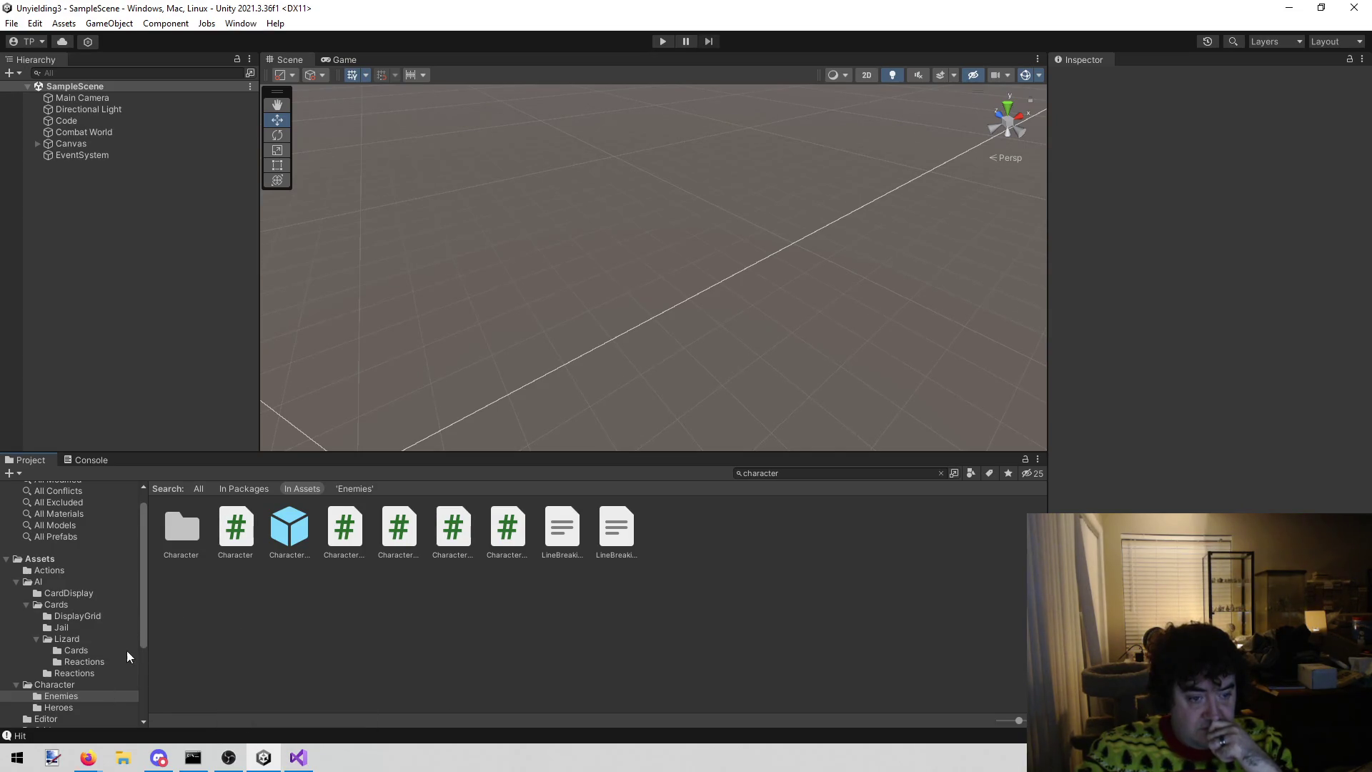
- In Character > Enemies, set the Lizard asset's Max Threshold to 1
click(87, 662)
click(58, 708)
click(58, 696)
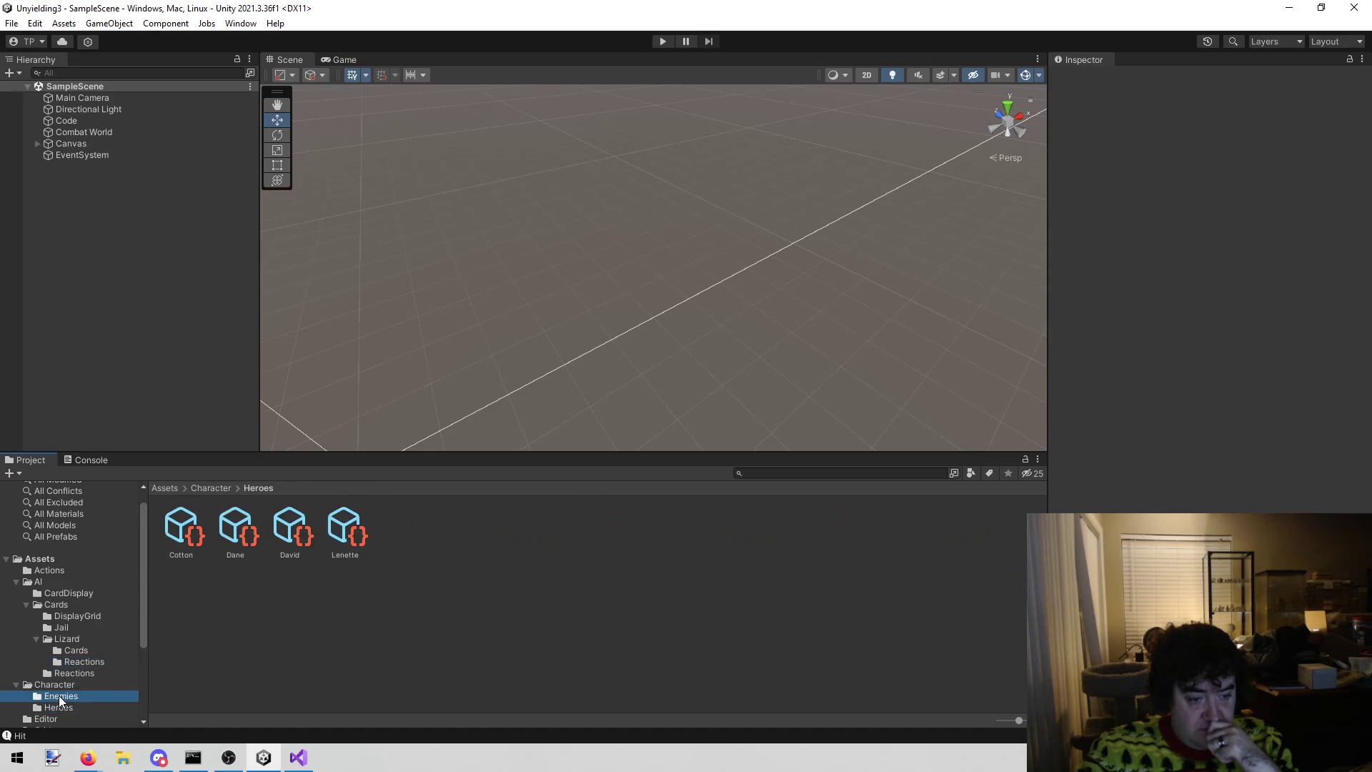
click(292, 535)
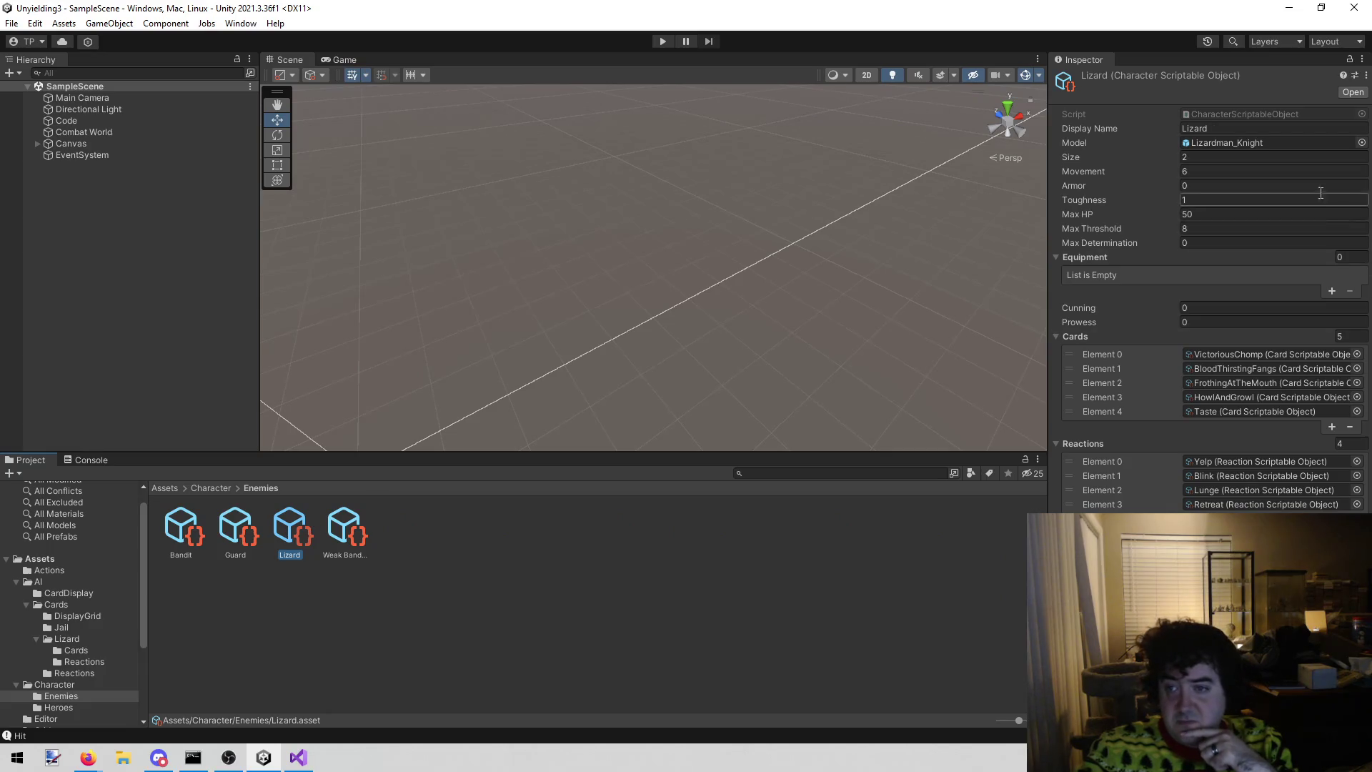
click(1211, 229)
text(1)
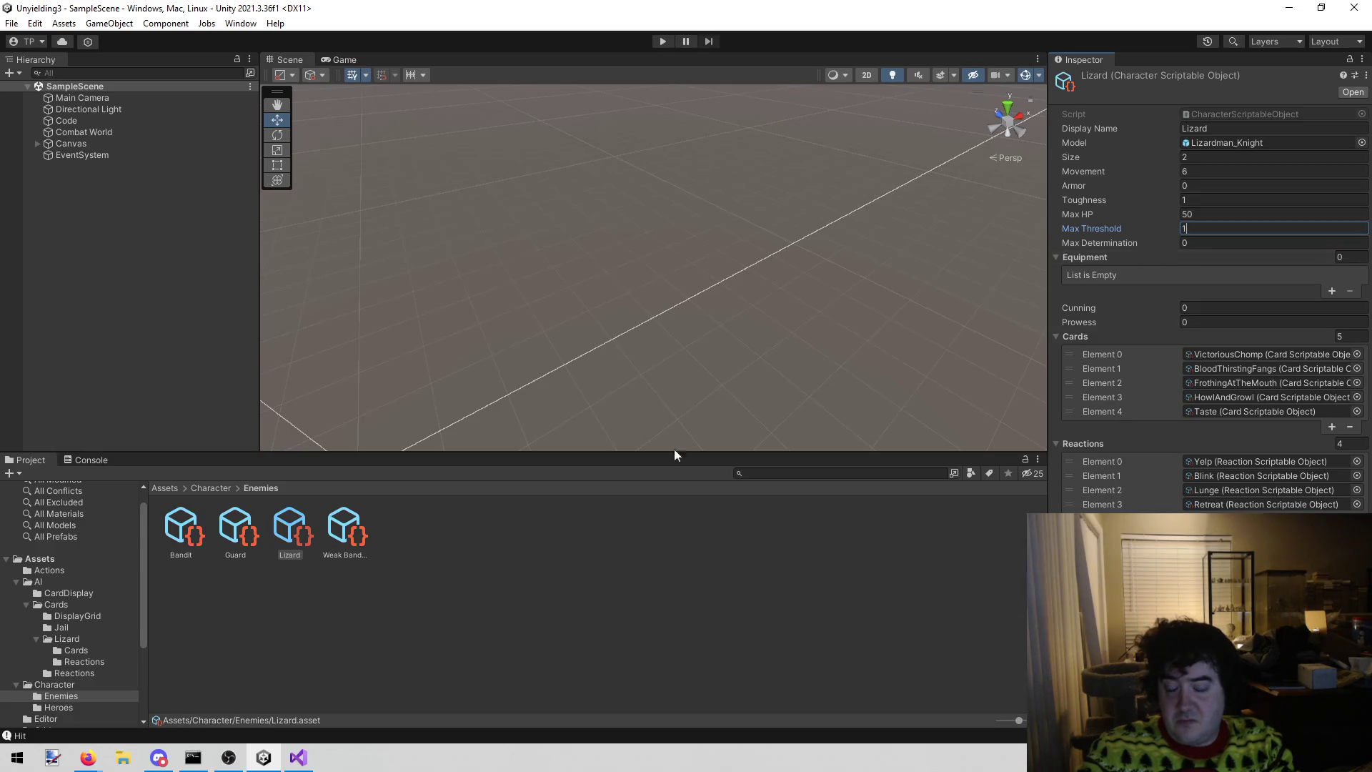
click(298, 757)
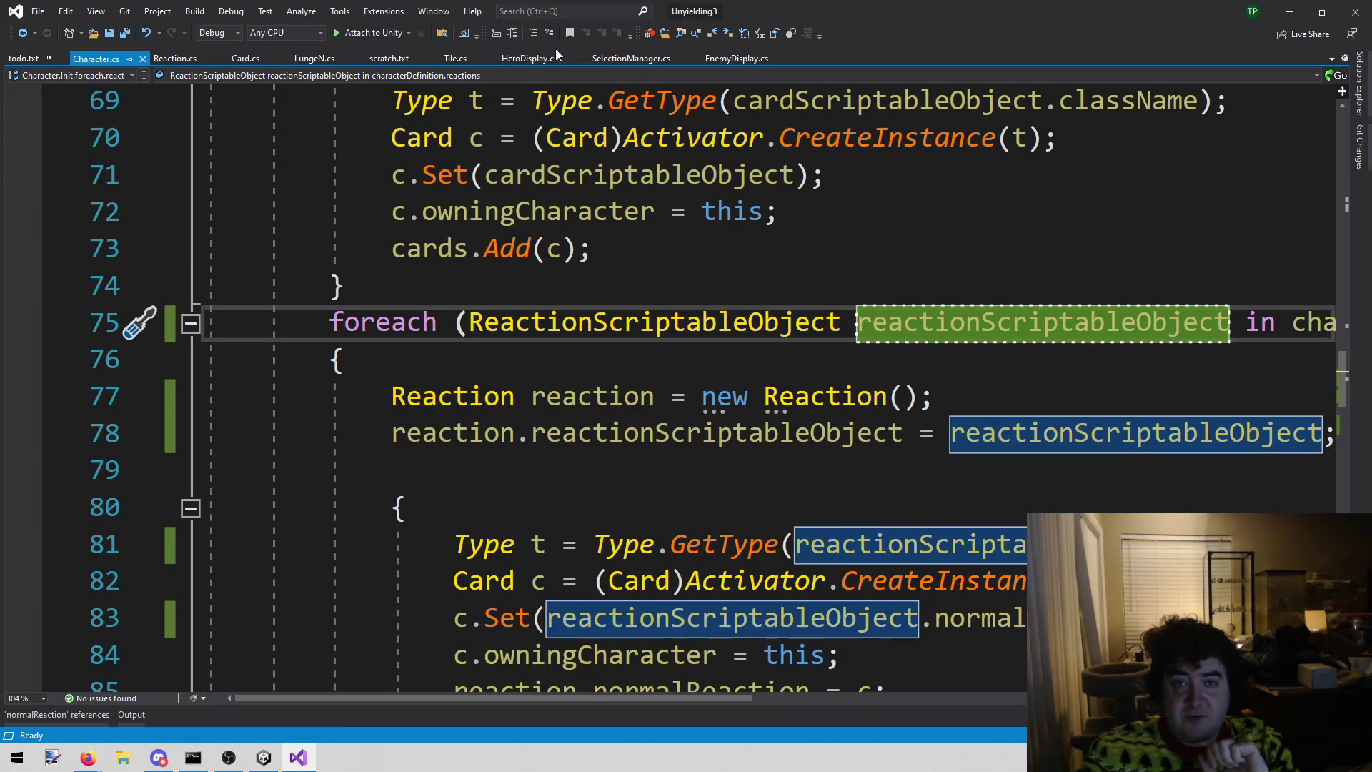
- In EnemyDisplay.cs, delete the hard-coded 10 from the reaction text on line 38
click(714, 58)
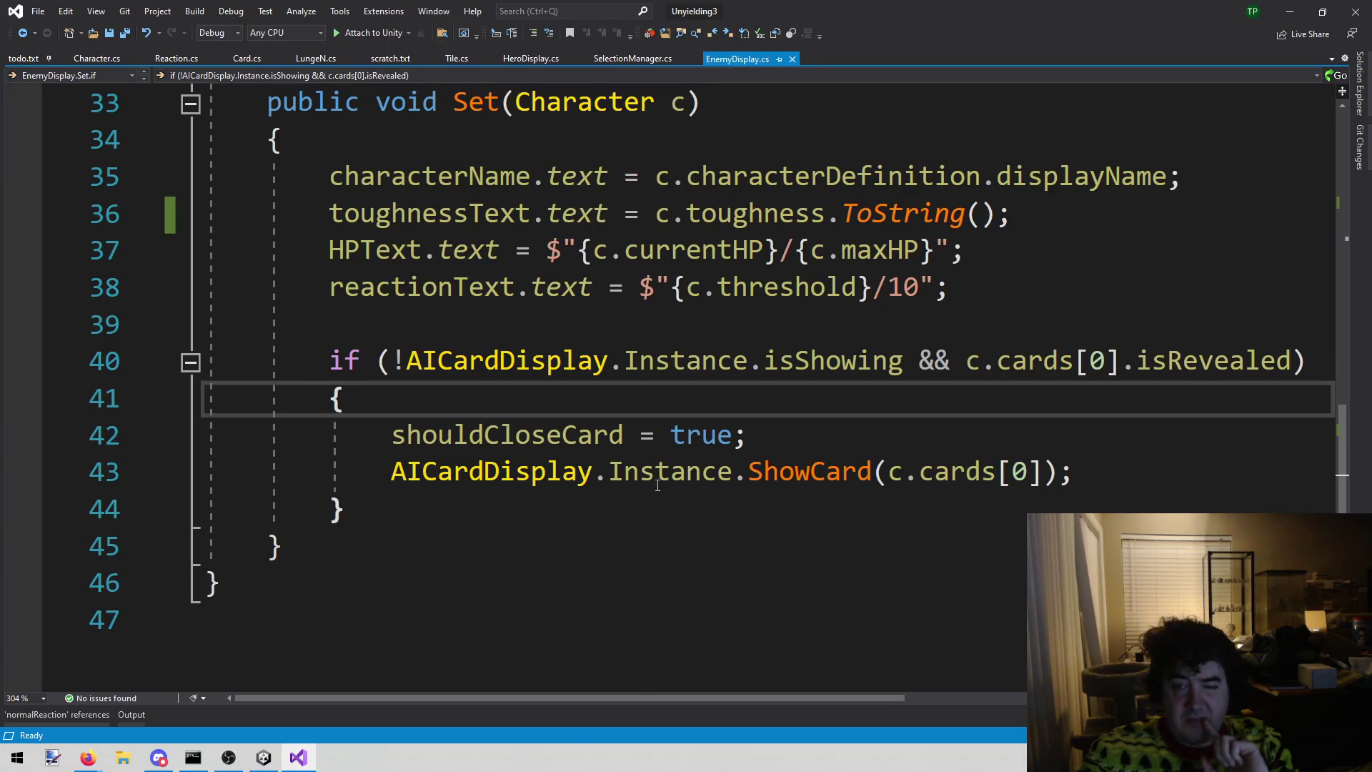
drag(888, 287, 920, 288)
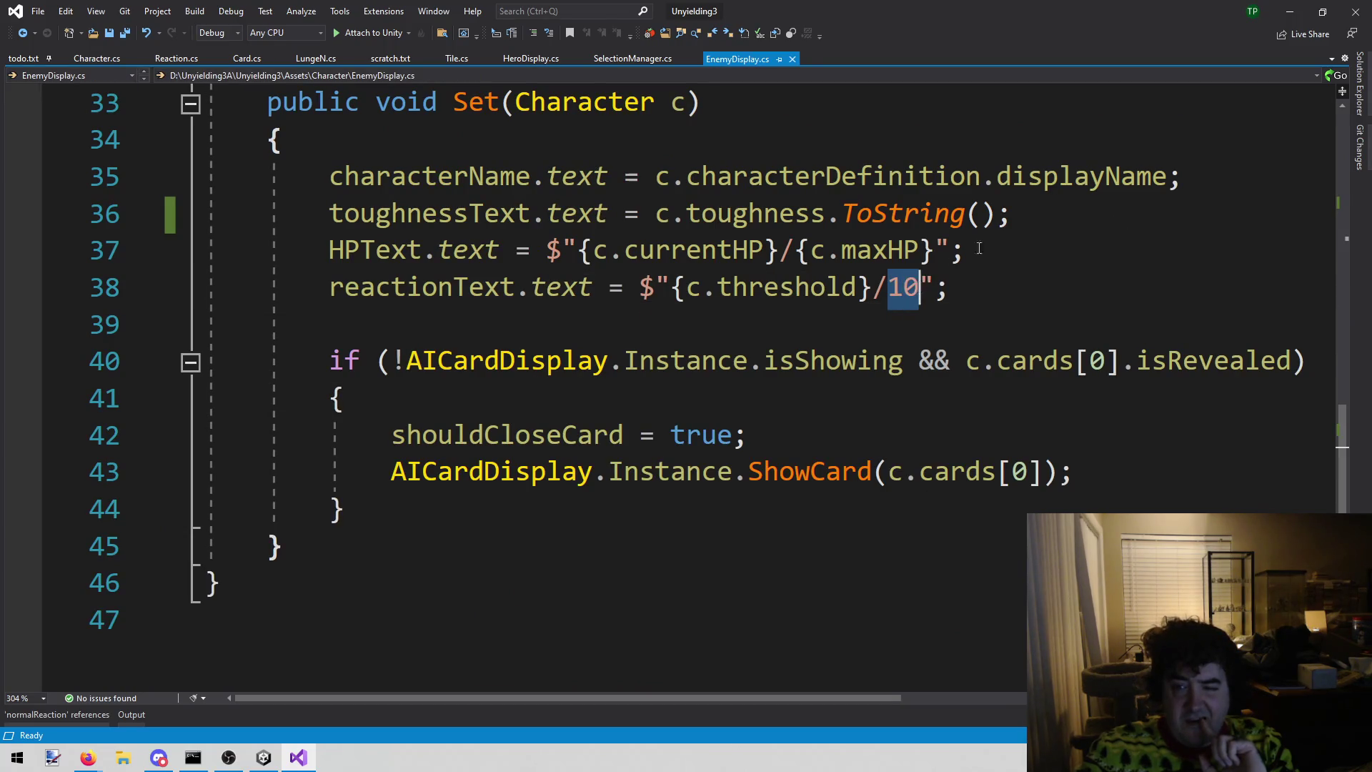
key(BackSpace)
key(Left)
key(Left)
key(ctrl+shift+Left)
key(ctrl+shift+Left)
key(shift+Left)
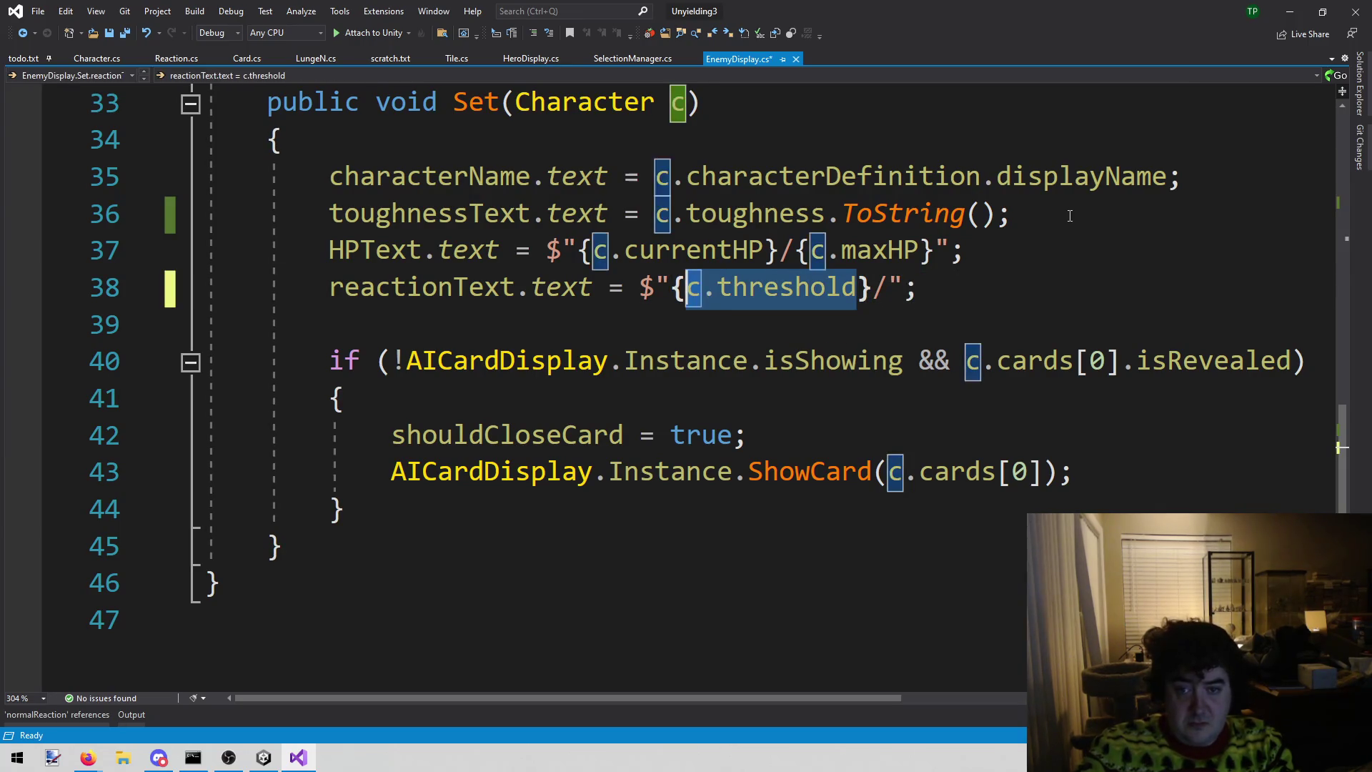
key(ctrl+c)
key(Right)
key(Right)
key(Right)
key(ctrl+v)
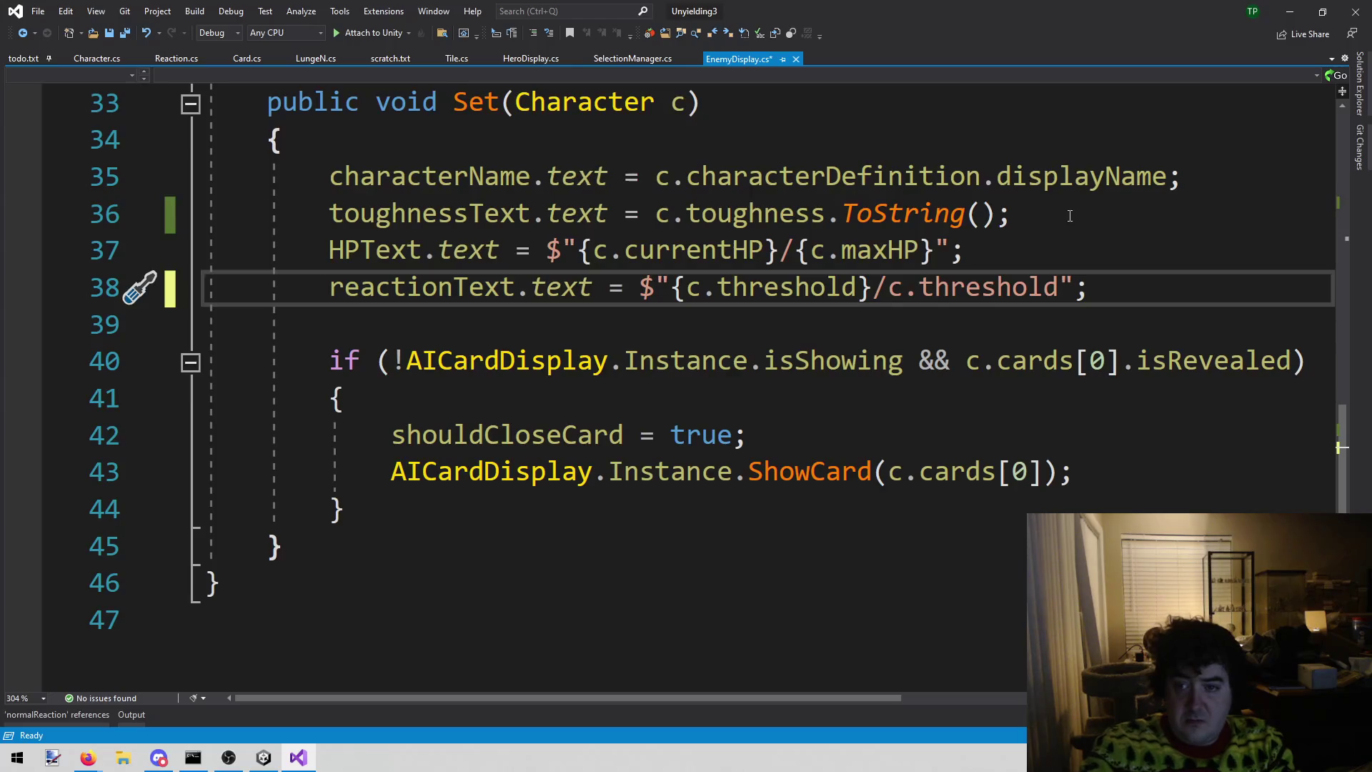
key(ctrl+z)
- Insert {c.characterDefinition.maxThreshold} after the slash and save EnemyDisplay.cs
text({)
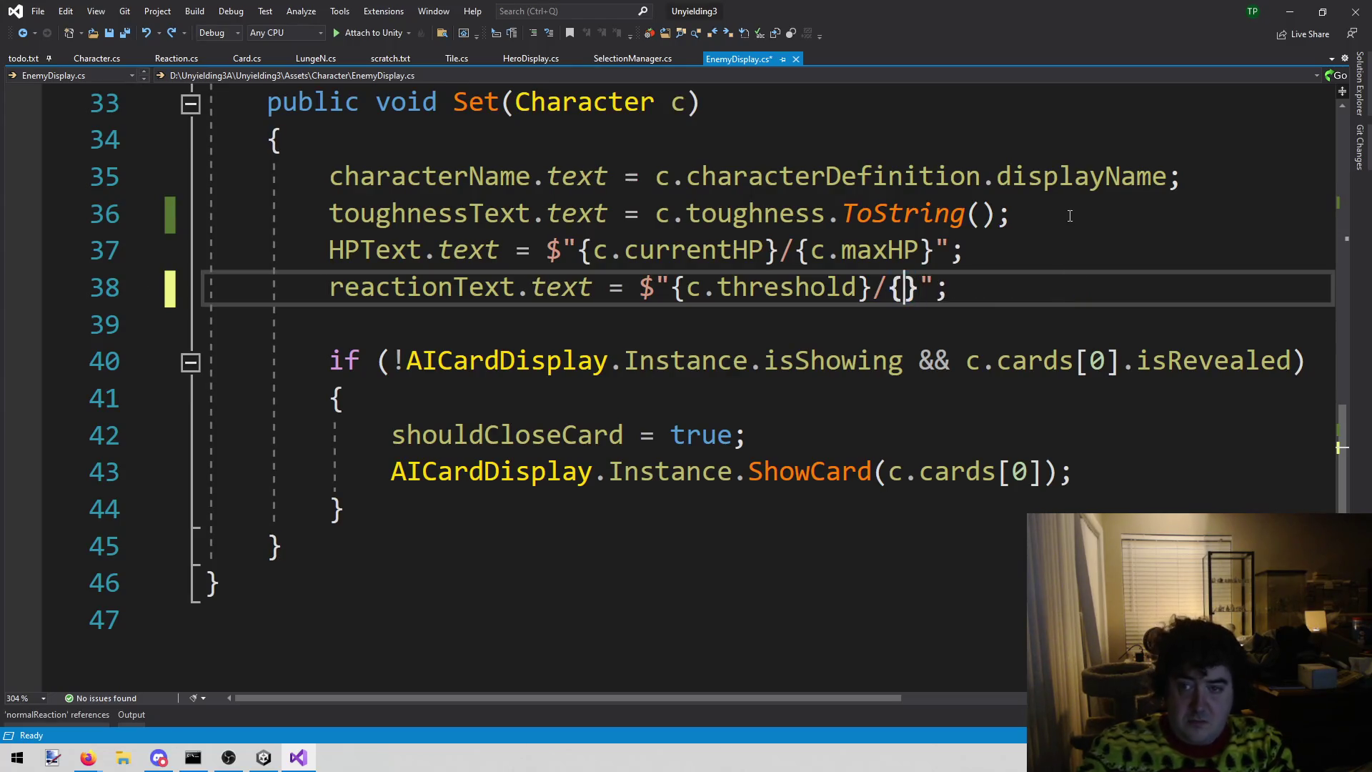
key(ctrl+v)
key(ctrl+BackSpace)
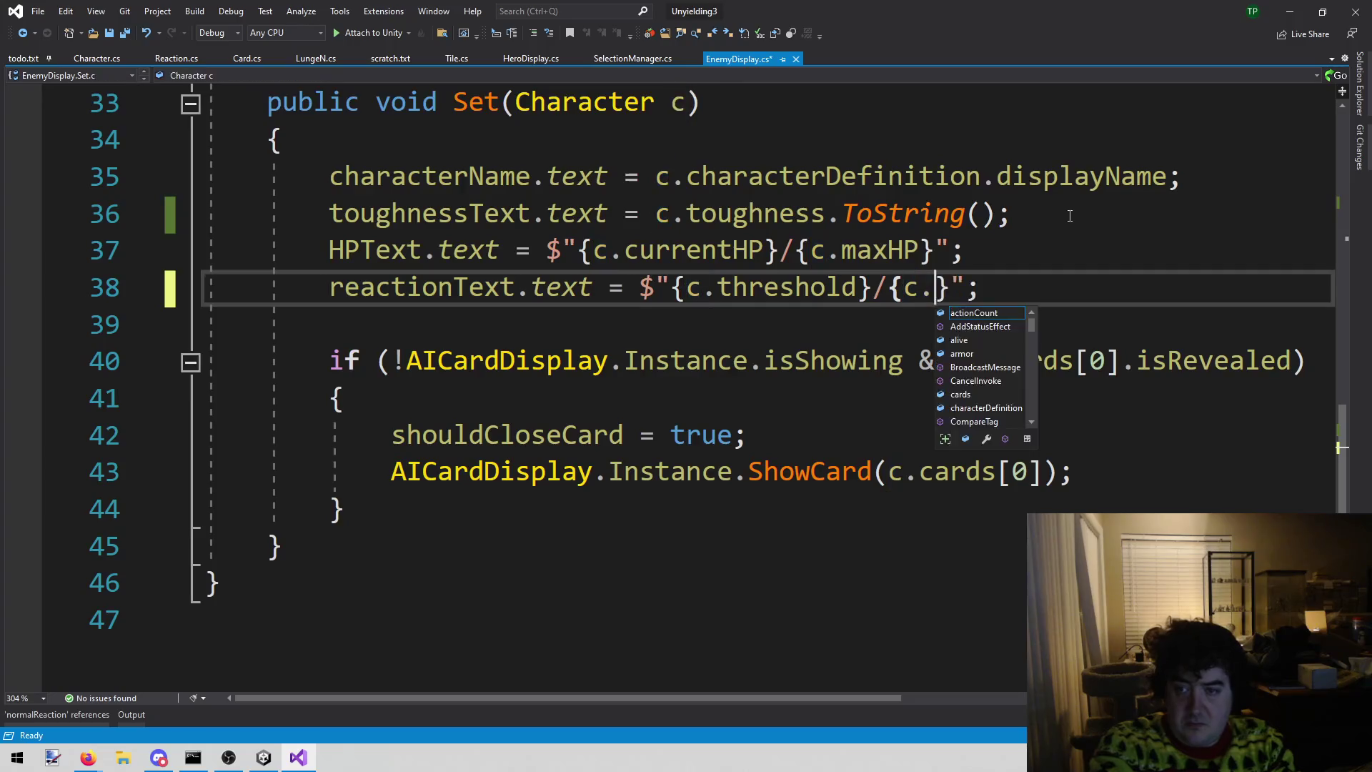
text(ma)
key(BackSpace)
key(BackSpace)
key(BackSpace)
text(.)
text(de)
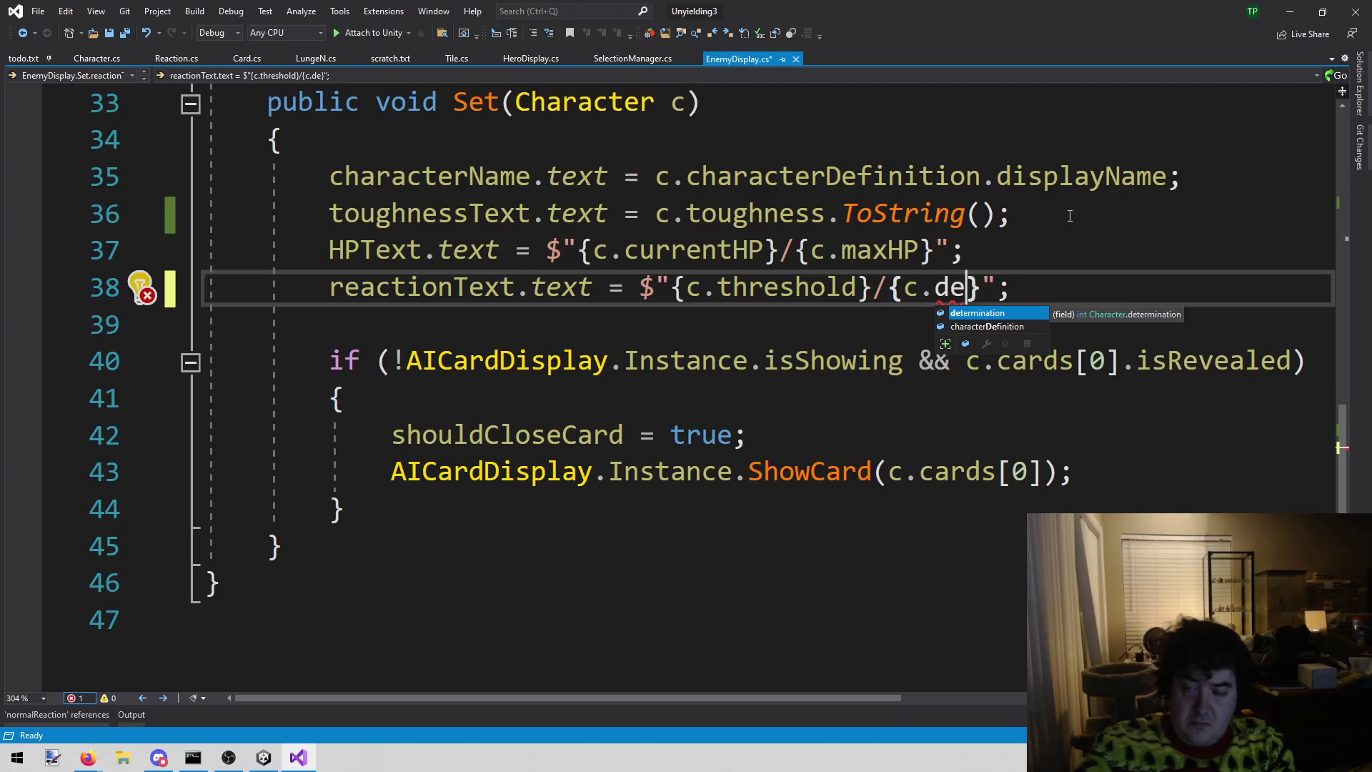
key(Down)
key(Tab)
text(.ax)
key(BackSpace)
key(BackSpace)
text(ma)
key(Down)
key(Down)
key(Tab)
key(ctrl+s)
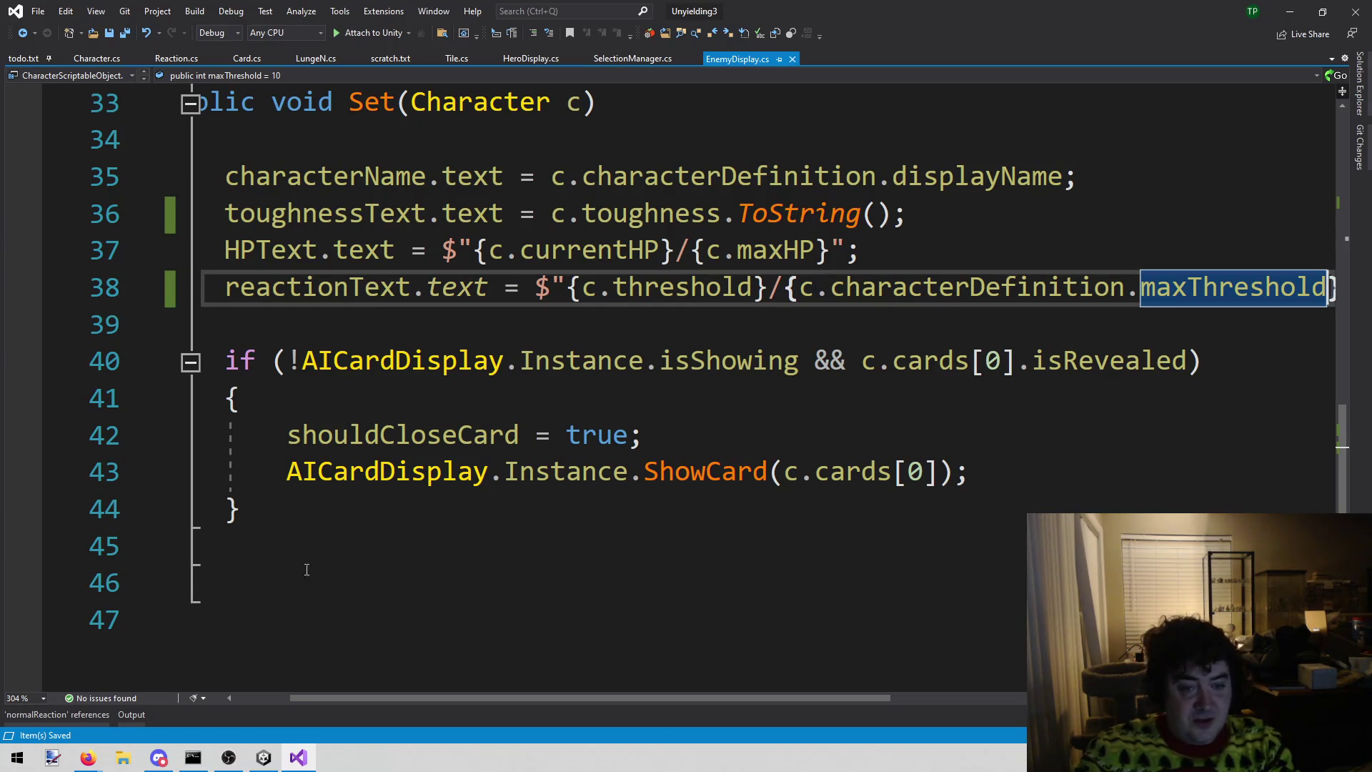
- Review the closing lines 39–45 of the Set method, then return to the Unity editor
click(403, 551)
click(431, 506)
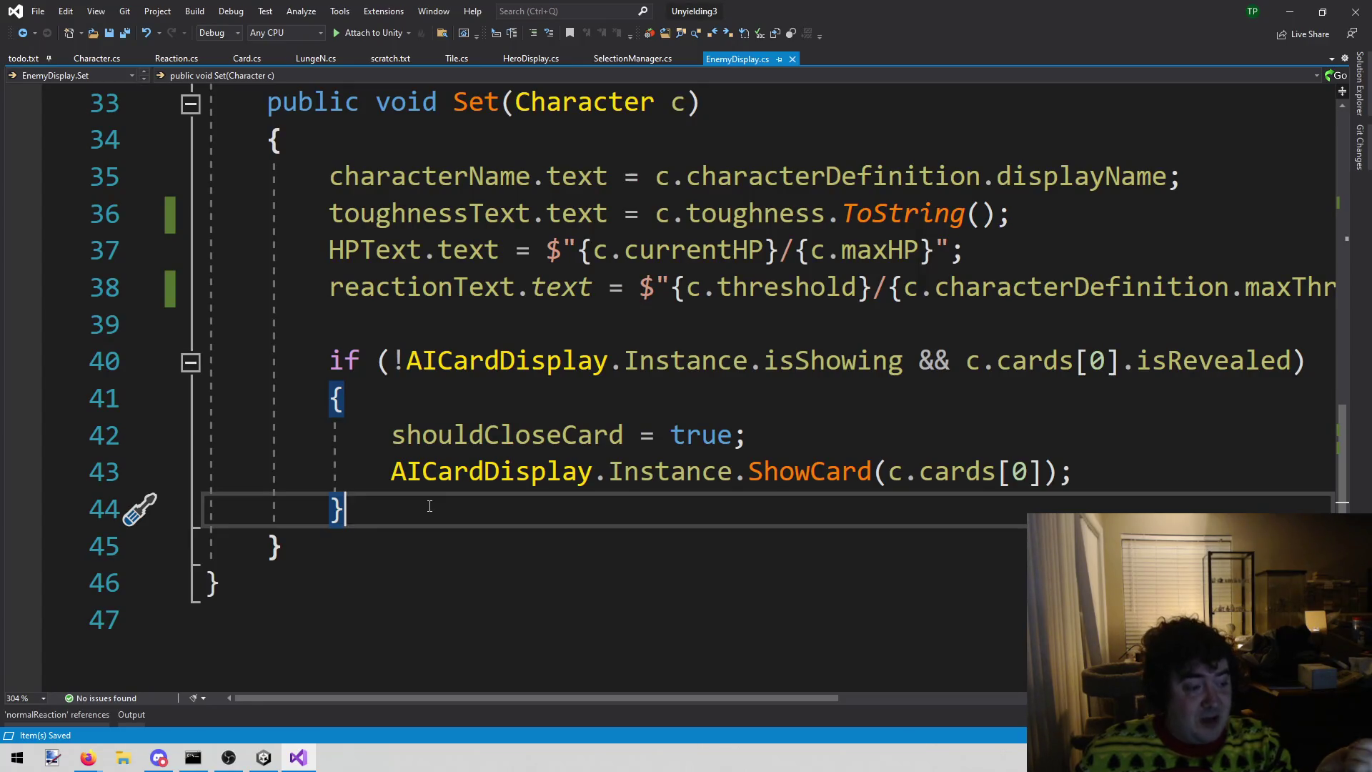
click(515, 546)
click(504, 526)
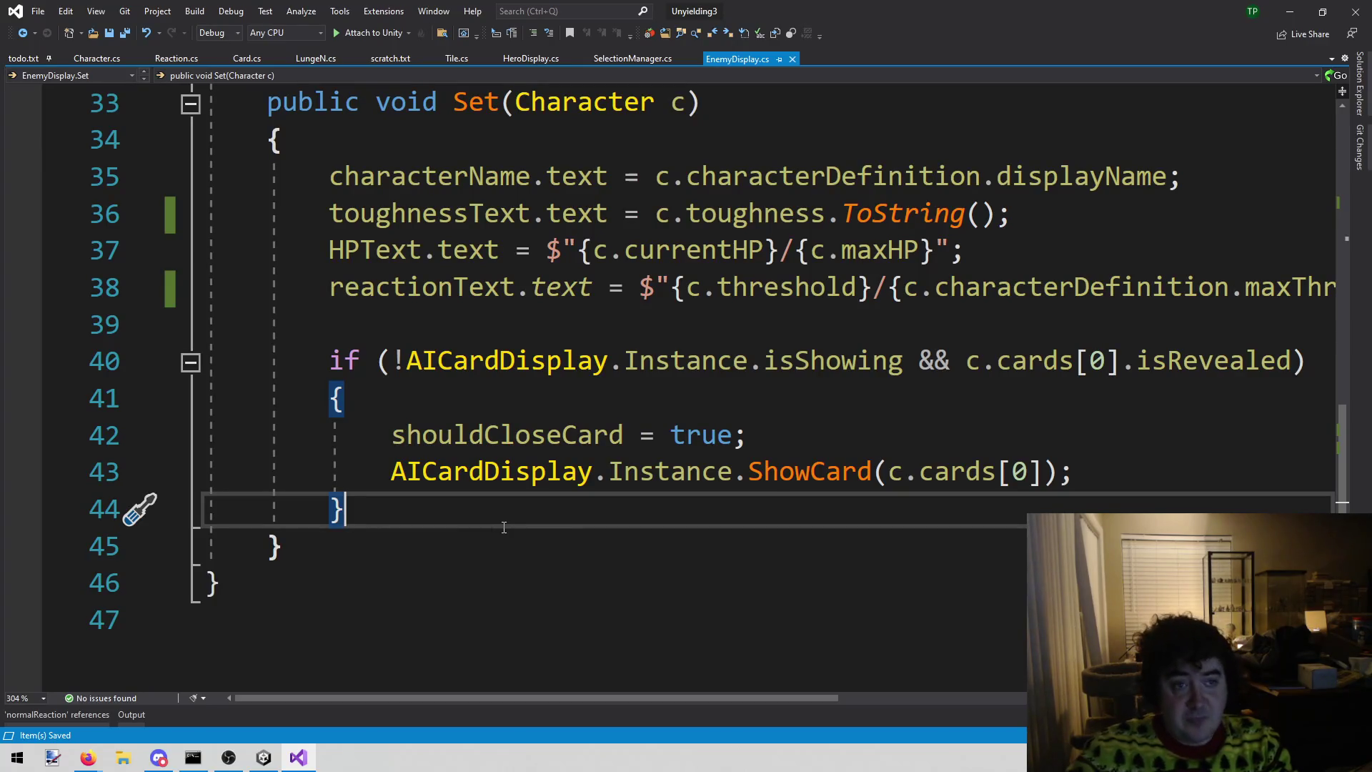
key(Up)
key(Up)
key(Up)
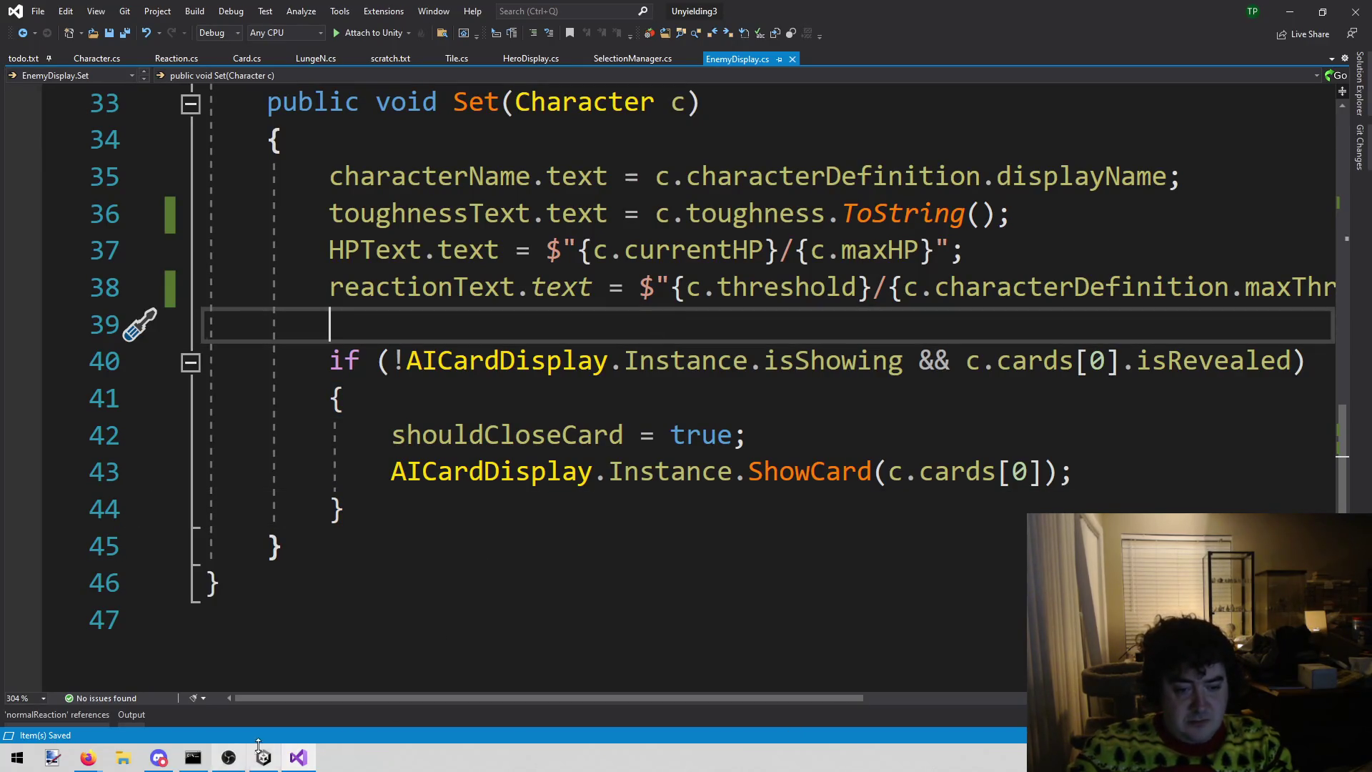
click(261, 754)
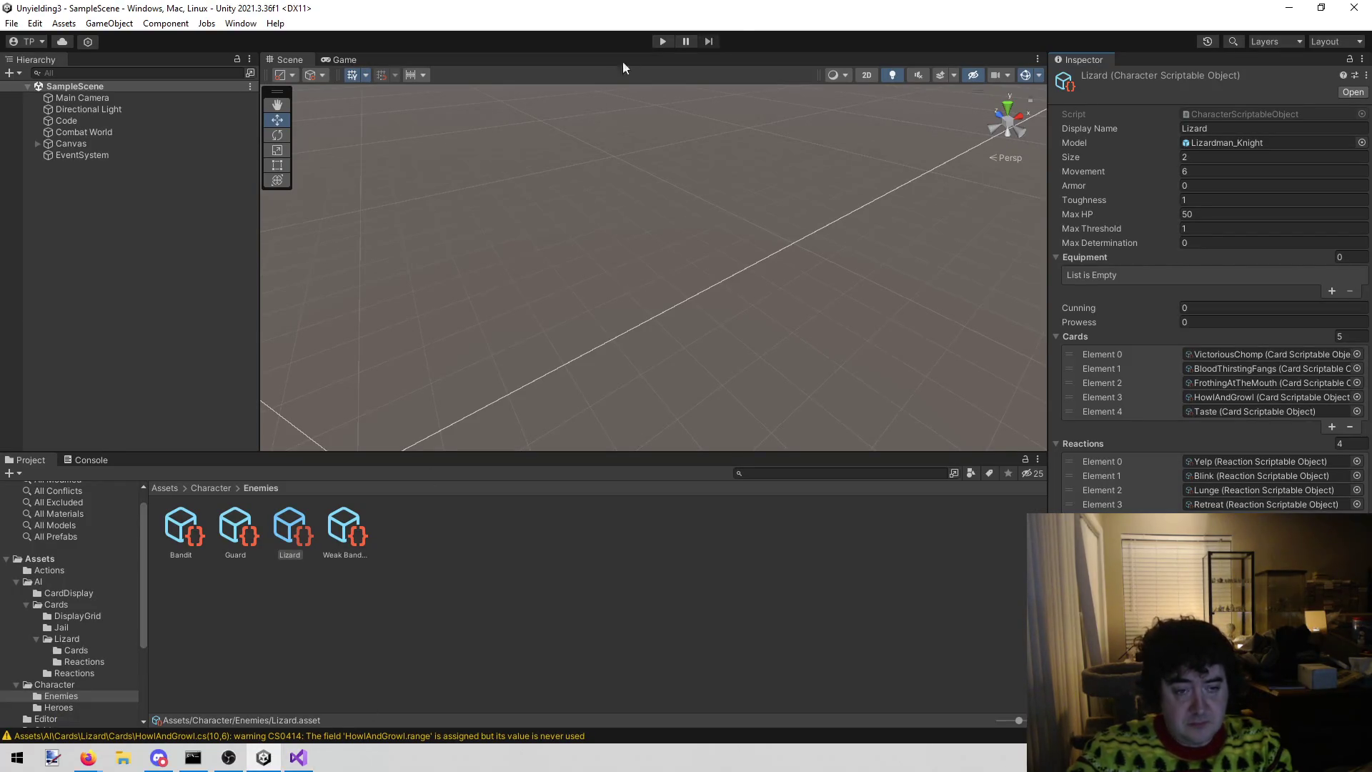
- Start play mode, have Dane use Behold on the Lizard, and inspect the Lizard's runtime values
click(661, 44)
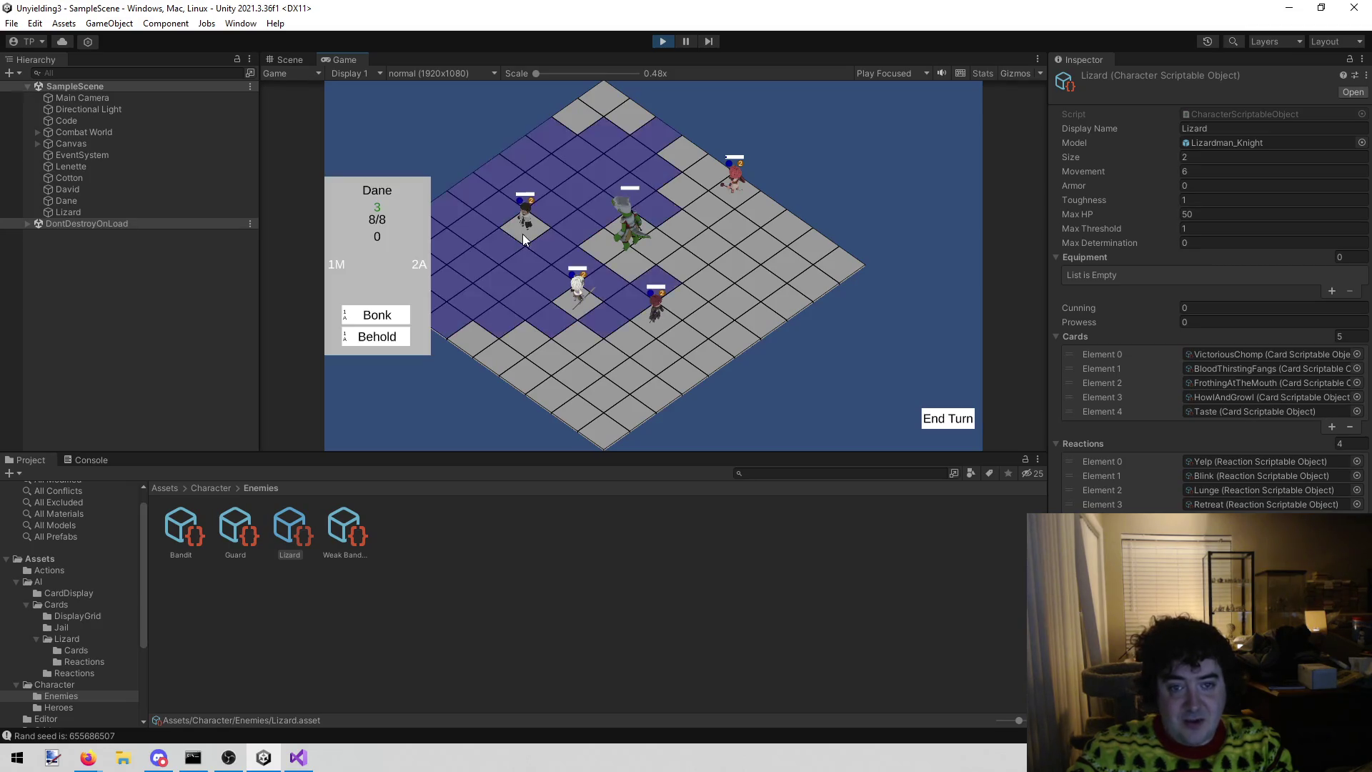
click(397, 339)
click(644, 246)
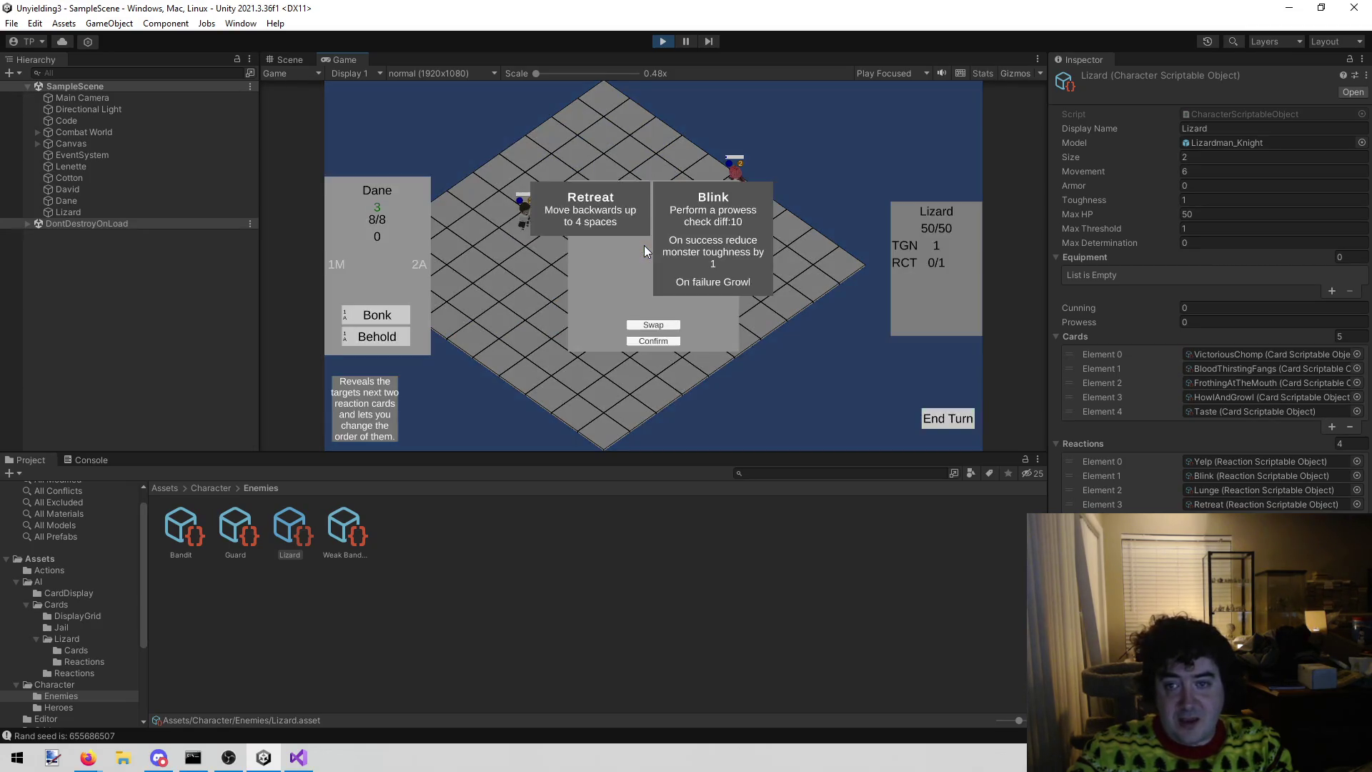
click(652, 341)
click(649, 340)
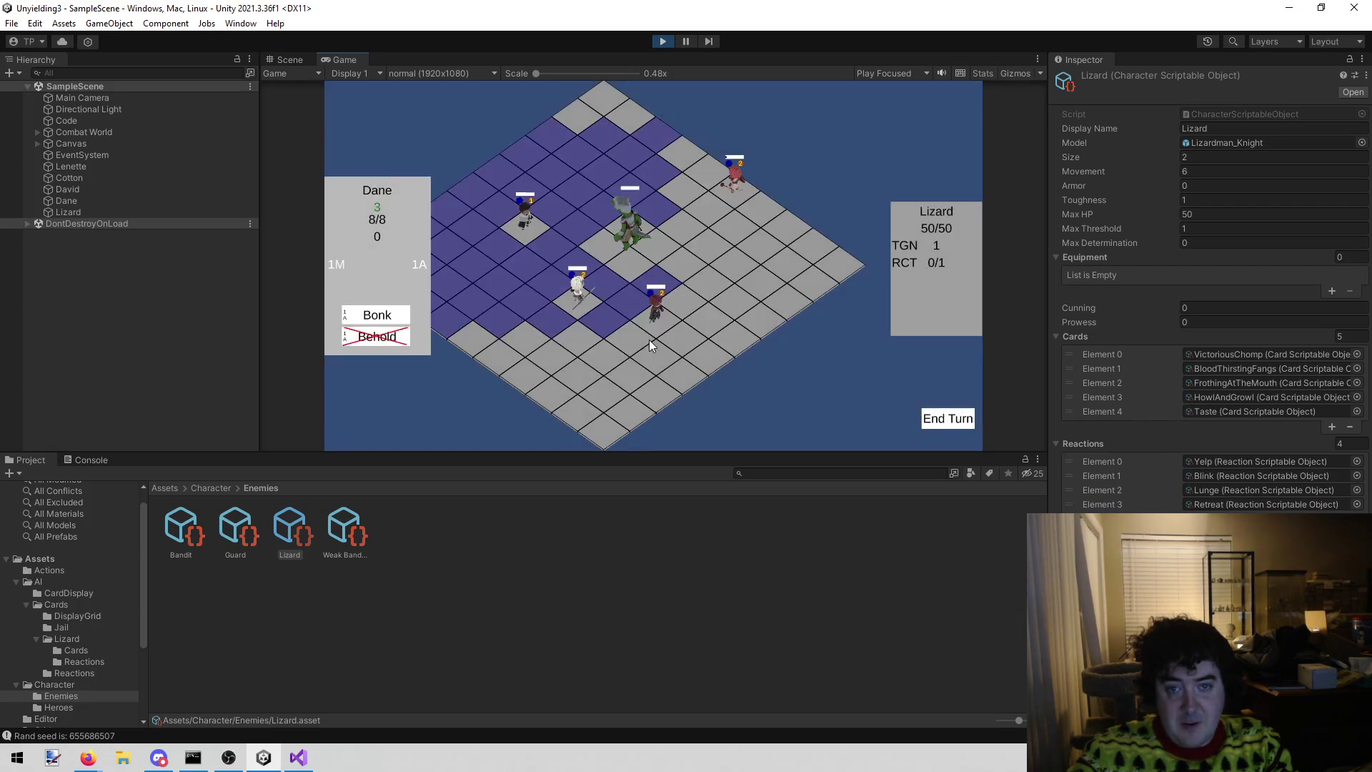
click(59, 211)
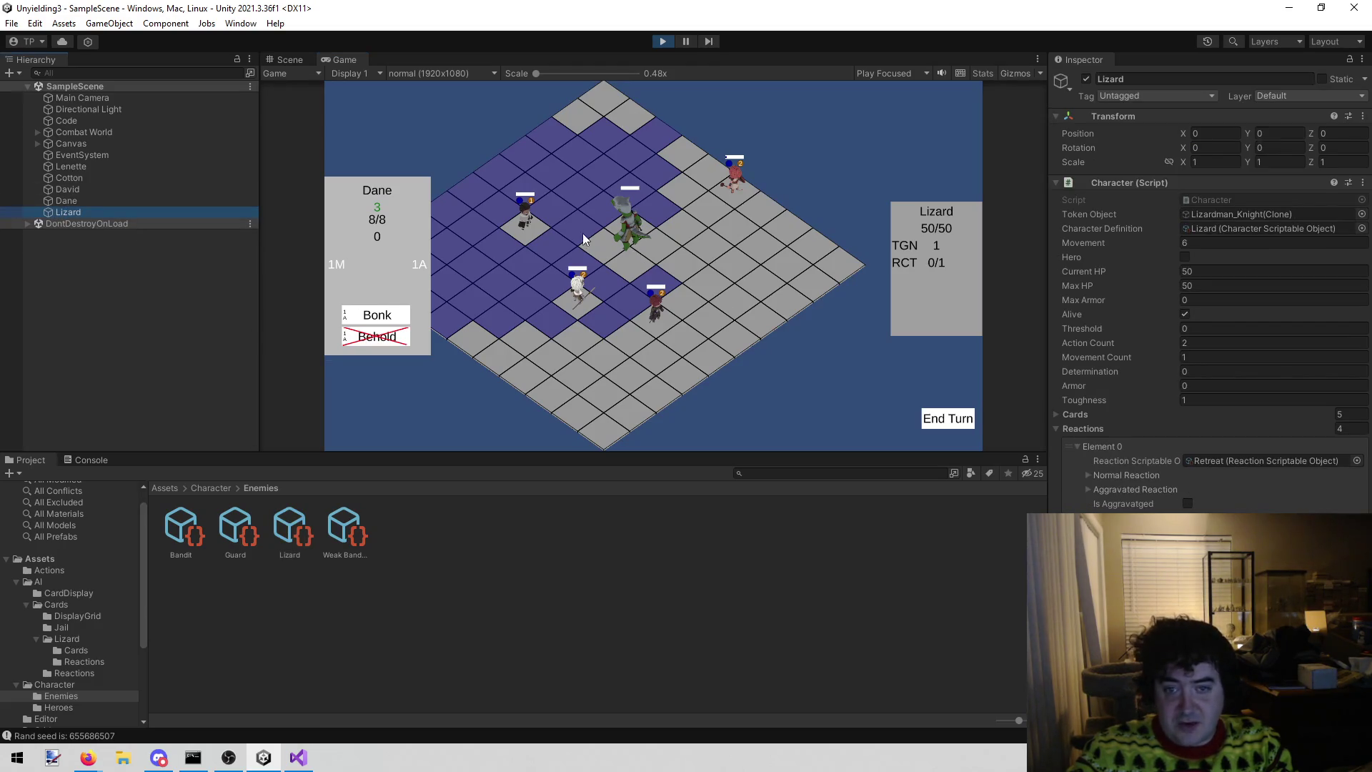
- As David, Cast the damage spell on the Lizard so its panel reads RCT 1/1
click(646, 315)
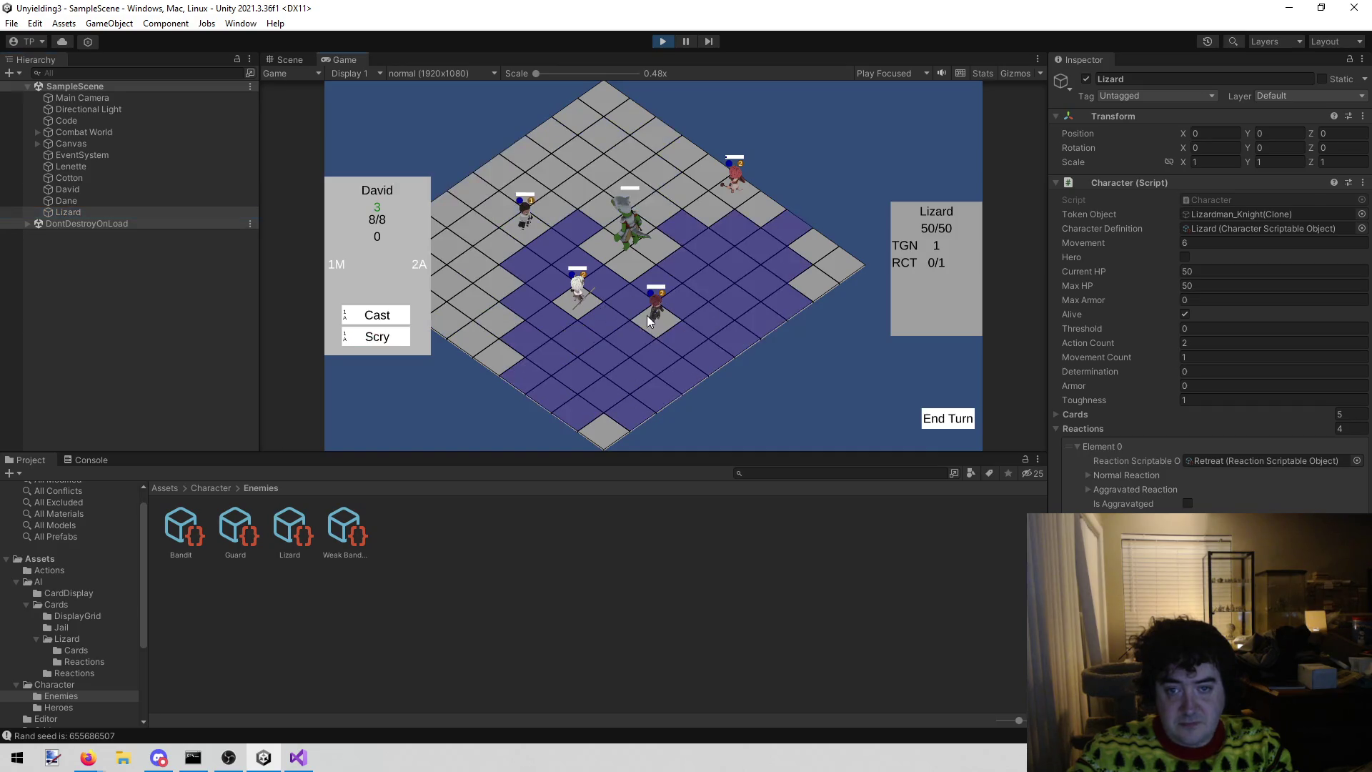
click(377, 315)
click(620, 239)
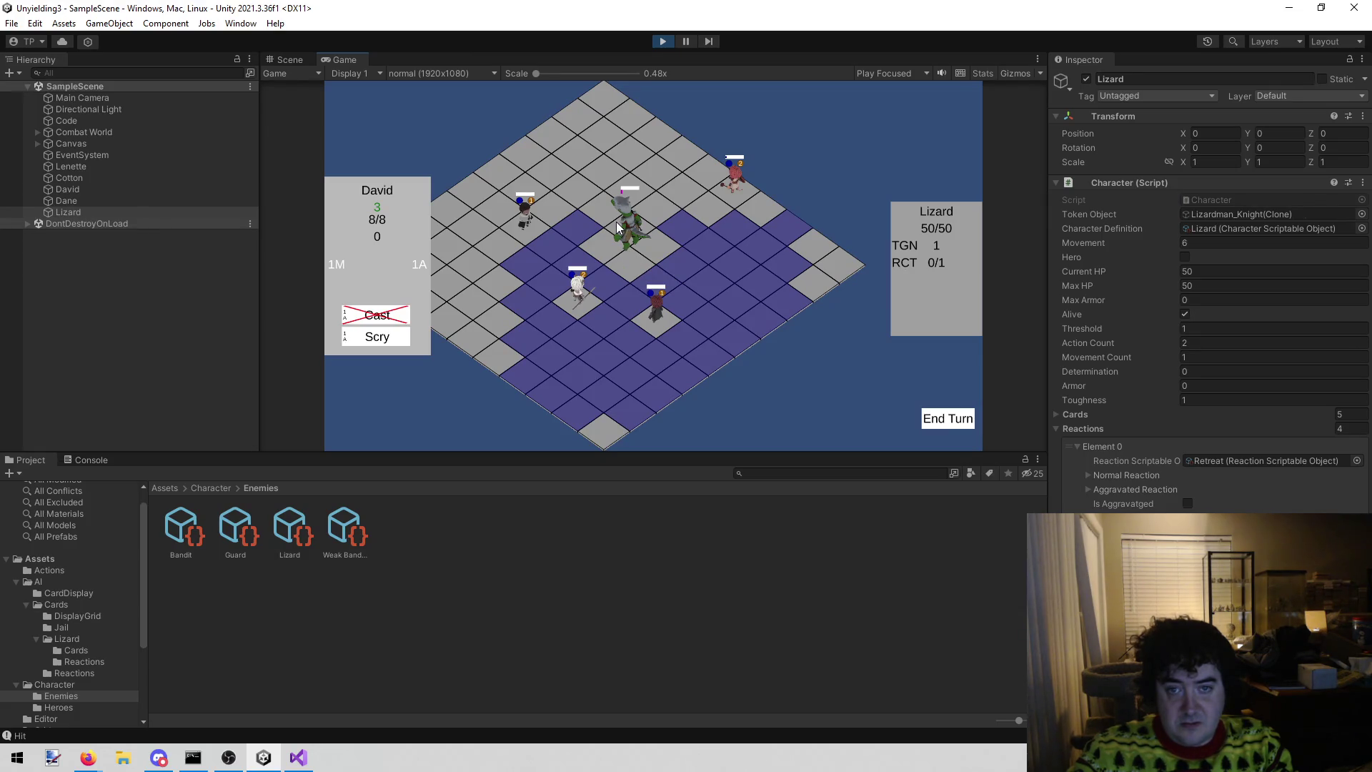
click(621, 228)
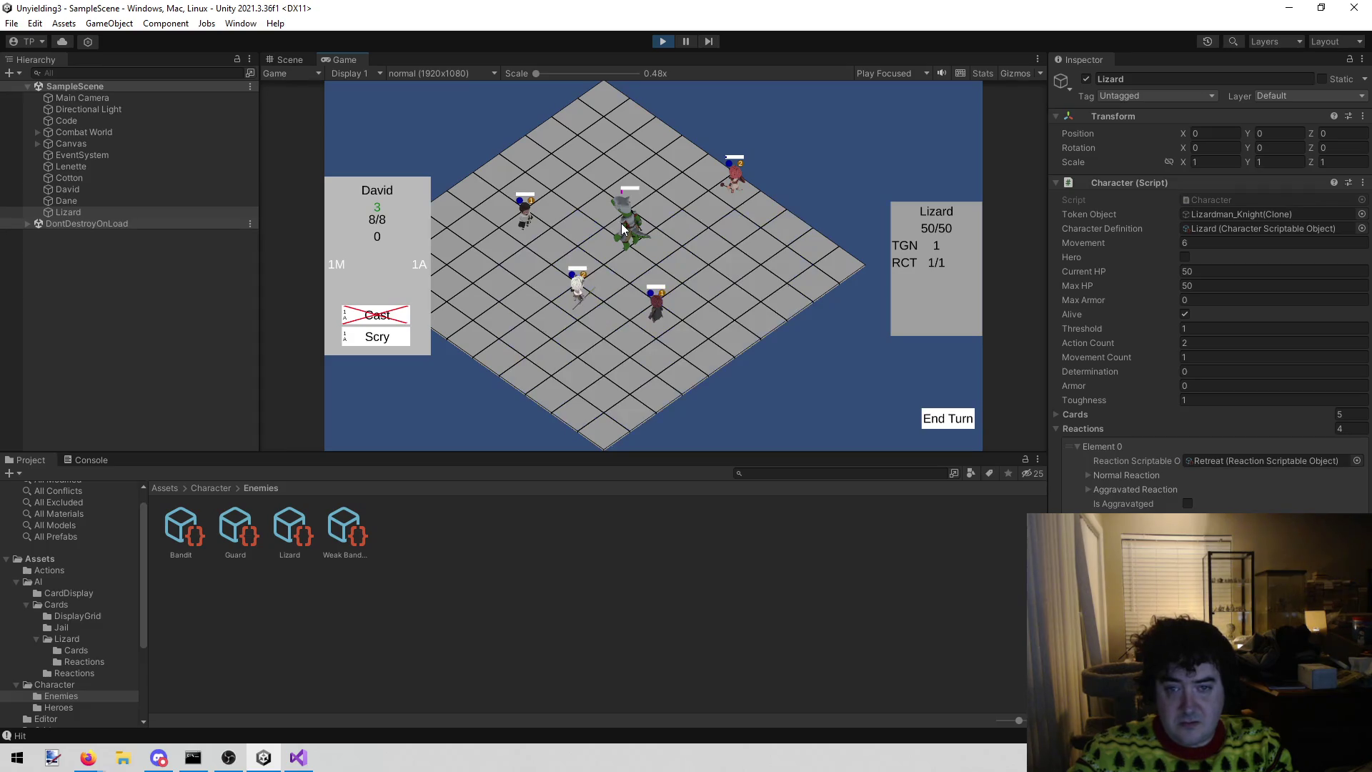
key(ctrl+shift+c)
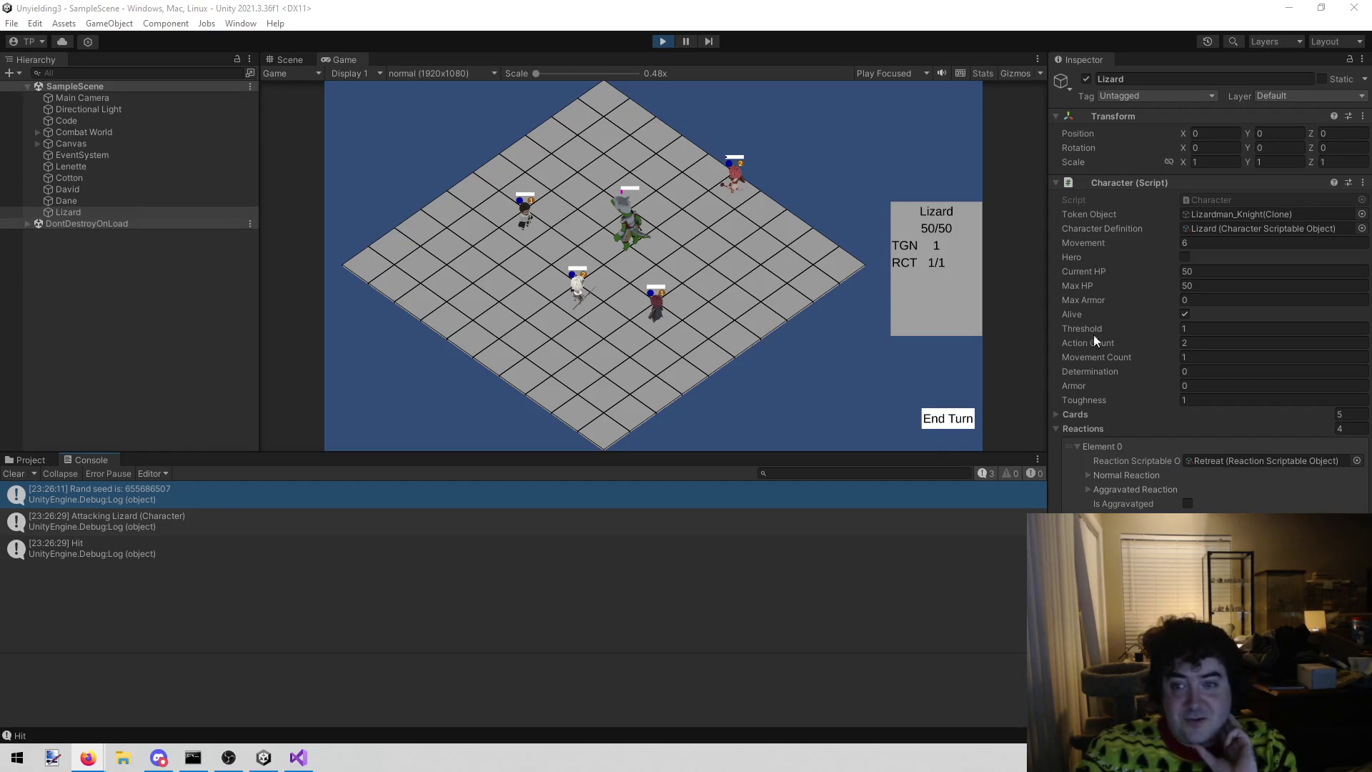
- Move Lenette on the board and try the already used Cast card
click(739, 184)
click(676, 214)
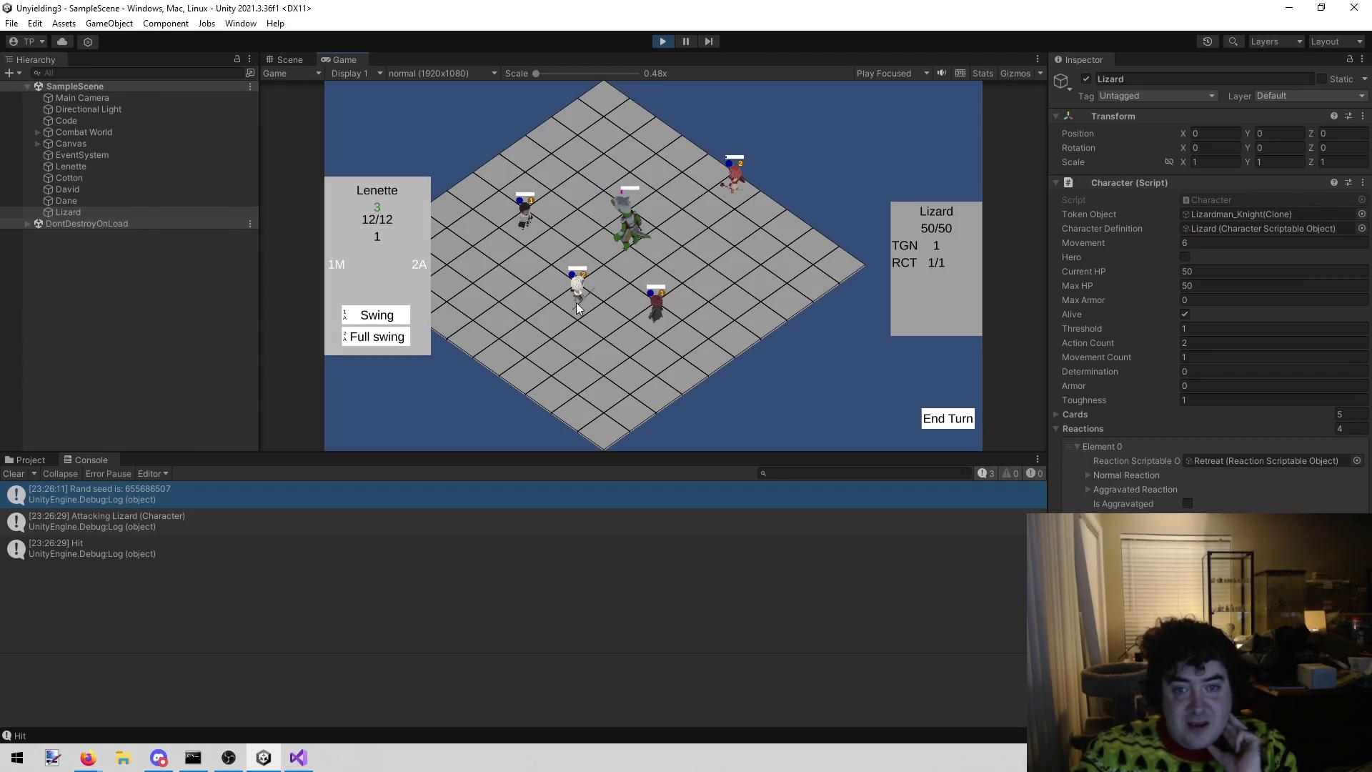
click(630, 304)
click(663, 315)
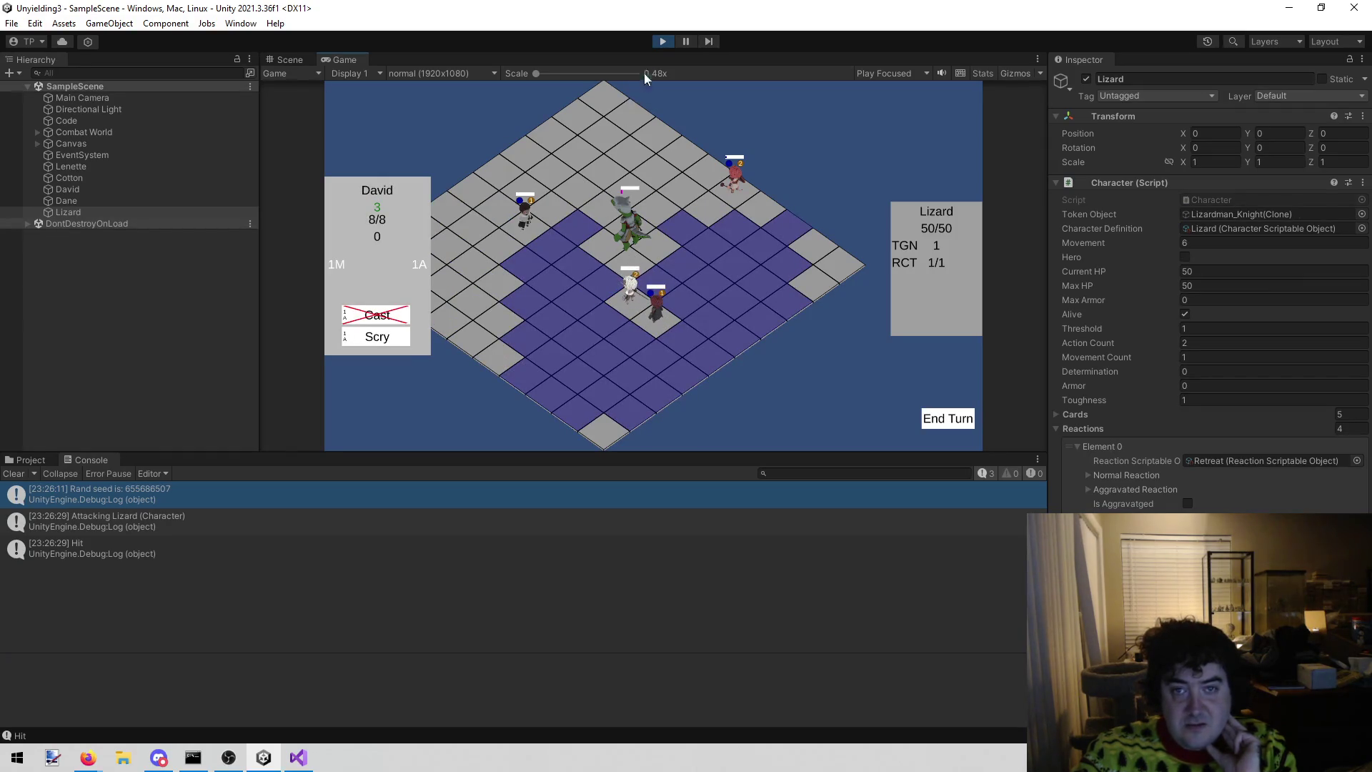
click(377, 314)
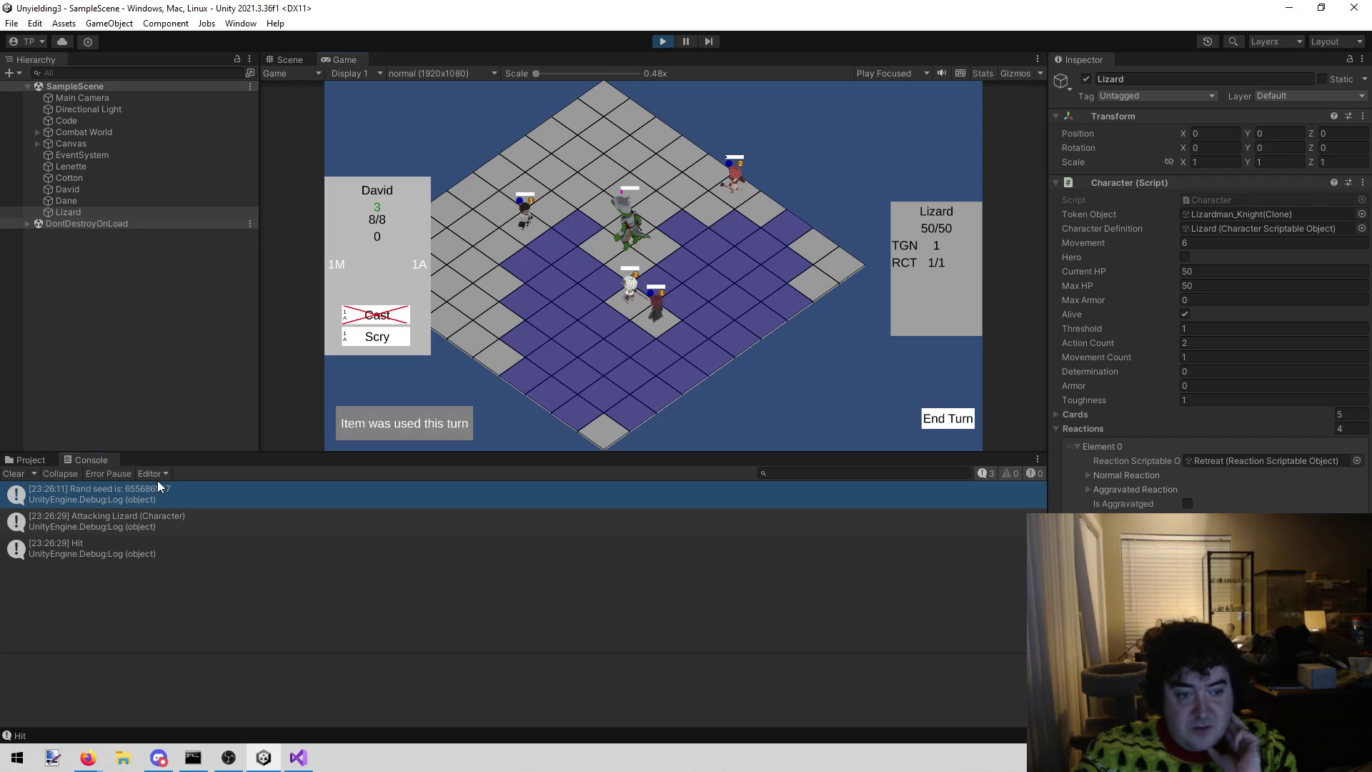
- Select the random seed 655686507 in the Console log, then stop and restart play mode
click(143, 491)
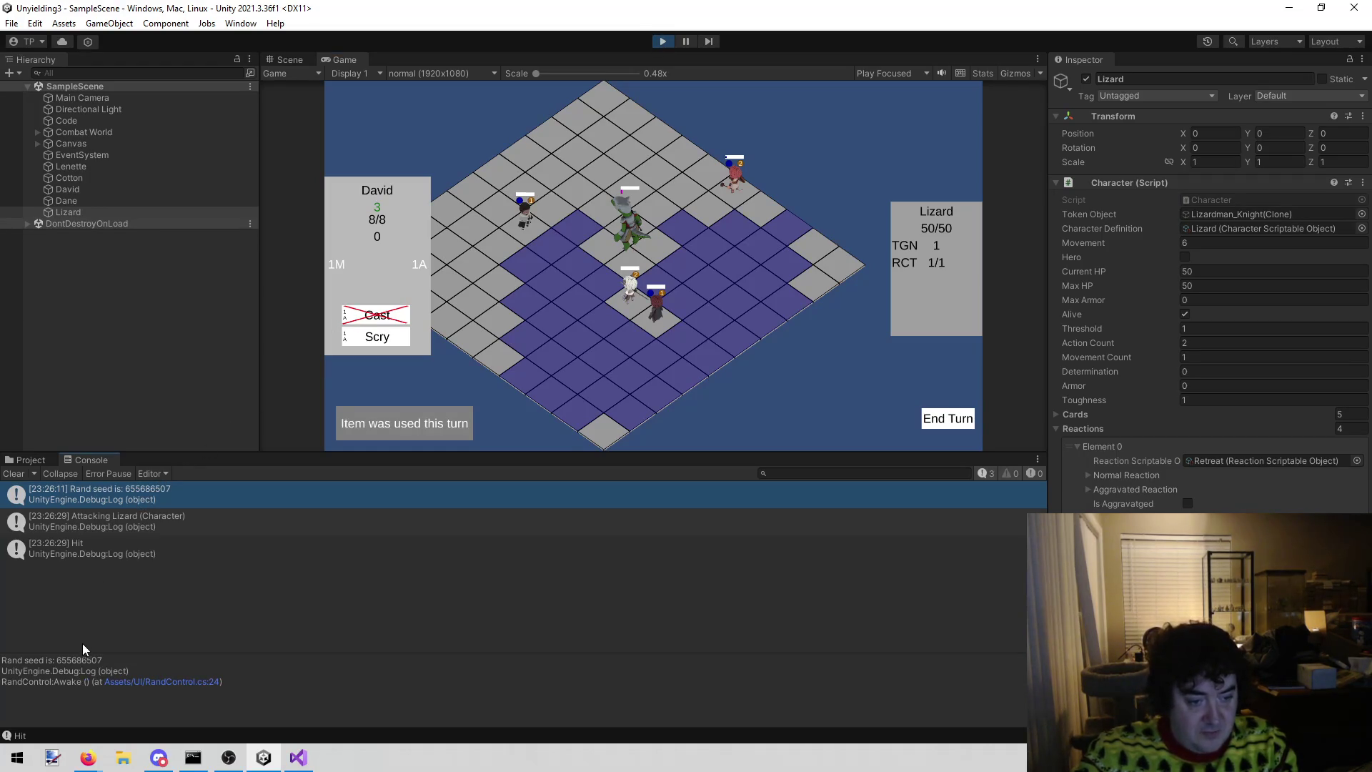
double_click(78, 659)
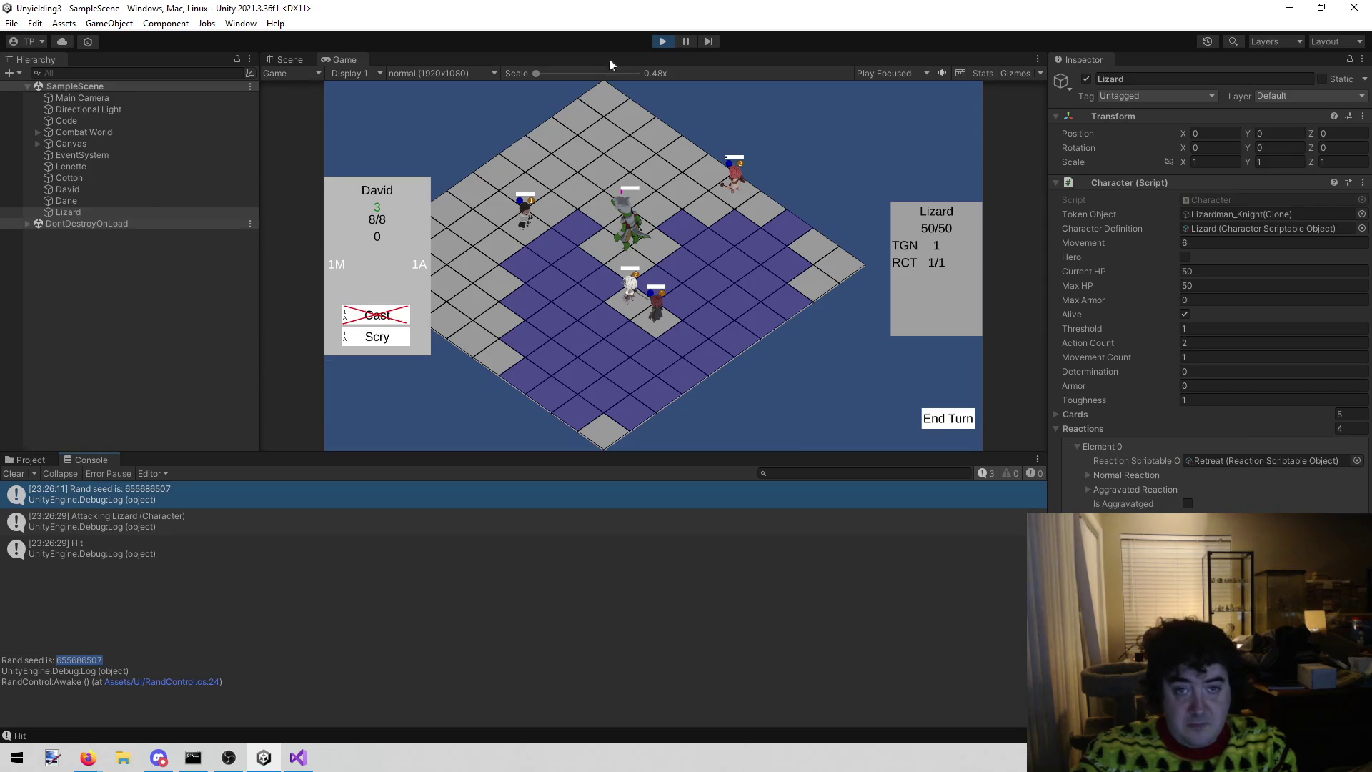
click(662, 42)
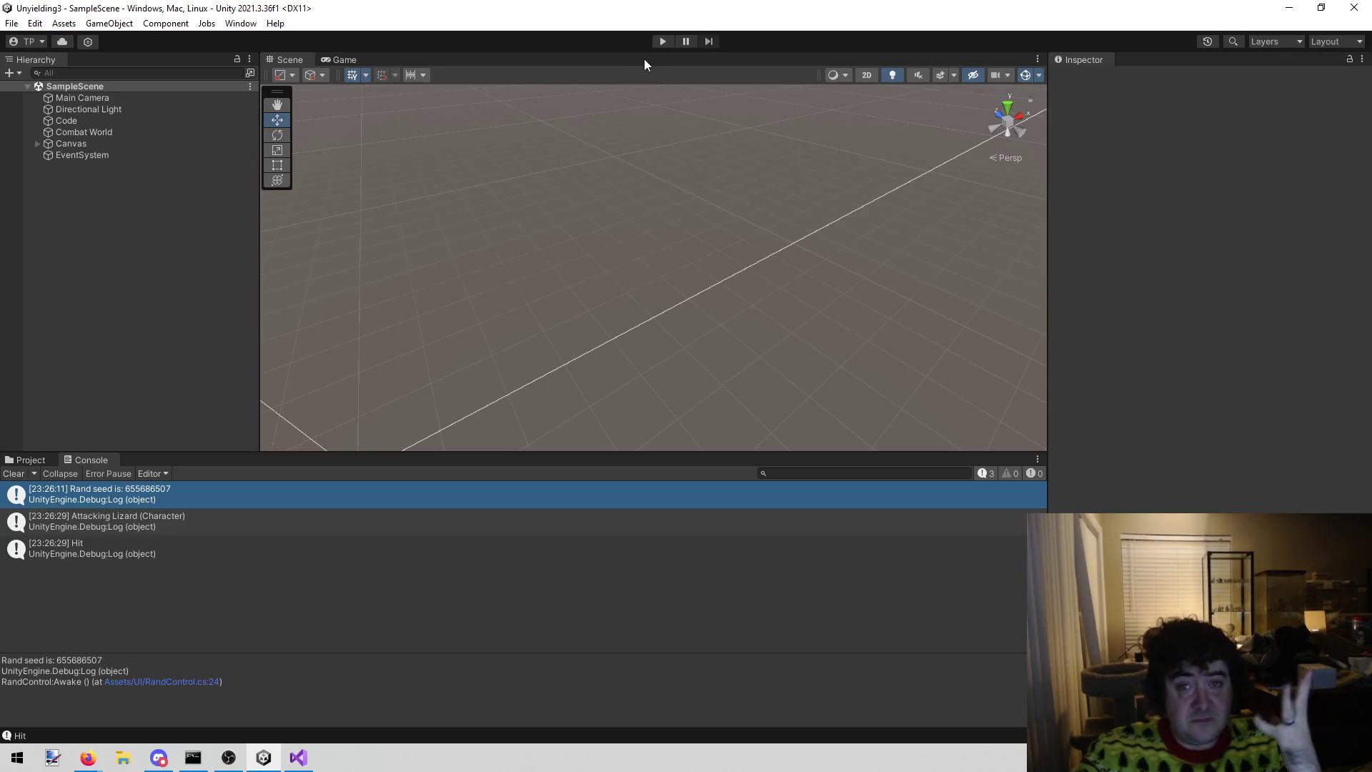
click(663, 40)
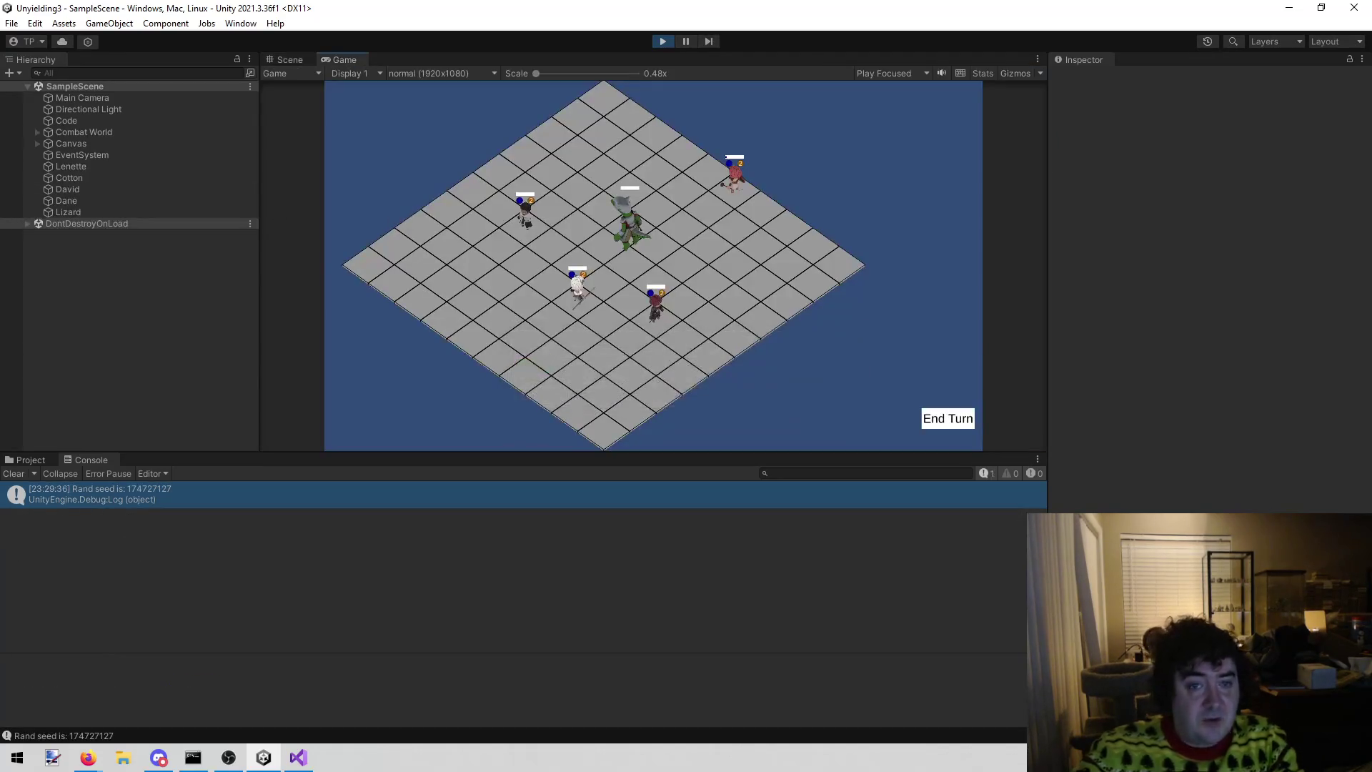
- Stop play, turn on the Code object's Override Rand with seed 655686507, and play again
click(108, 211)
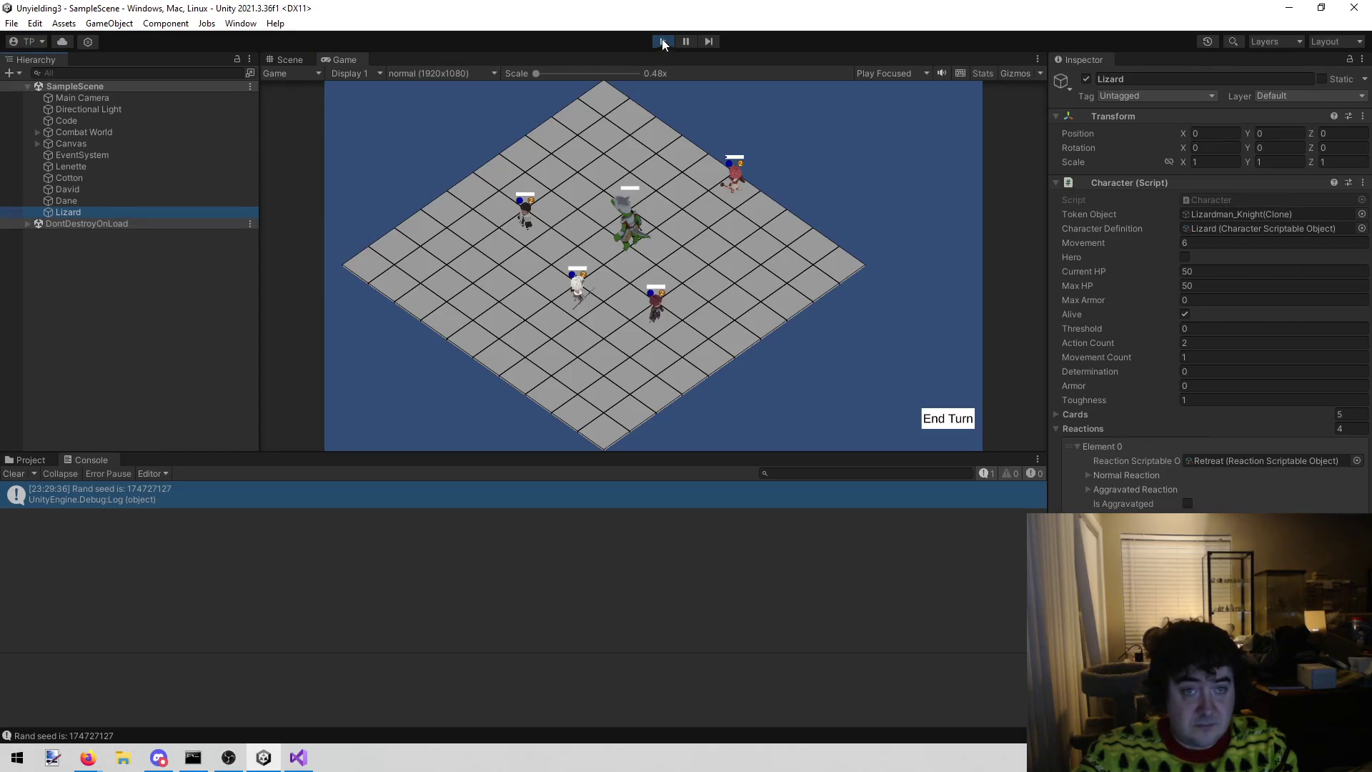
click(661, 40)
click(109, 122)
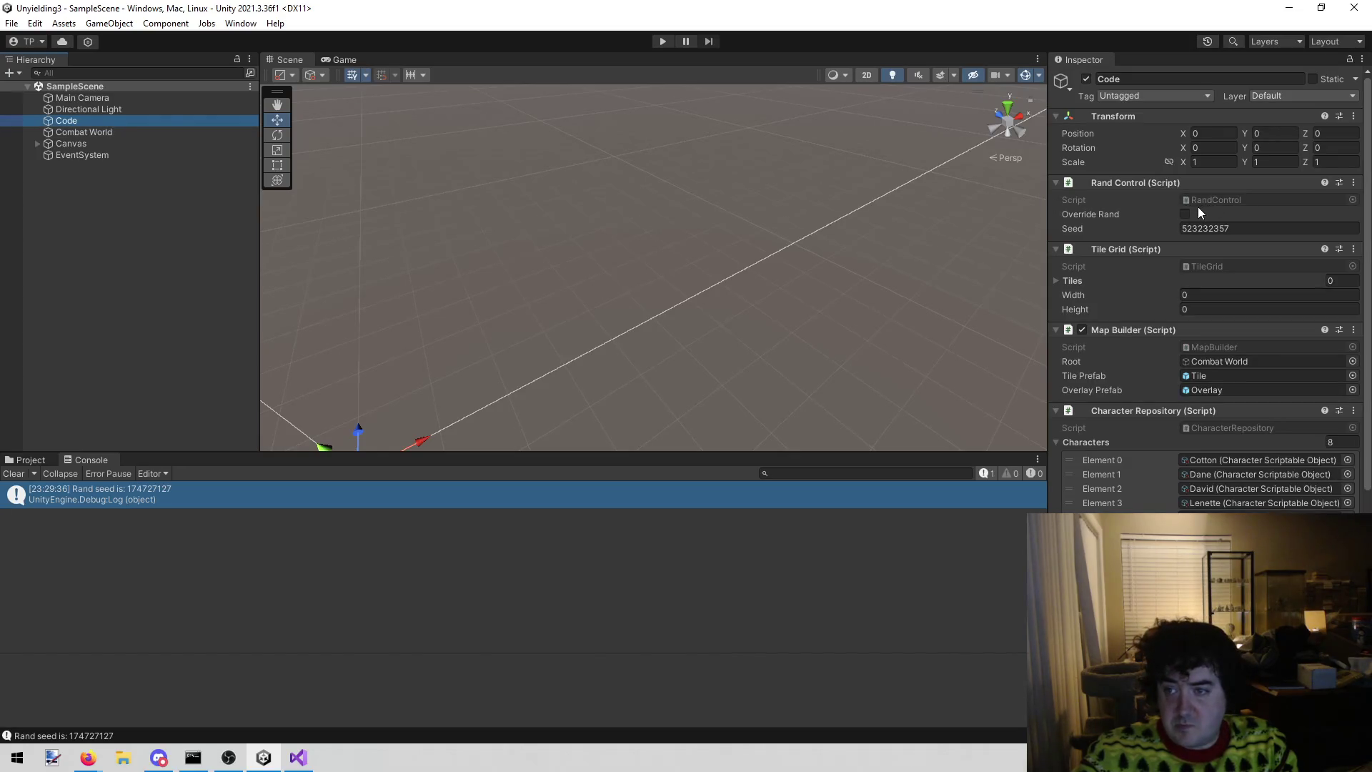
click(1184, 214)
click(1215, 228)
key(ctrl+v)
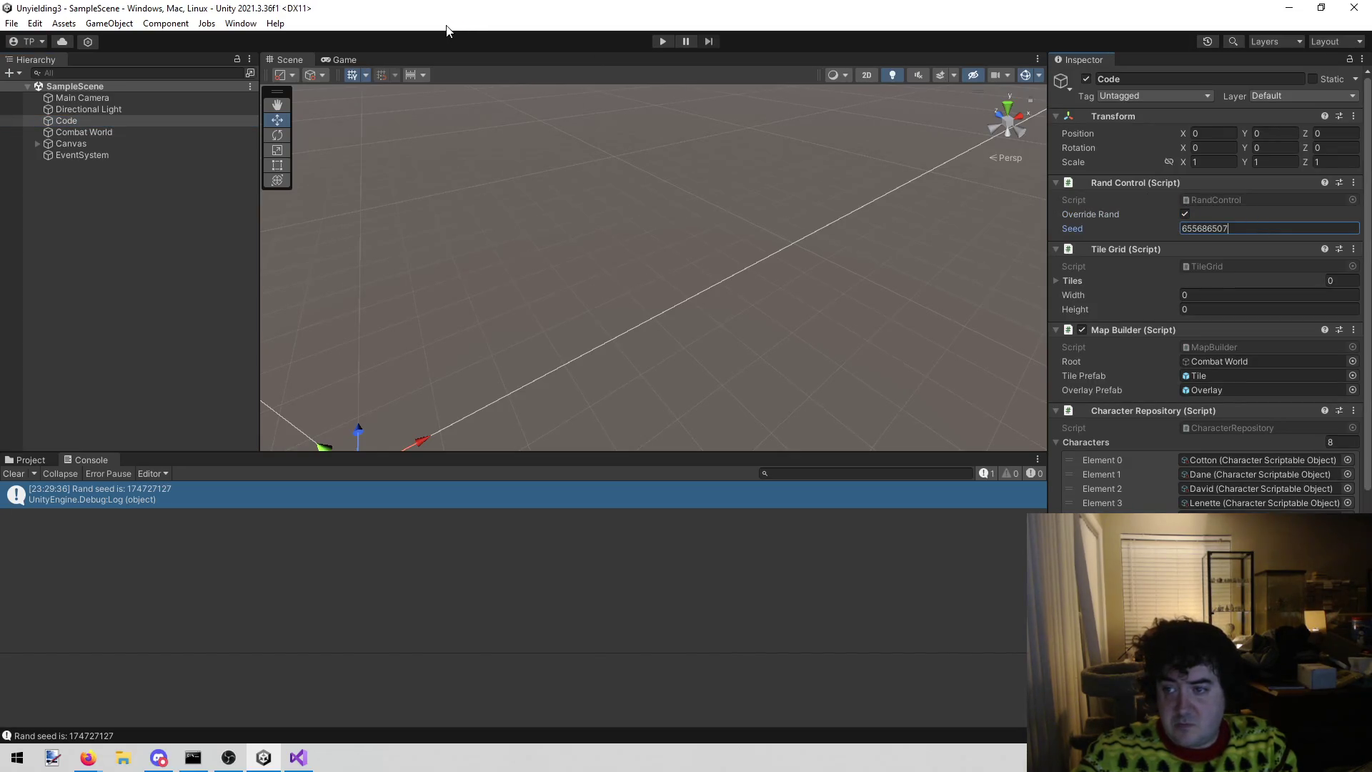
click(660, 42)
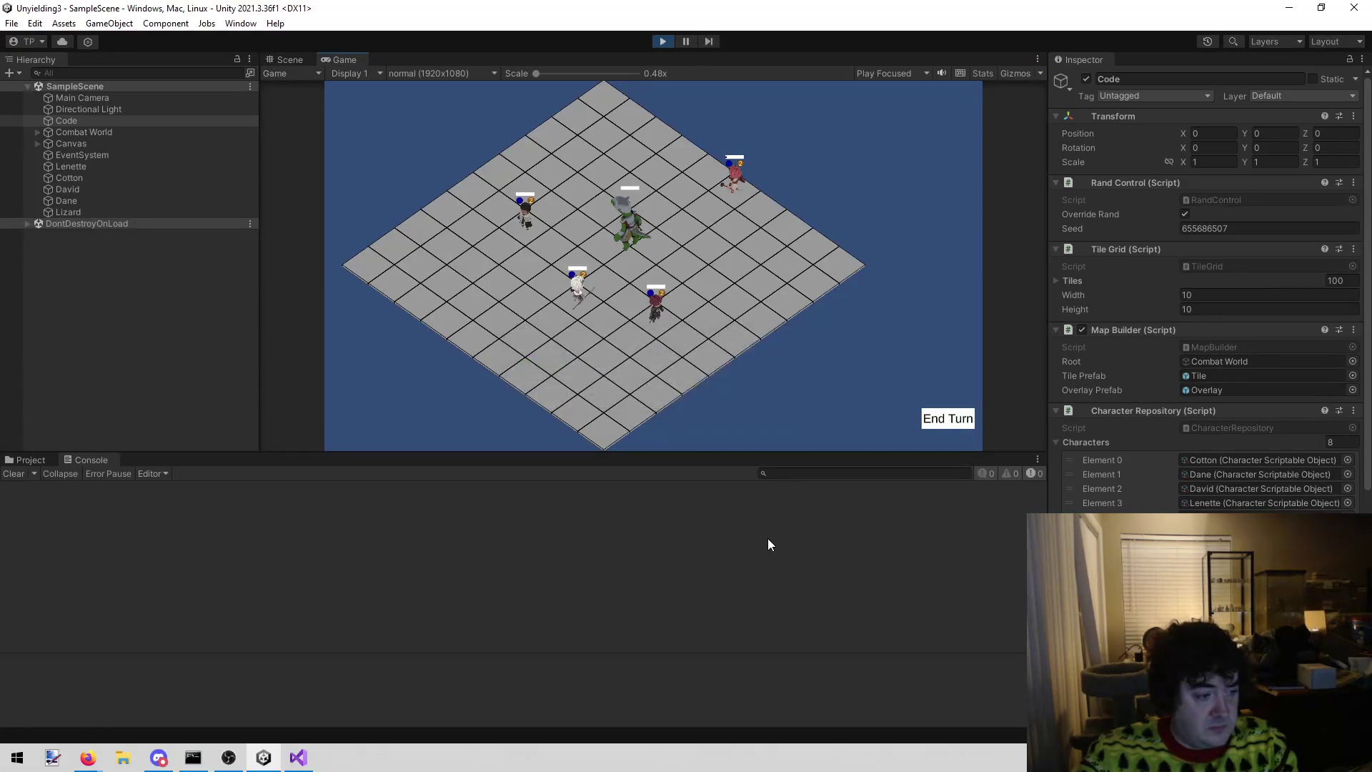
- Under the fixed seed, have David Cast at the Lizard, leaving its panel at RCT 0/1
click(575, 293)
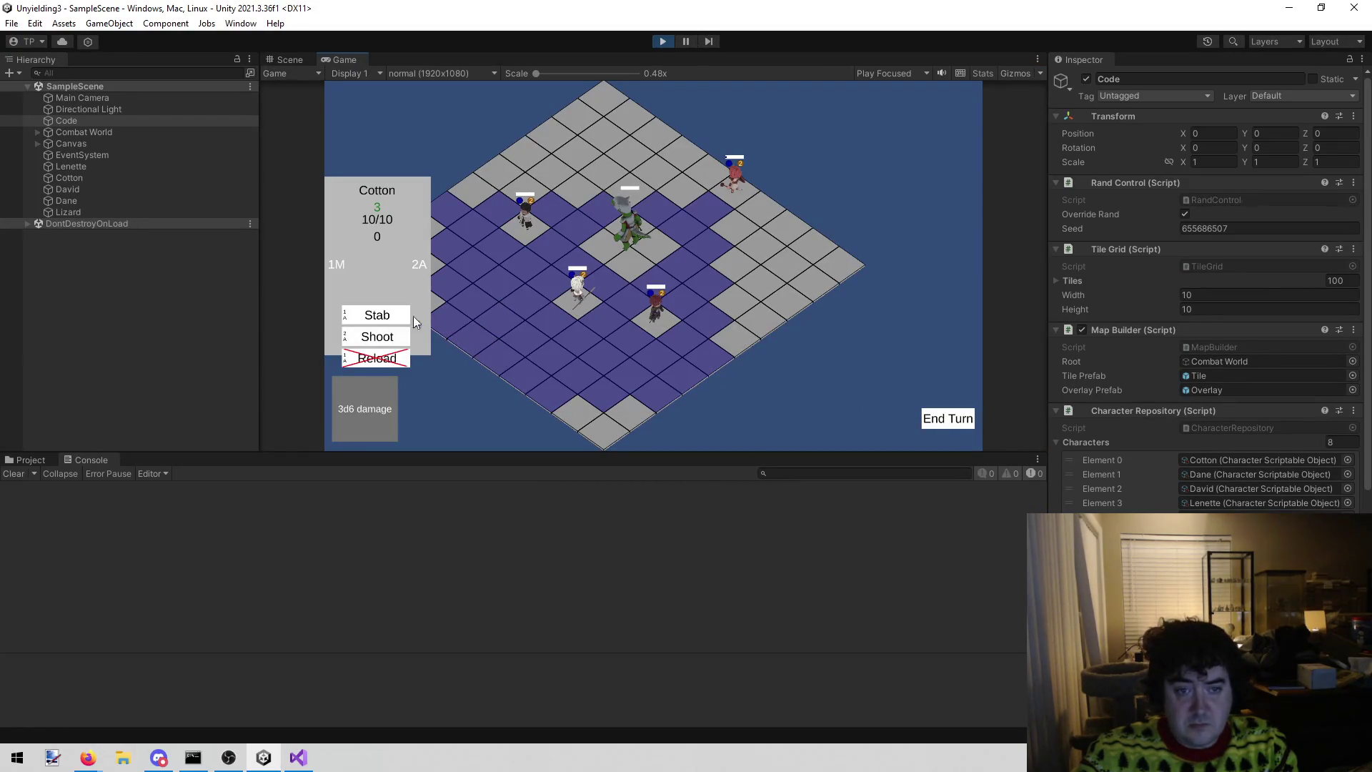
click(663, 310)
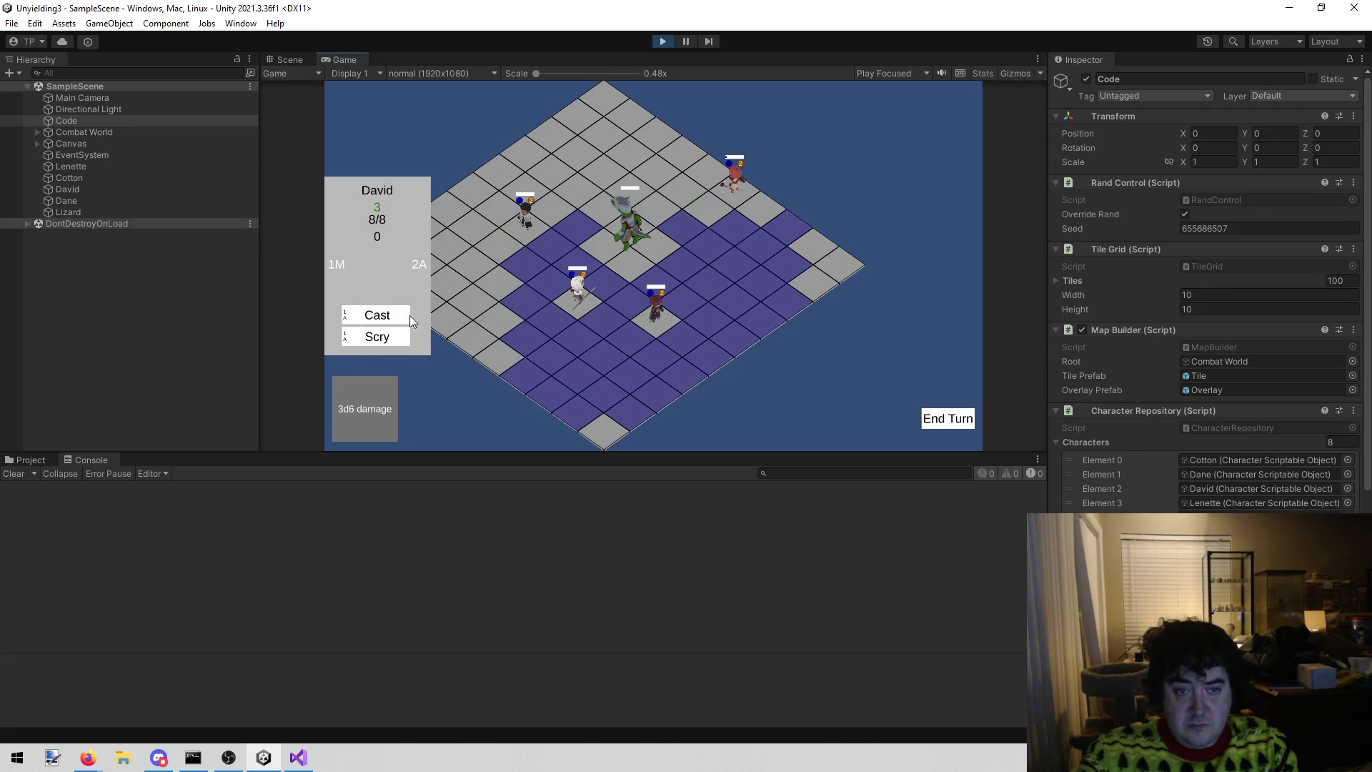
click(368, 318)
click(622, 243)
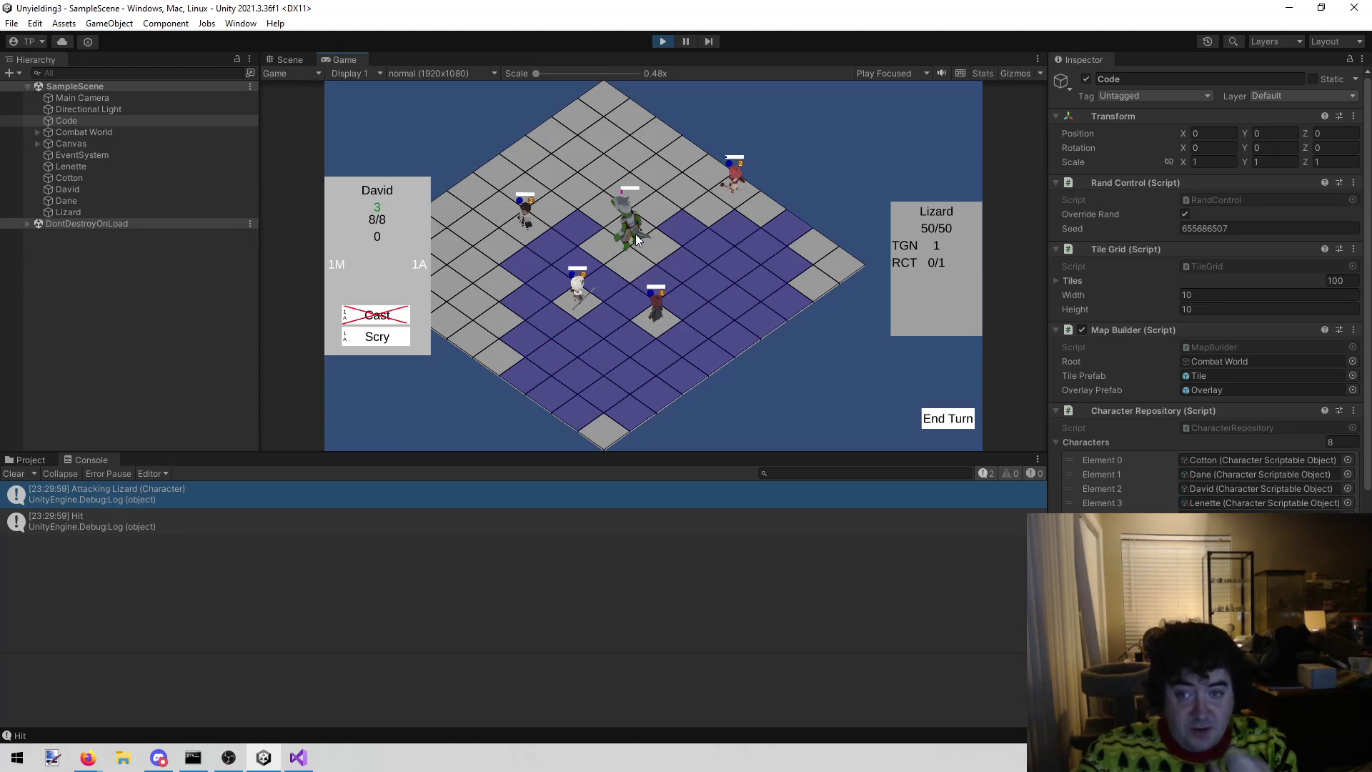
click(298, 757)
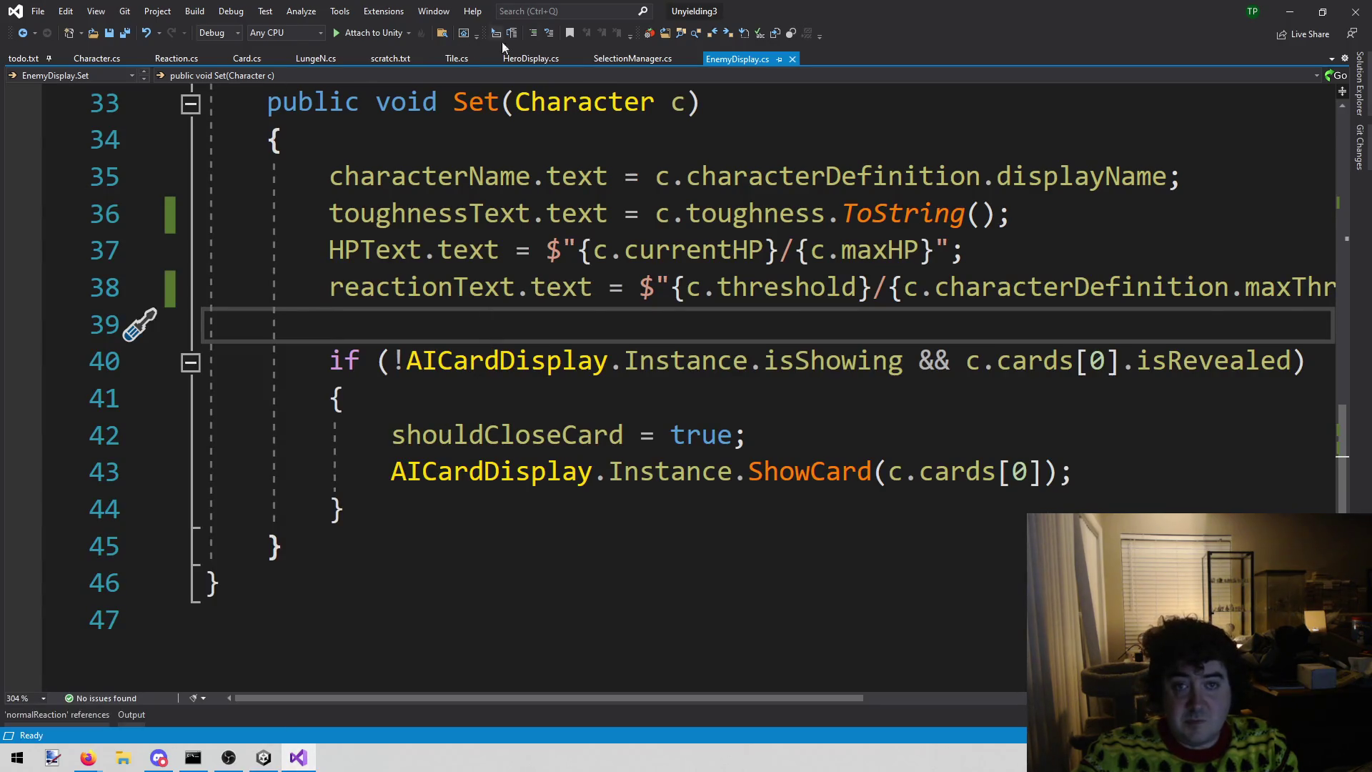
- Close Character.cs, Reaction.cs, Card.cs and the other open tabs except todo.txt, then start a solution file search
middle_click(101, 57)
middle_click(103, 58)
middle_click(104, 58)
middle_click(106, 61)
middle_click(105, 61)
middle_click(105, 61)
middle_click(106, 62)
middle_click(106, 62)
middle_click(106, 61)
click(850, 378)
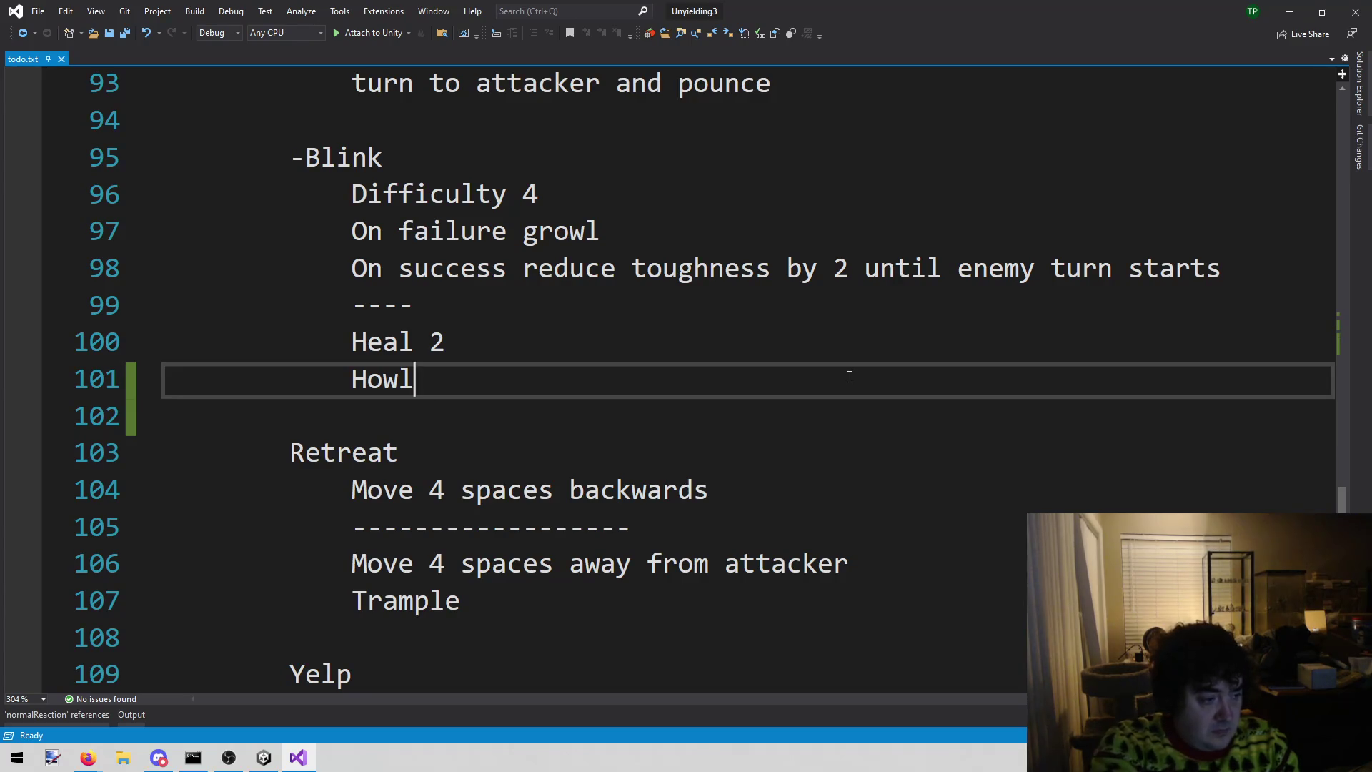
key(alt+shift+o)
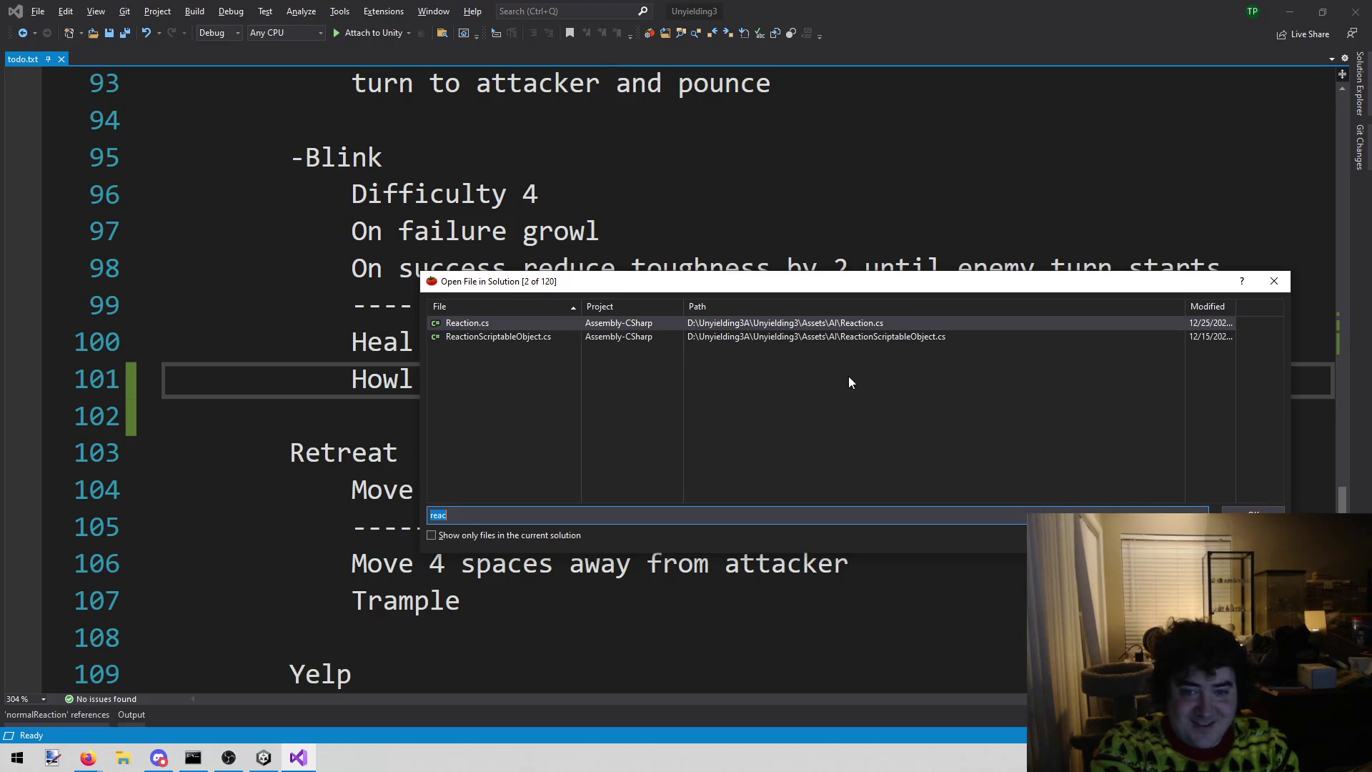
- Search the solution for 'action' and open ActionController.cs
key(BackSpace)
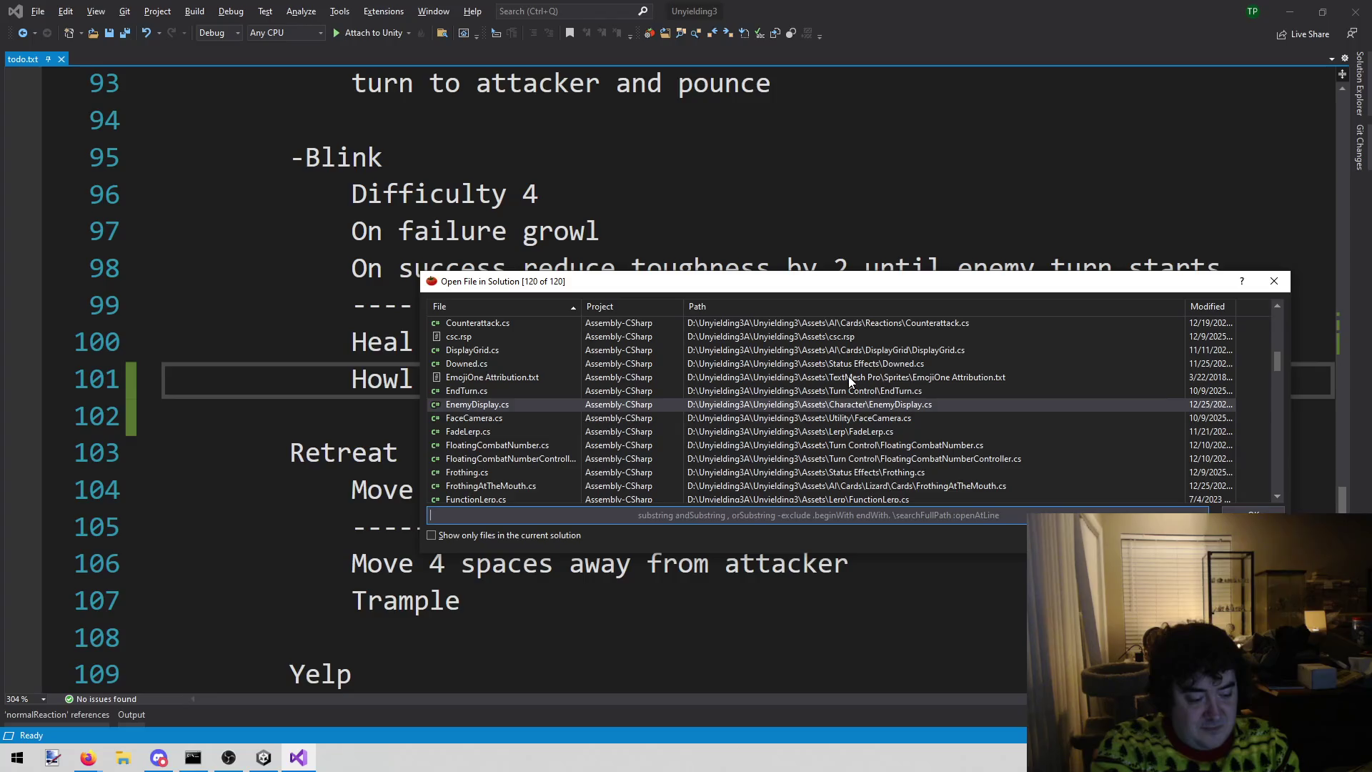
text(action)
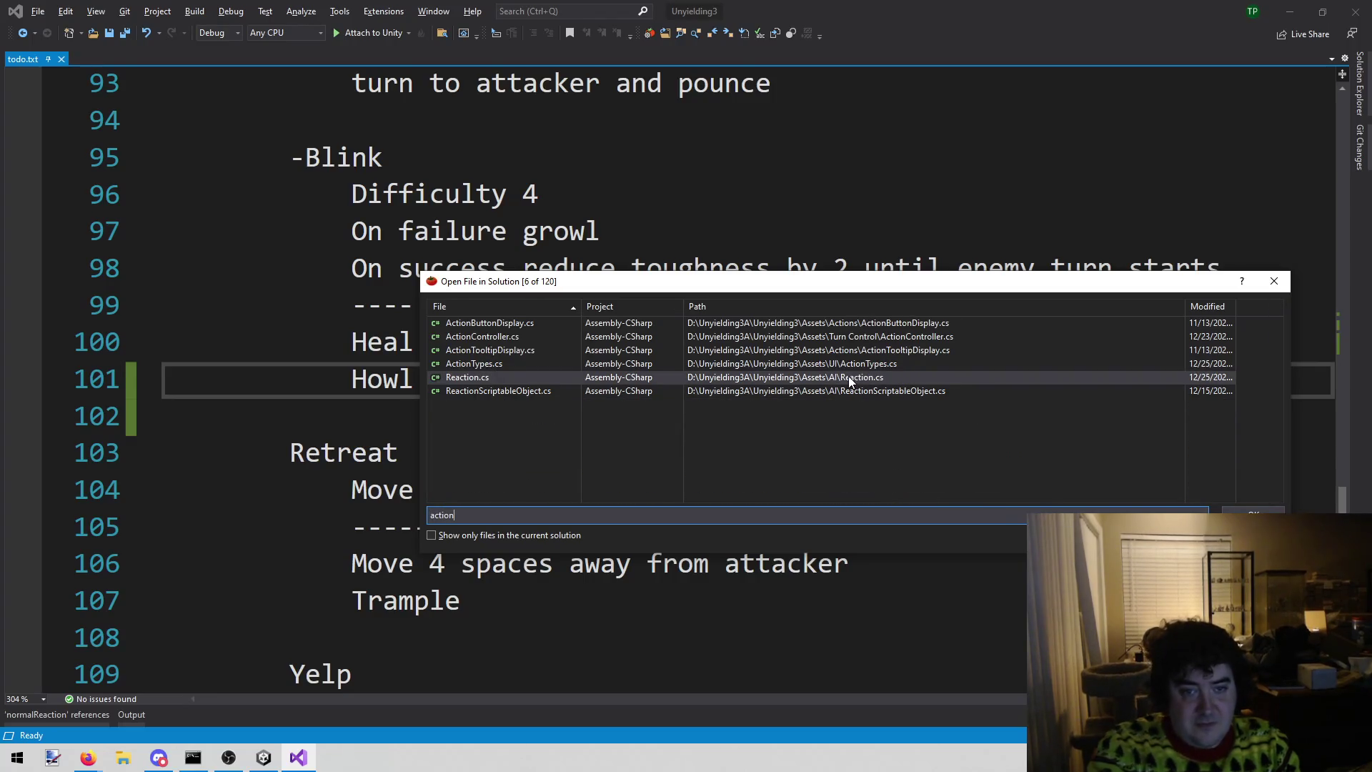
key(Up)
key(Up)
key(Up)
key(Return)
scroll(847, 372, down, 11)
- Find HandleActionStart and go to the definition of its AttackCharacter call on line 110
scroll(847, 367, up, 2)
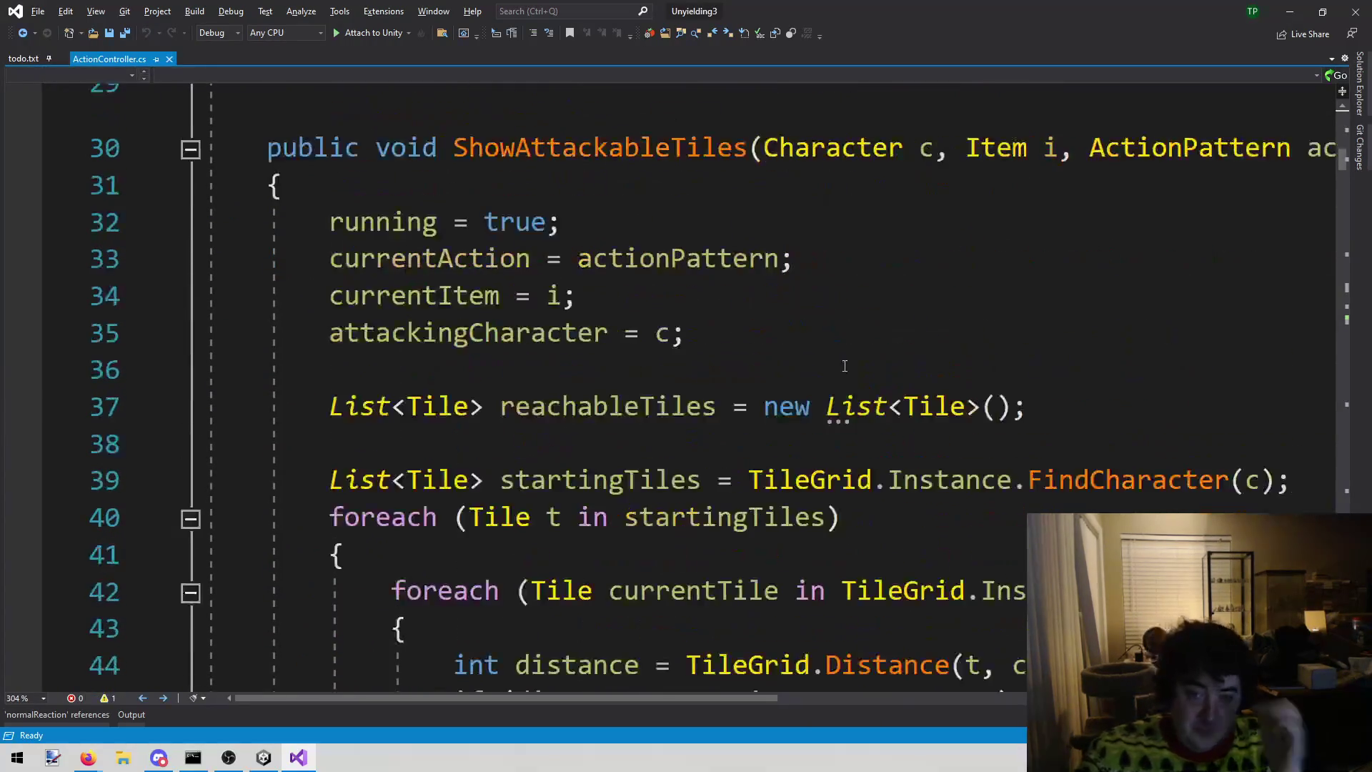
scroll(663, 108, down, 9)
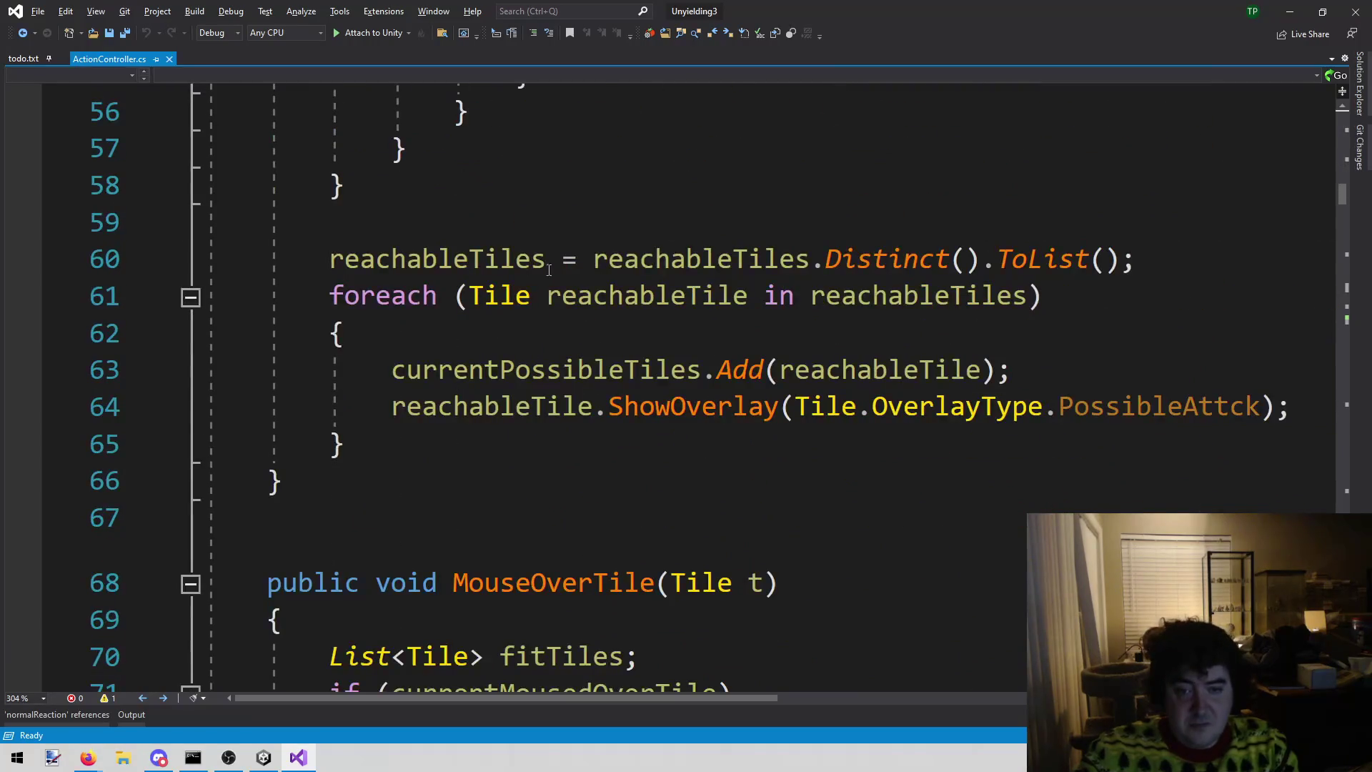
scroll(489, 341, down, 11)
scroll(489, 340, down, 2)
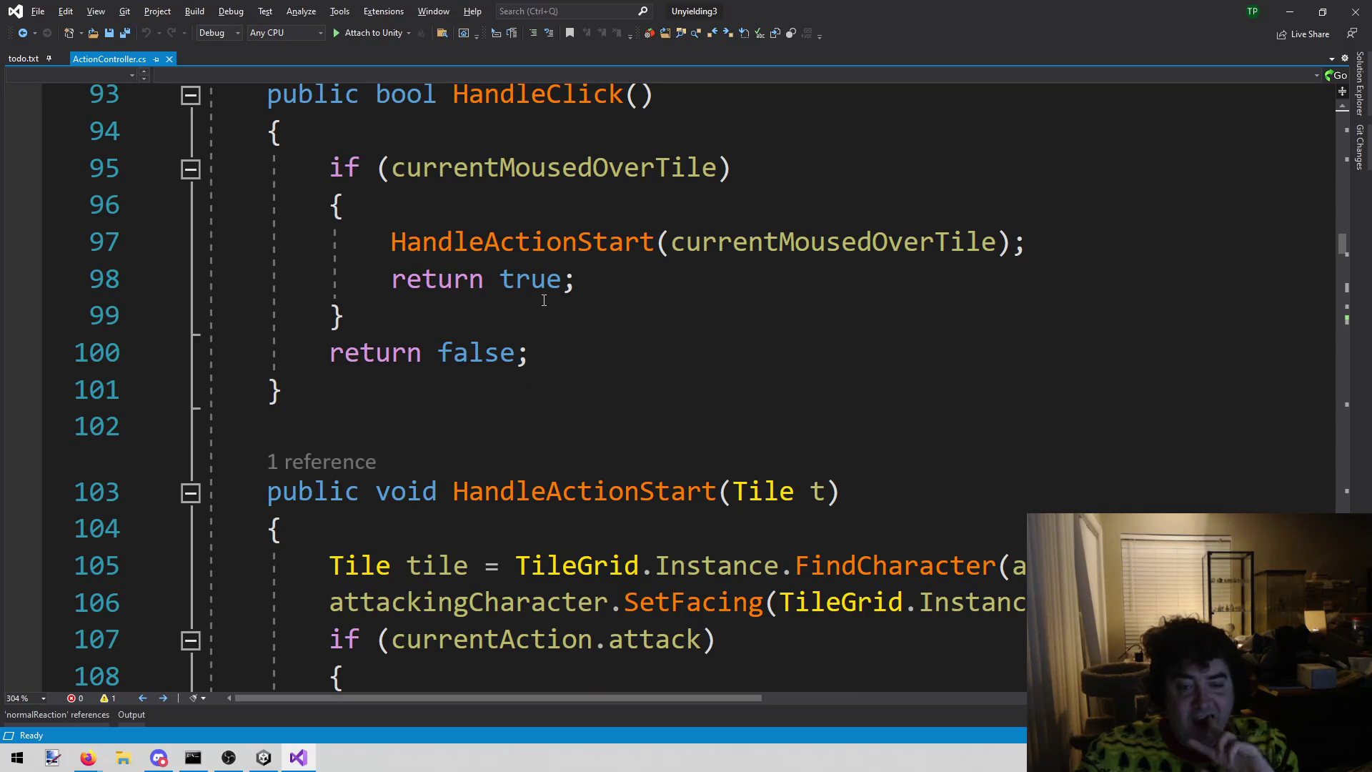
scroll(542, 304, down, 4)
scroll(543, 307, down, 2)
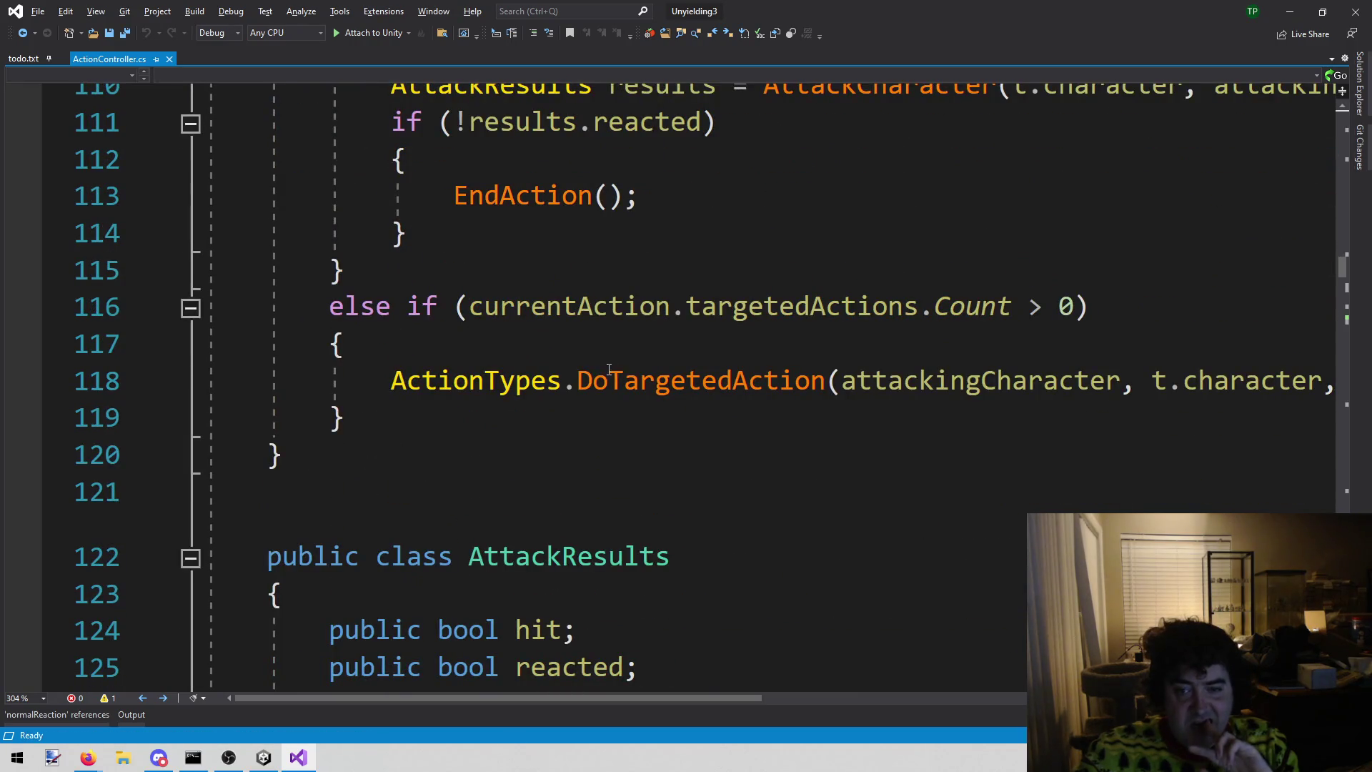
scroll(636, 386, up, 3)
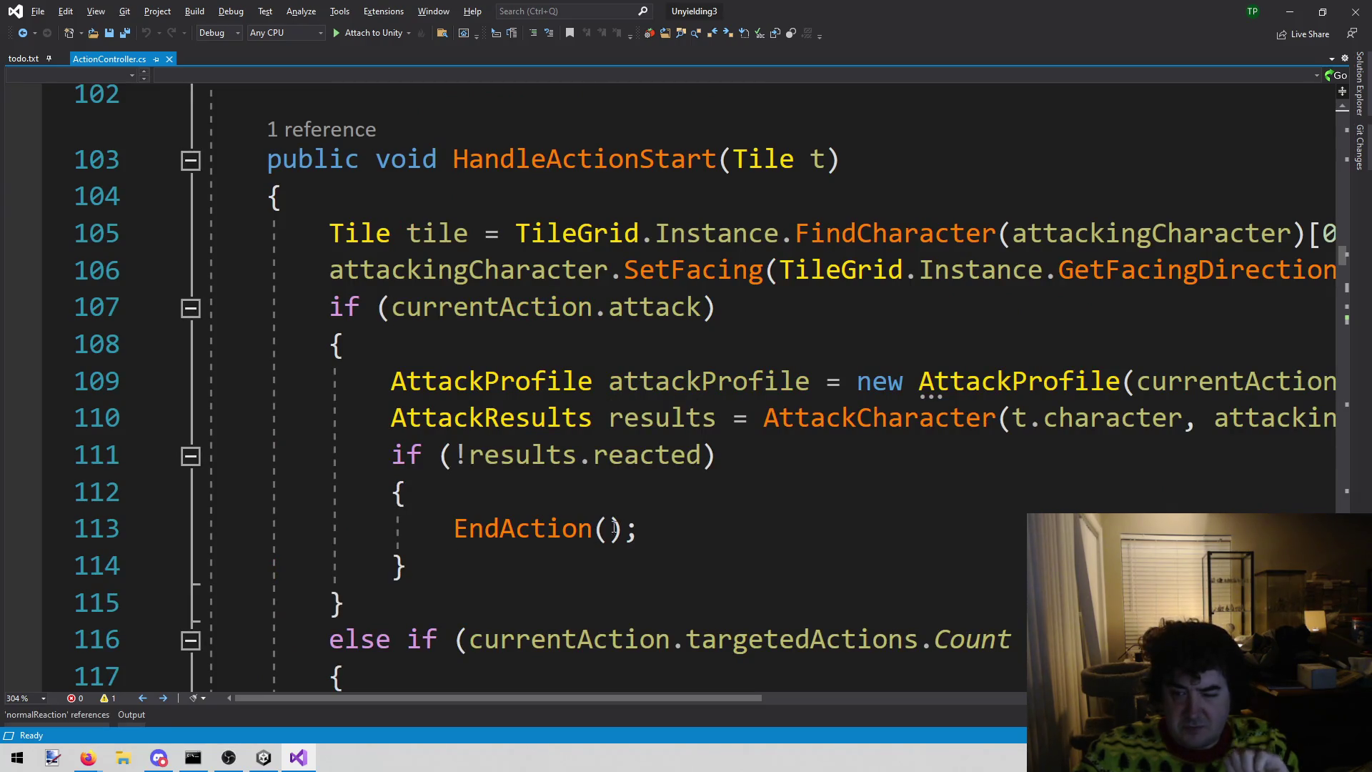
double_click(803, 420)
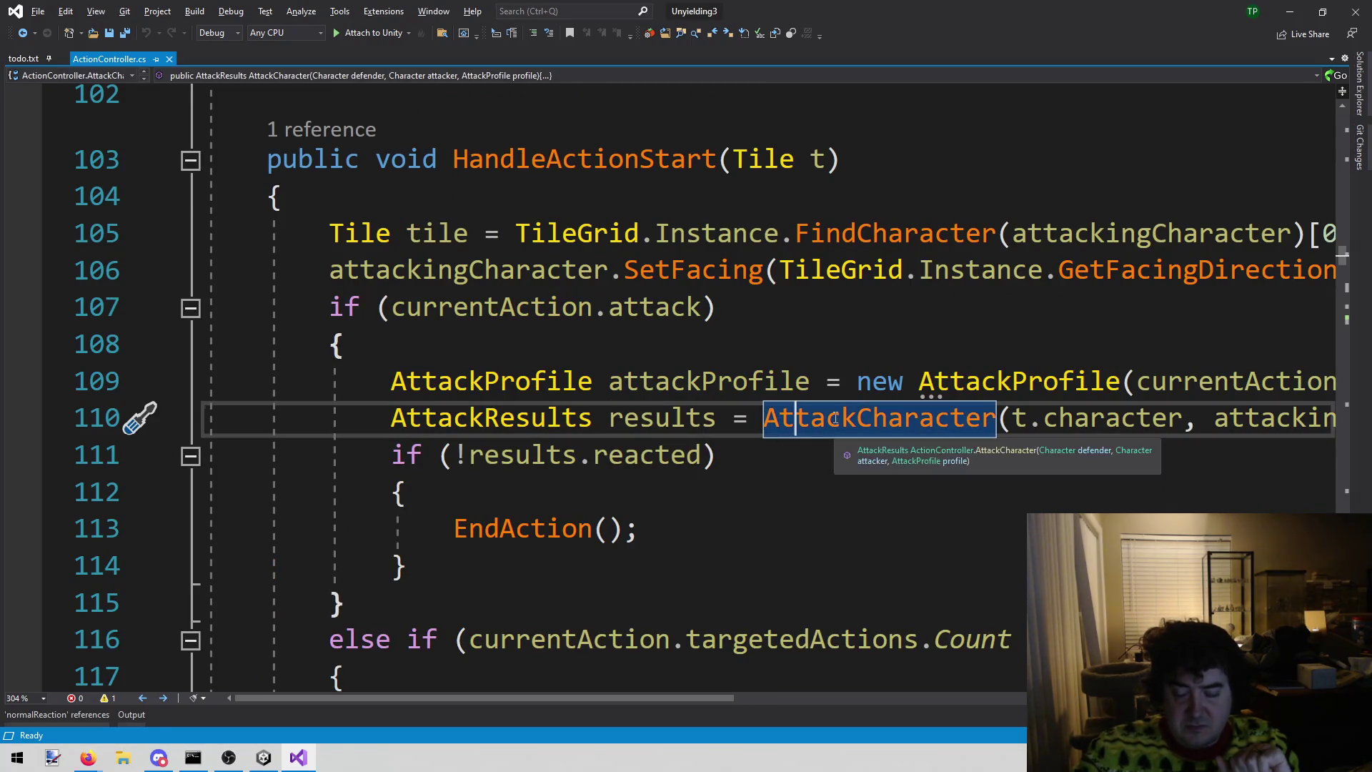
right_click(812, 419)
click(858, 464)
- Follow AttackCharacter's DamageCharacter call to its definition
scroll(596, 409, down, 7)
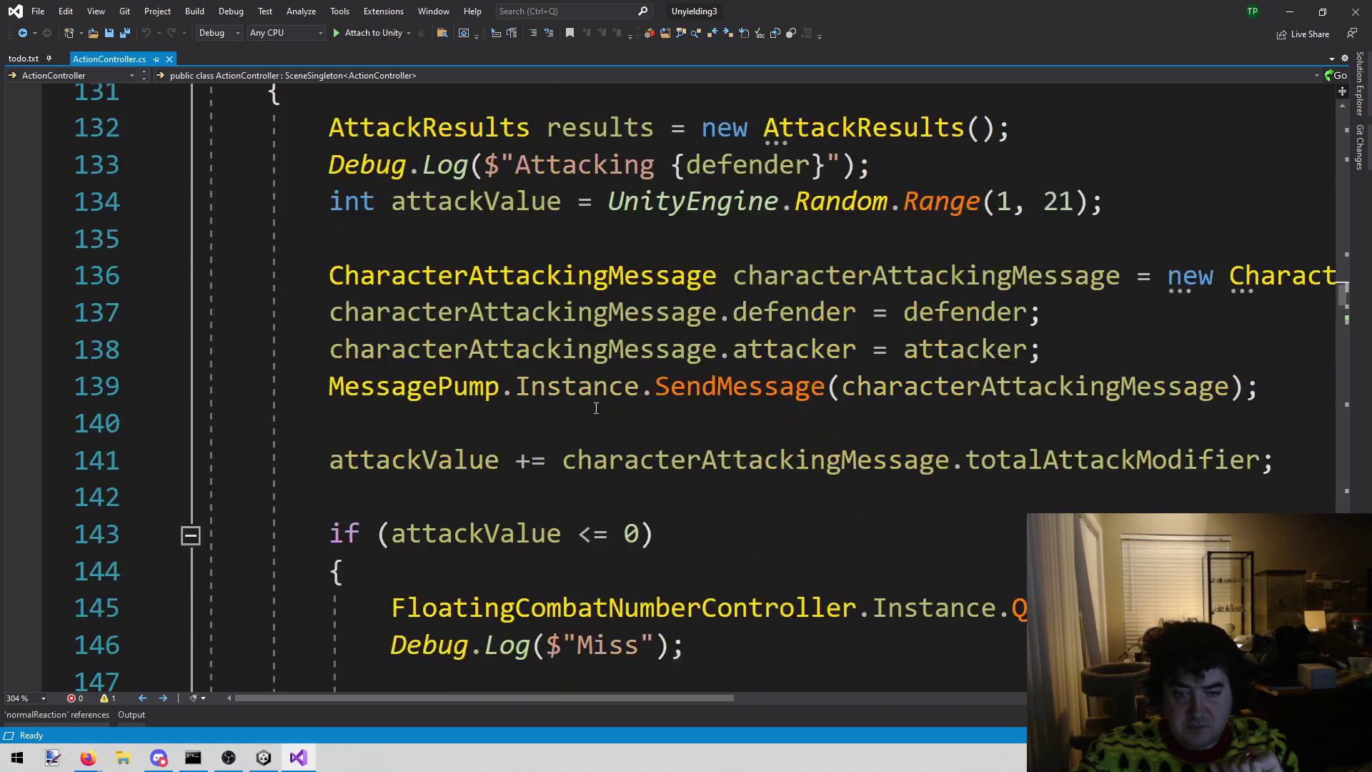
scroll(595, 409, up, 5)
scroll(630, 278, down, 2)
scroll(630, 277, down, 5)
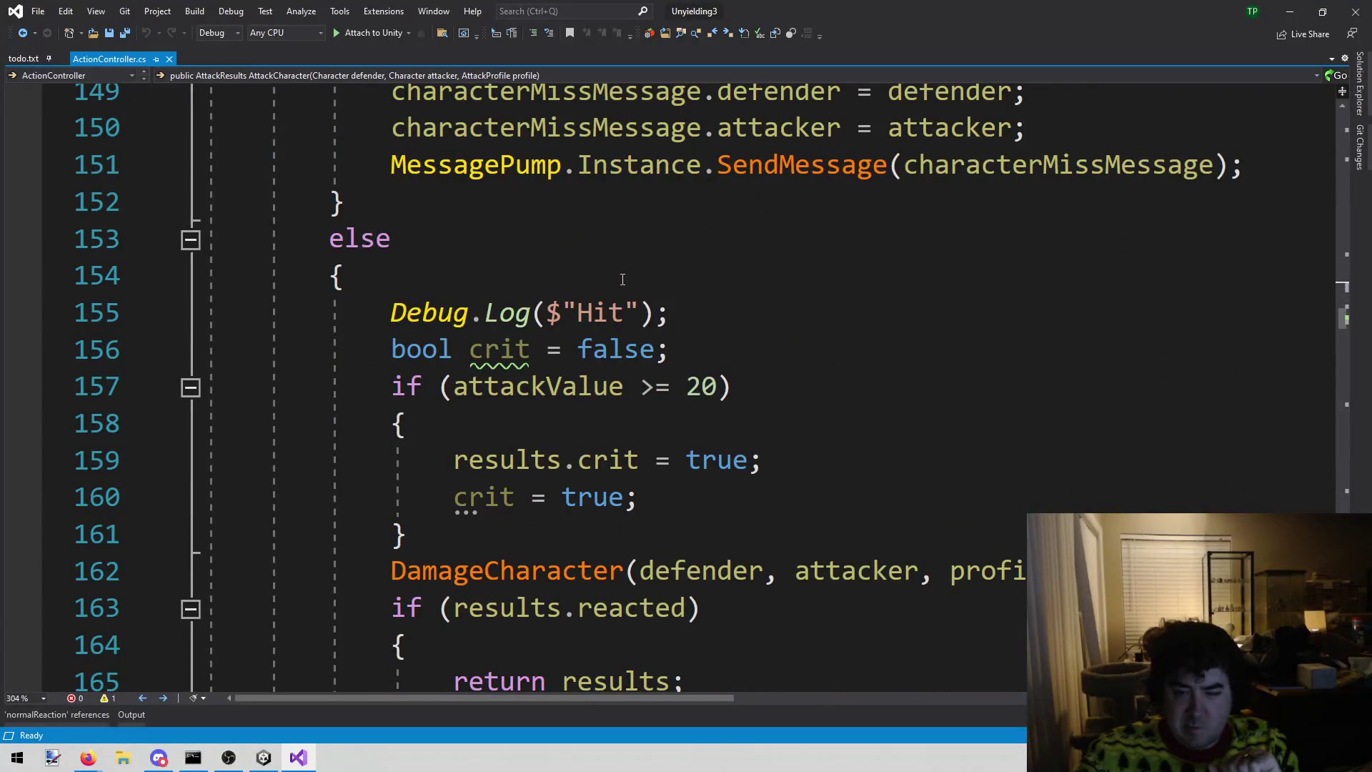
scroll(622, 279, down, 1)
right_click(488, 454)
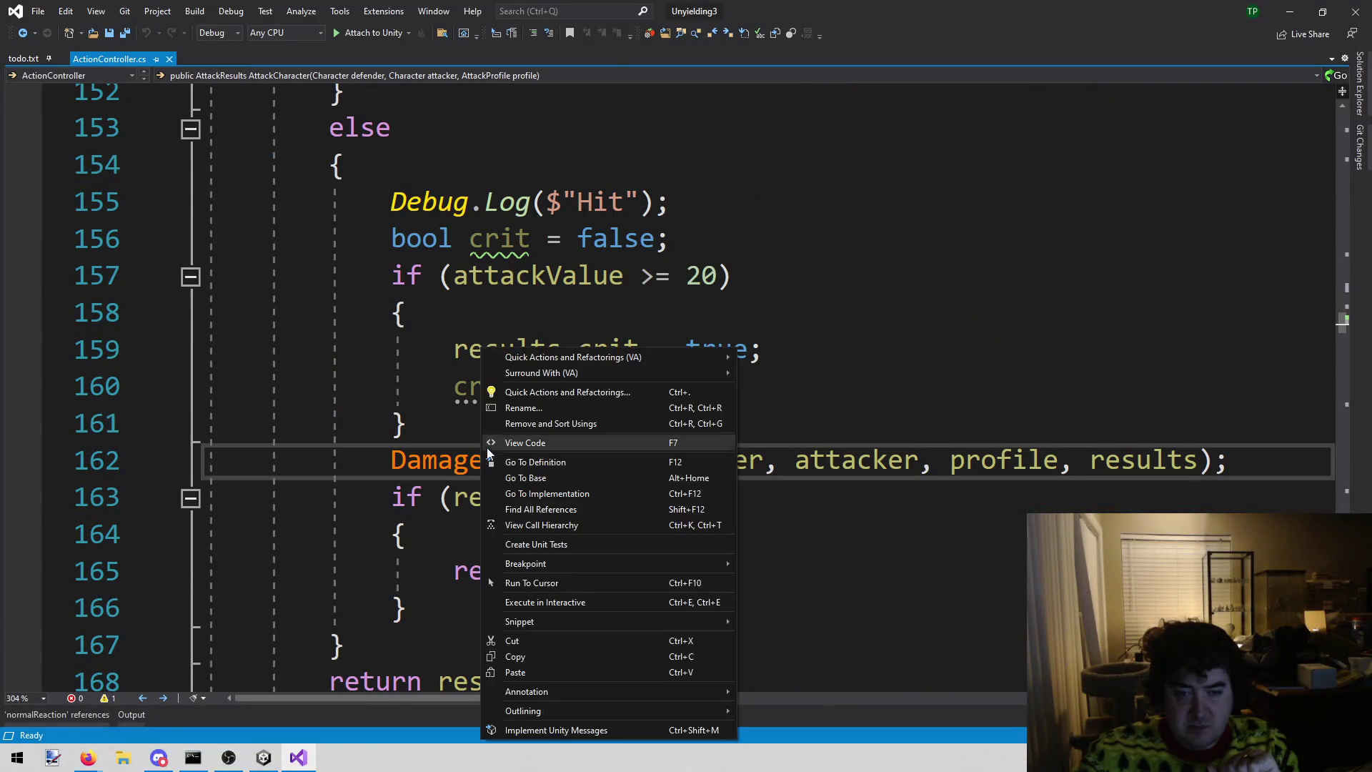
click(547, 461)
- Highlight DamageCharacter's if (damage <= 0) return check, read down to the doReaction branch, then switch to Firefox
scroll(554, 339, down, 4)
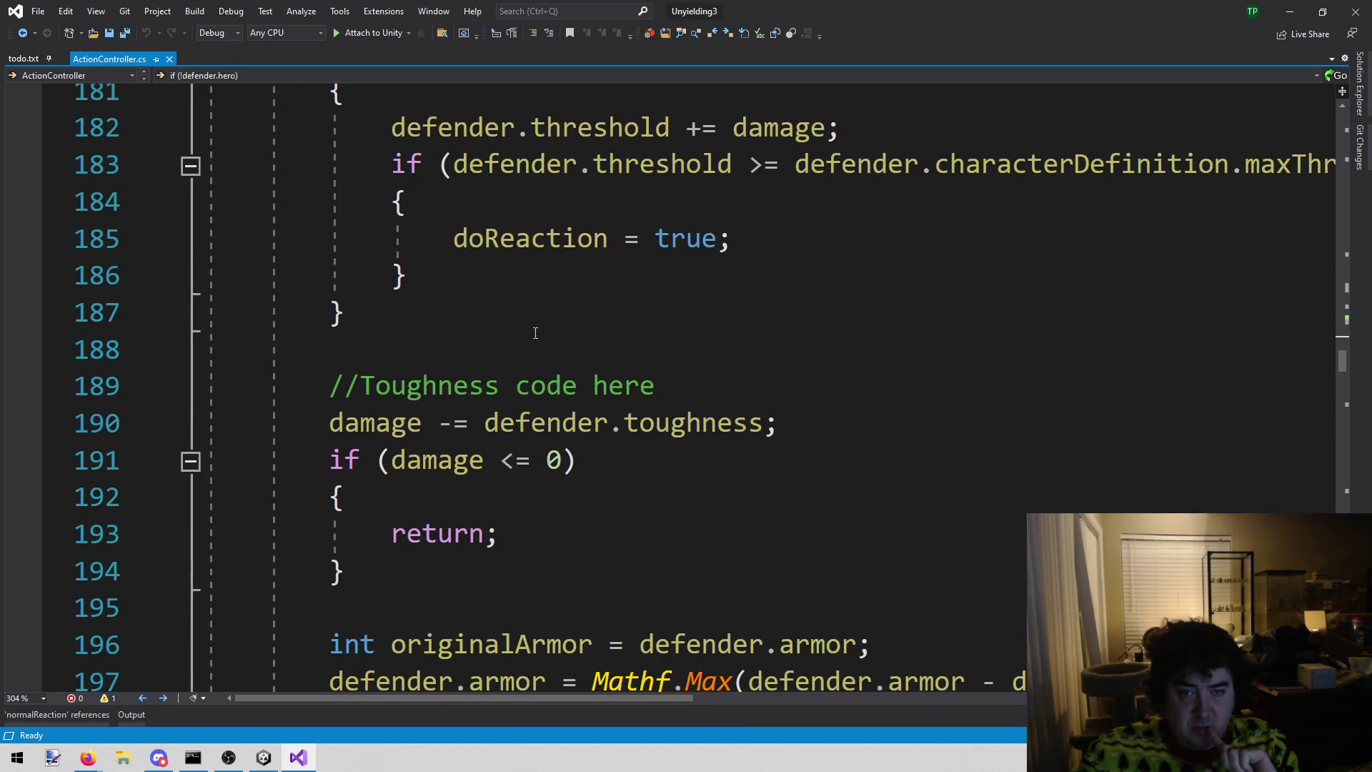
scroll(532, 333, up, 2)
scroll(531, 332, down, 3)
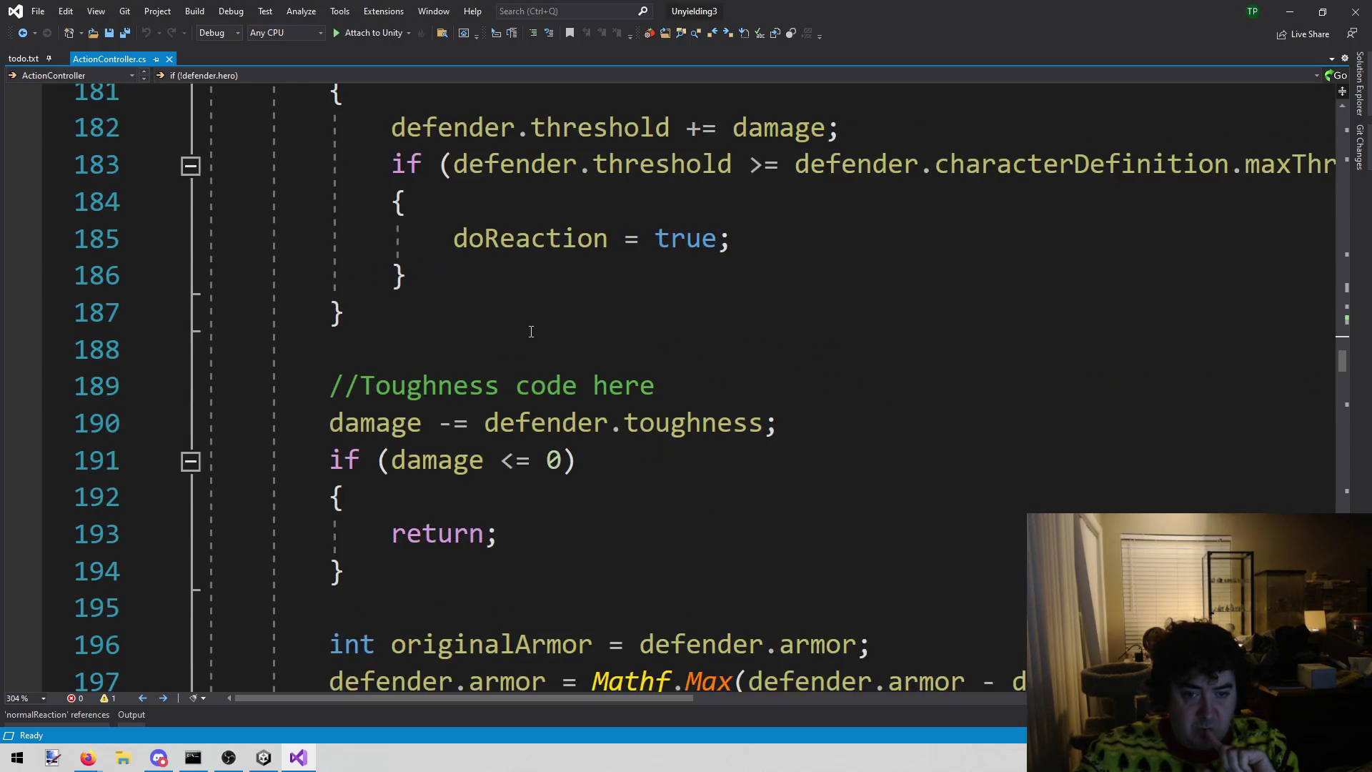
mouse_move(289, 358)
mouse_down()
mouse_move(398, 420)
mouse_move(443, 473)
mouse_move(432, 469)
mouse_up()
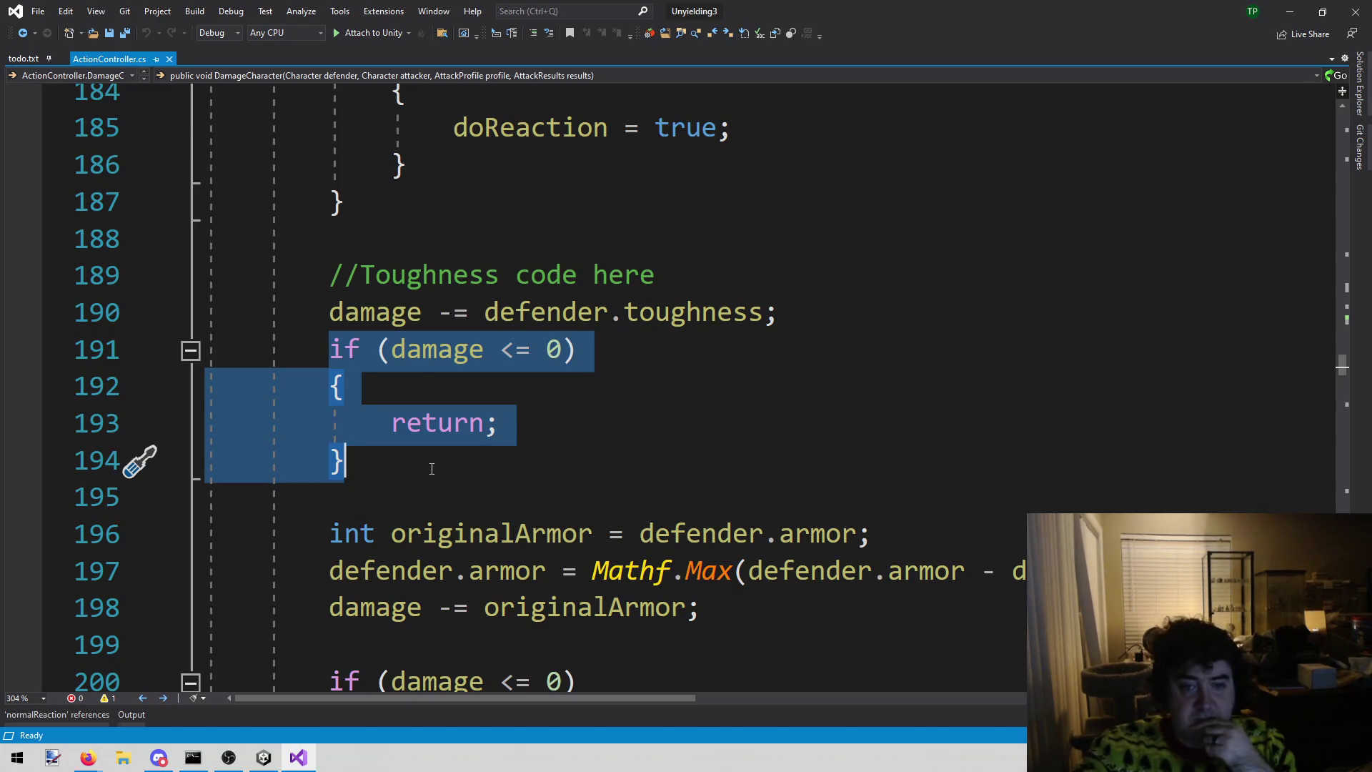
scroll(431, 469, down, 6)
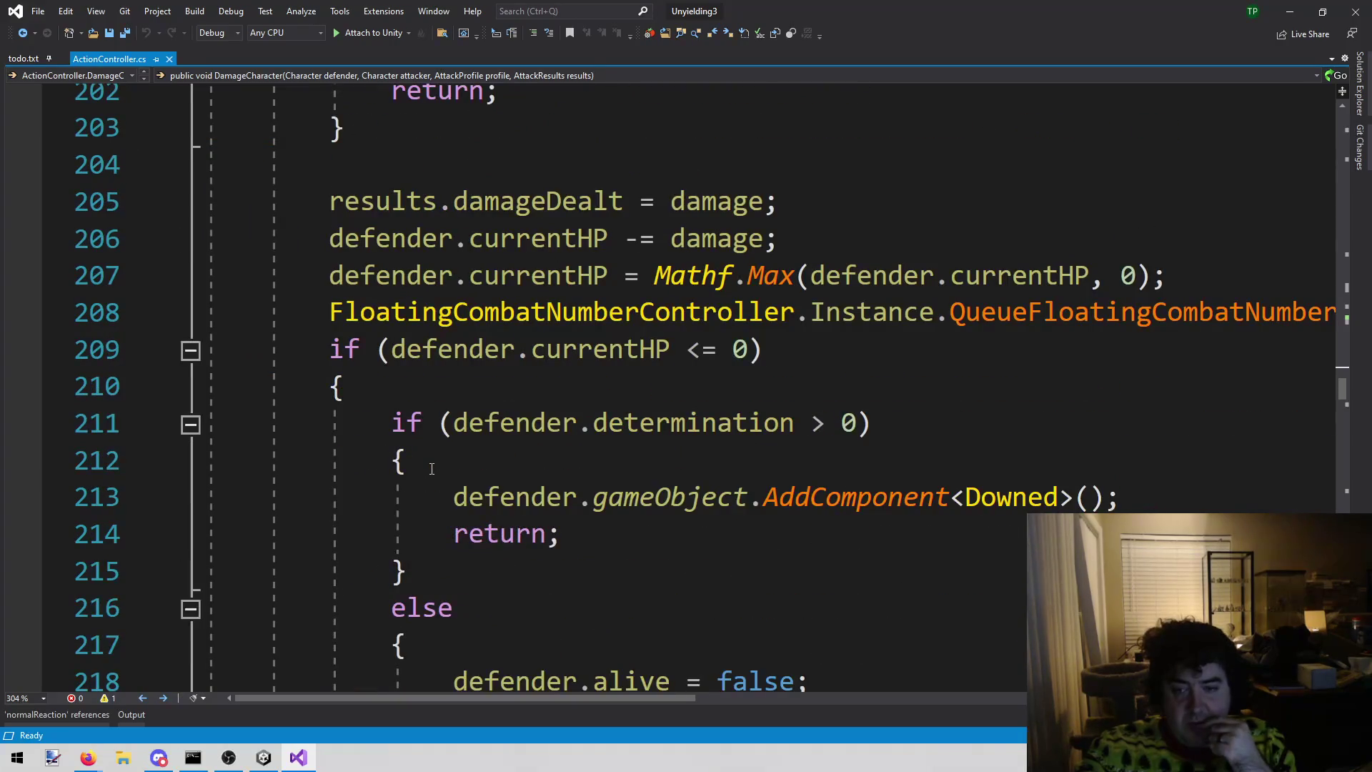
scroll(432, 469, down, 3)
scroll(421, 478, down, 3)
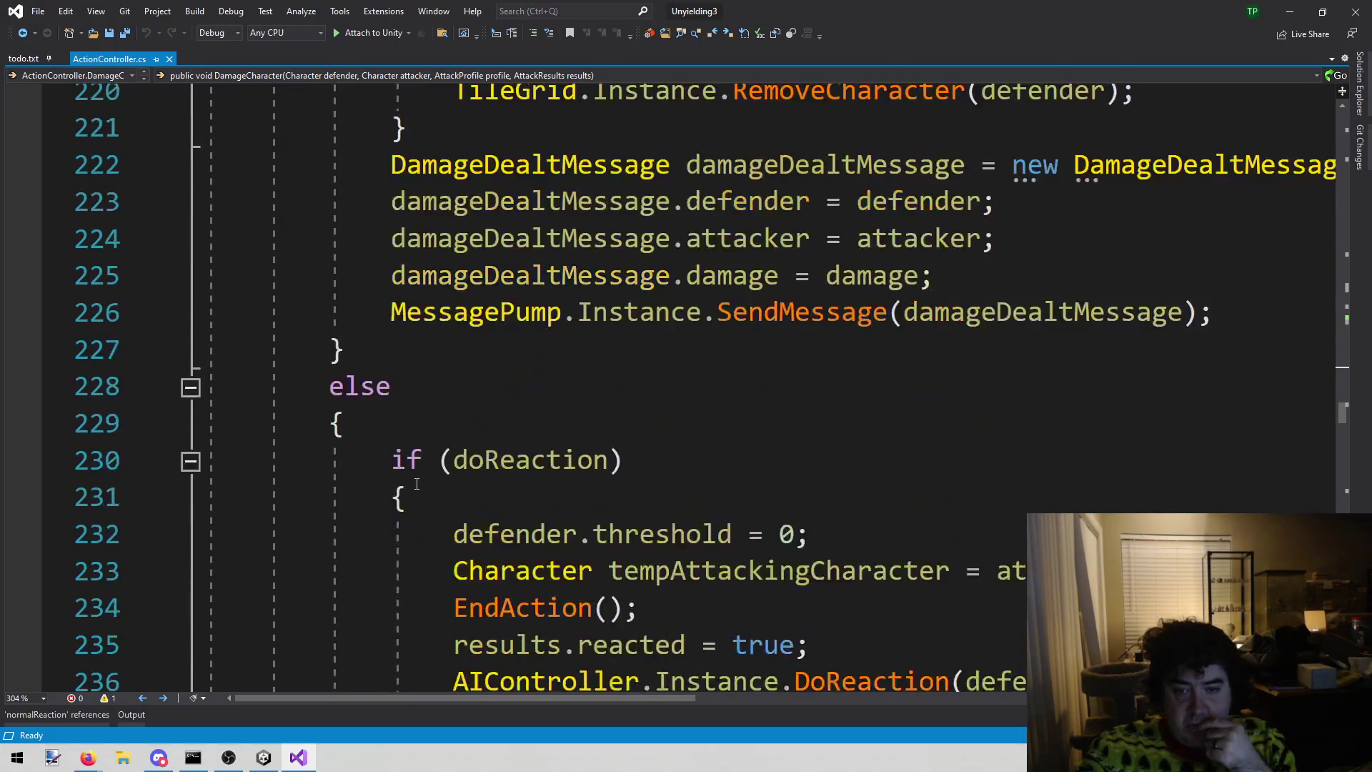
scroll(416, 484, down, 1)
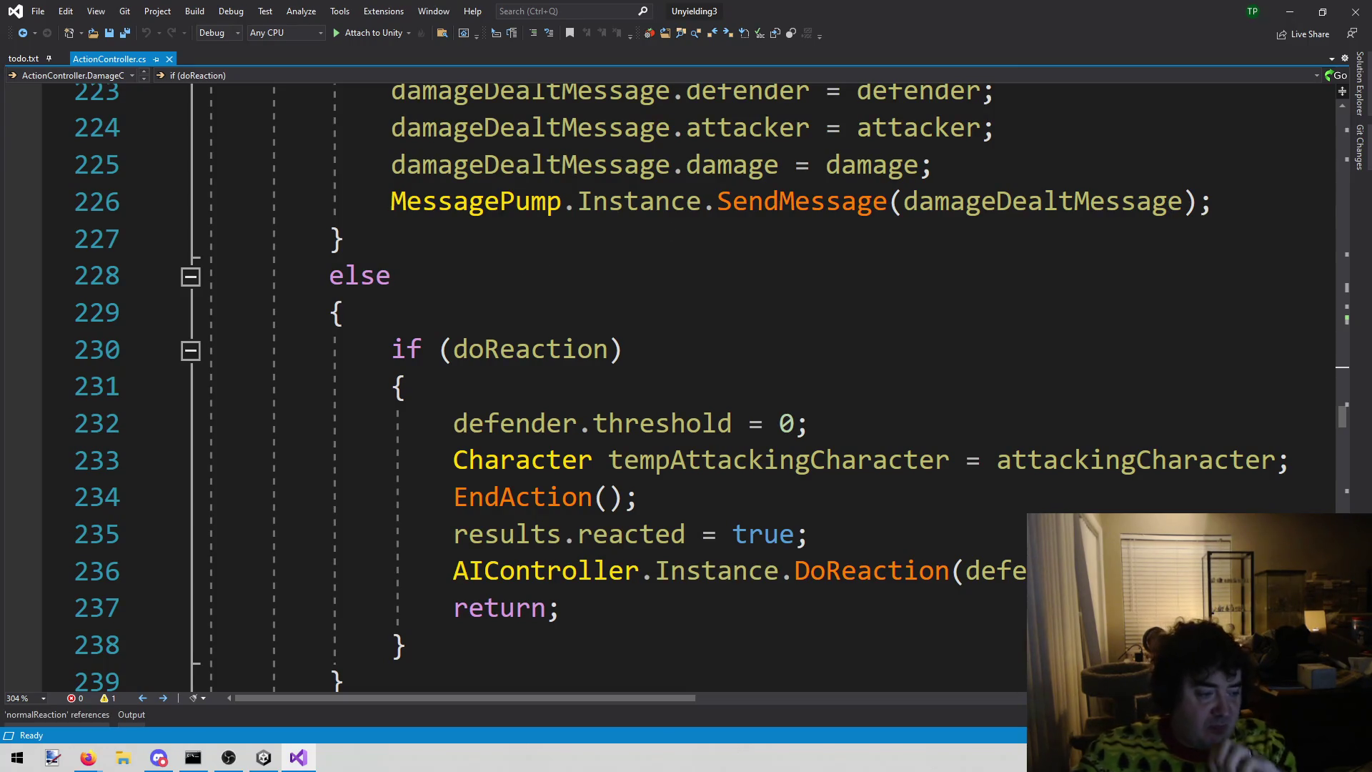
key(alt+Tab)
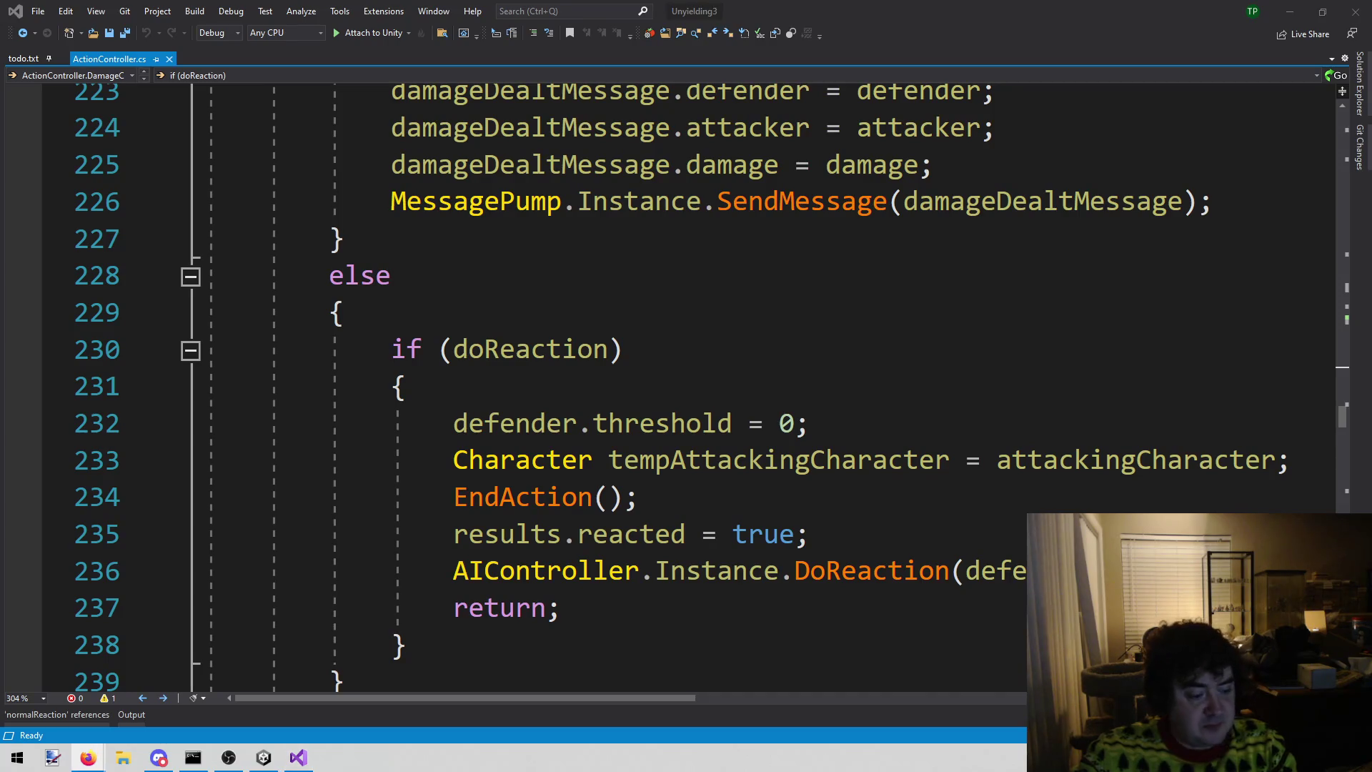
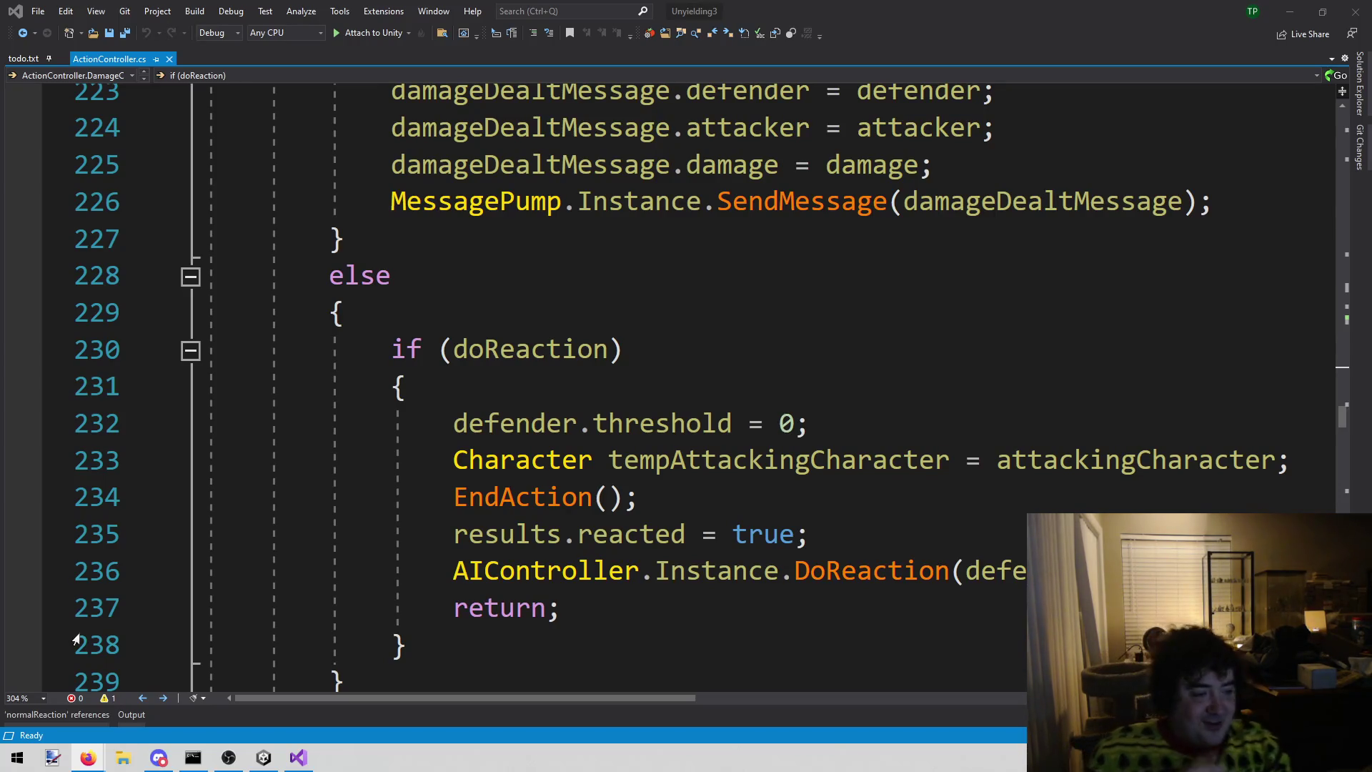
- Insert a blank line in ActionController.cs after the damage method's closing brace, before DoSimpleAction
scroll(444, 489, down, 2)
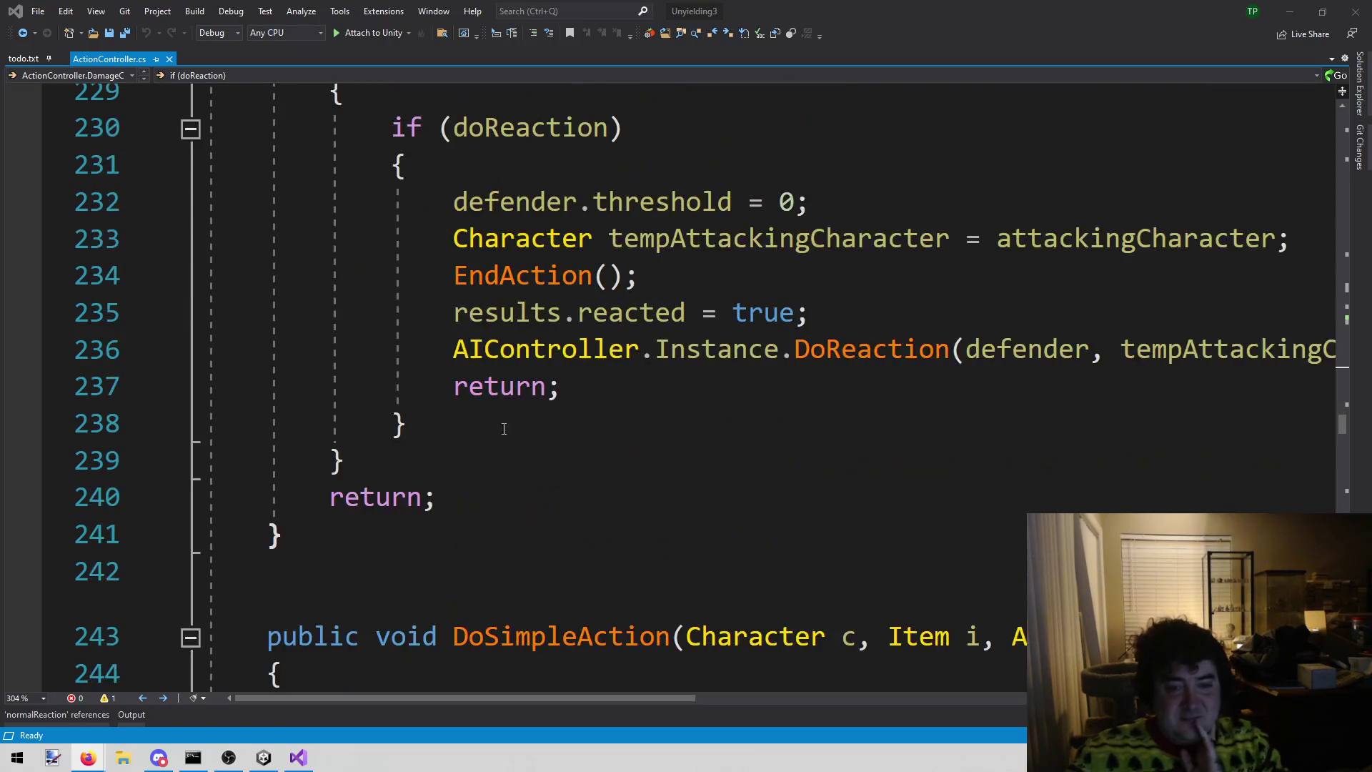
click(504, 424)
scroll(504, 424, up, 2)
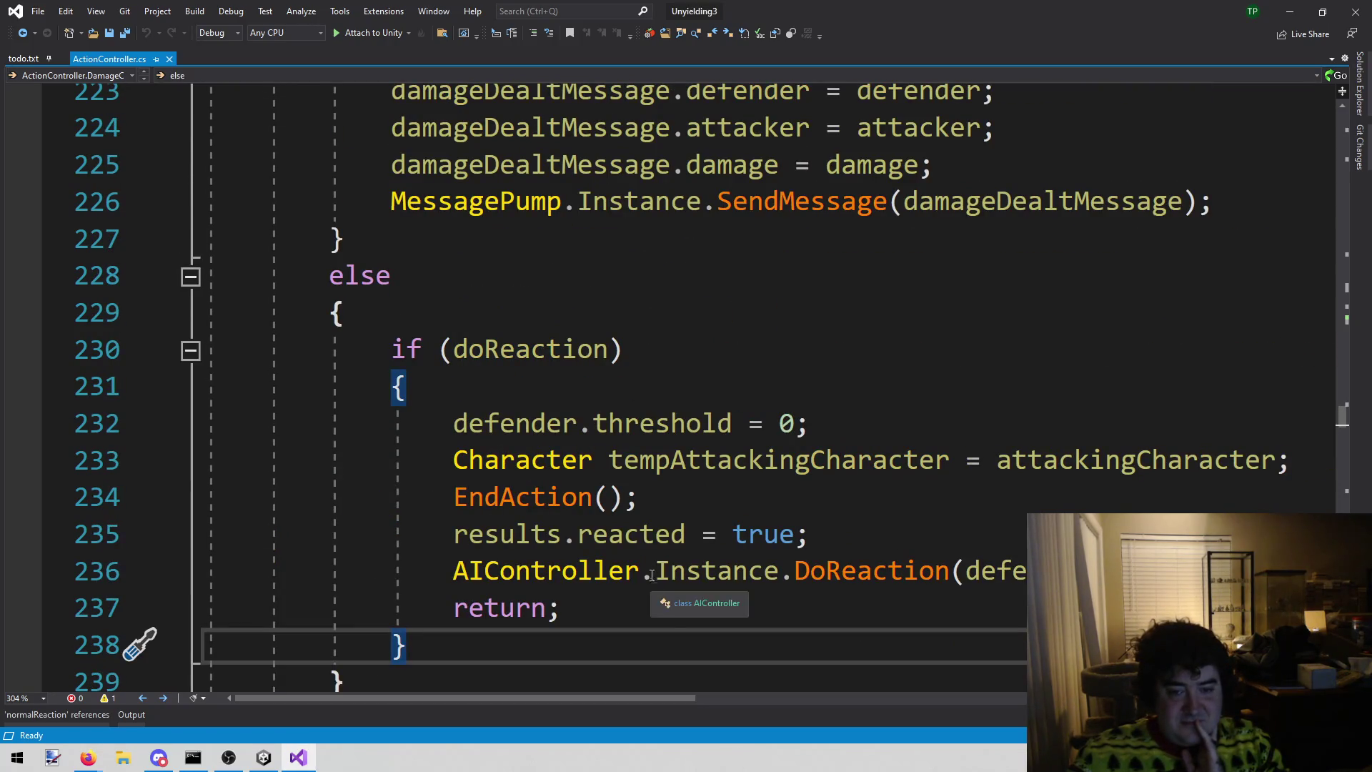
click(609, 608)
scroll(606, 606, down, 2)
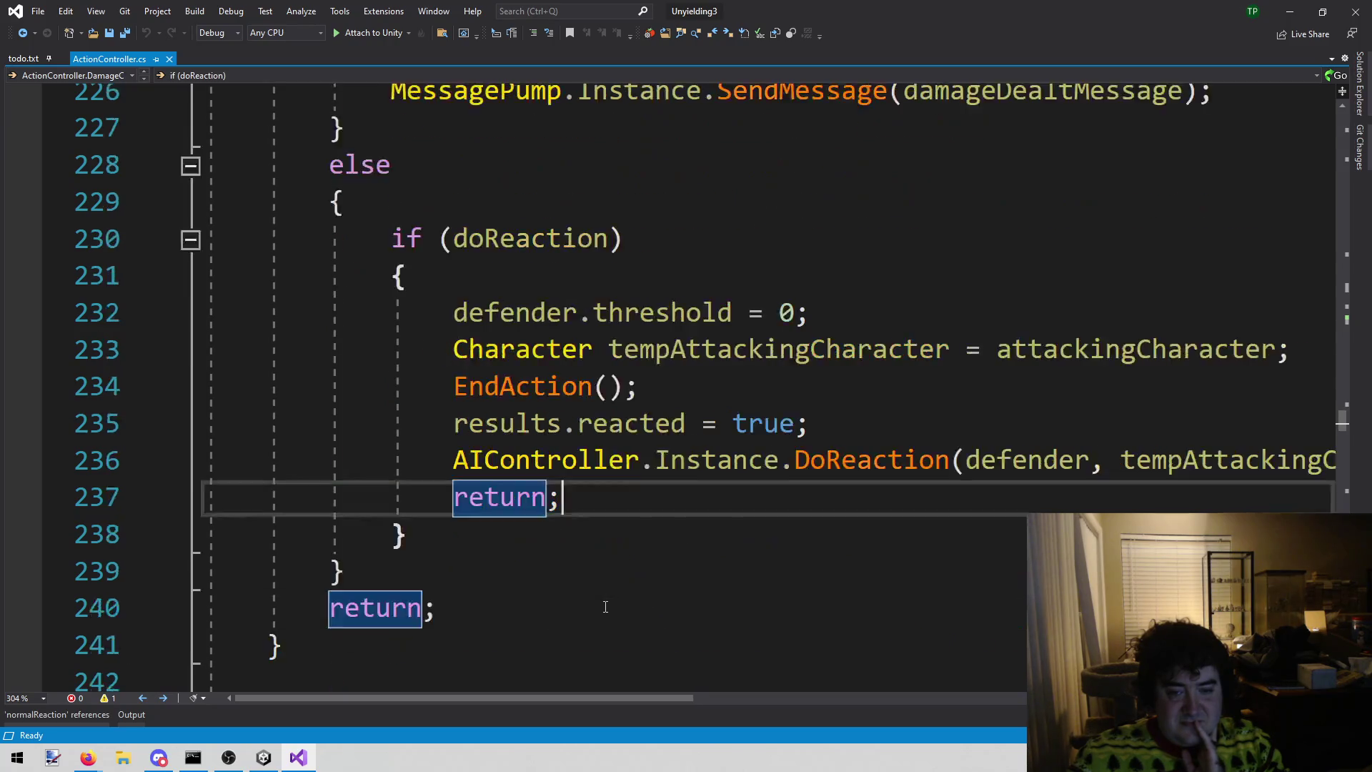
scroll(605, 609, down, 3)
scroll(601, 611, up, 2)
click(598, 565)
click(564, 459)
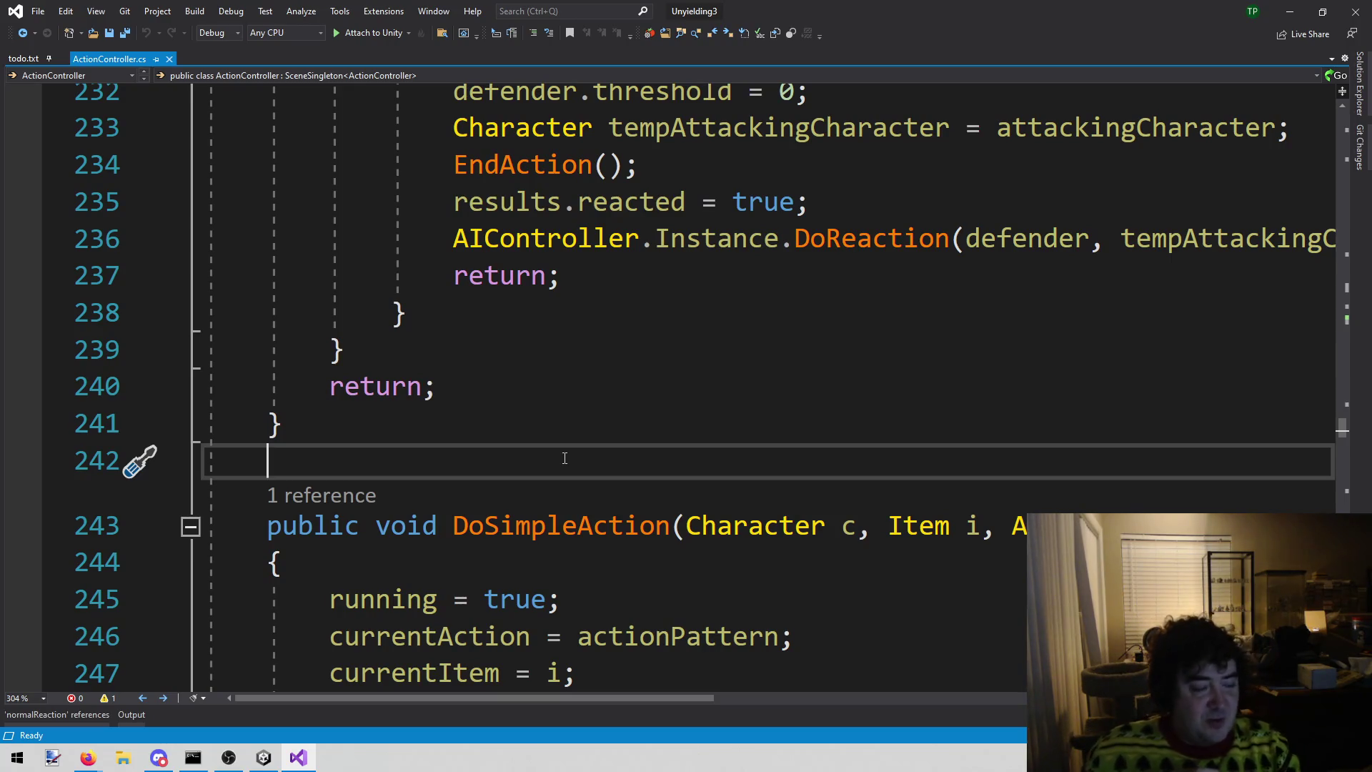
key(Return)
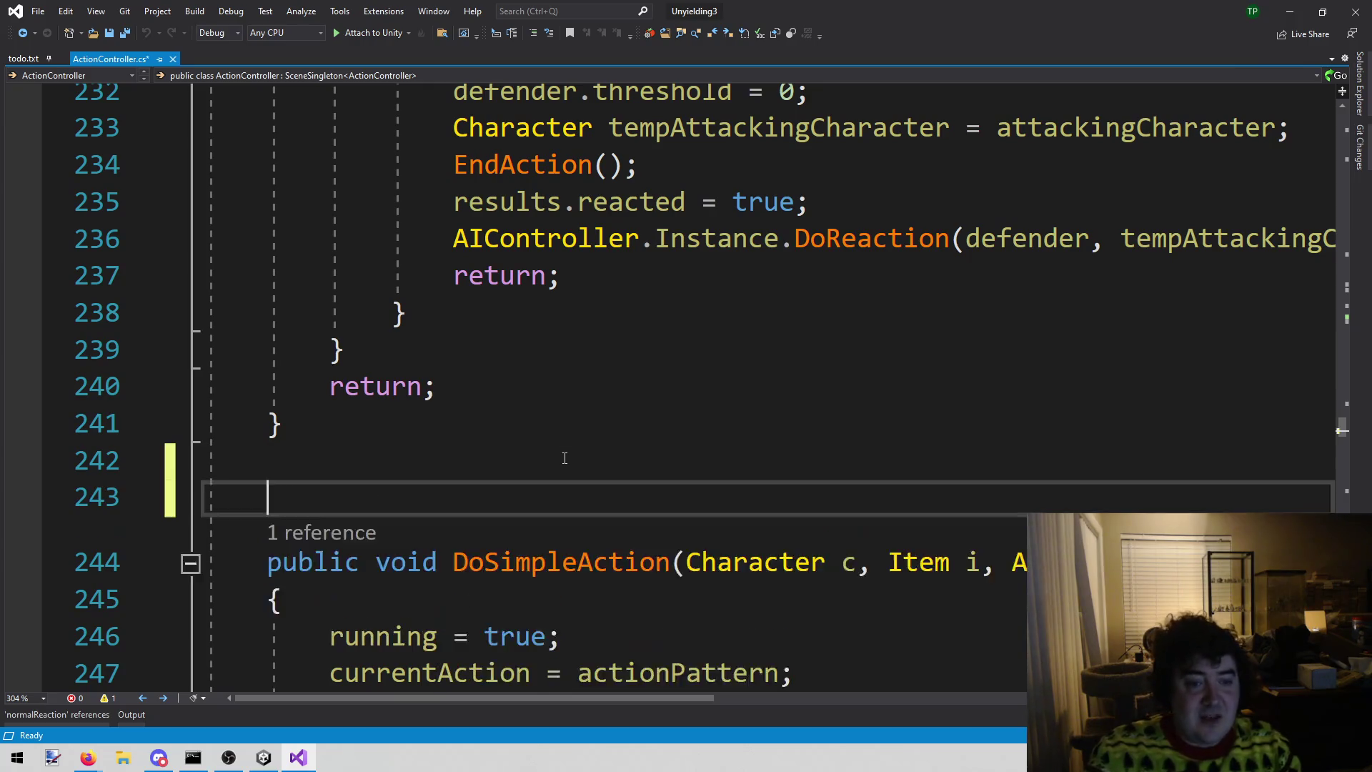
- Declare a new empty method void HandleReaction() below the damage method
key(Return)
key(Up)
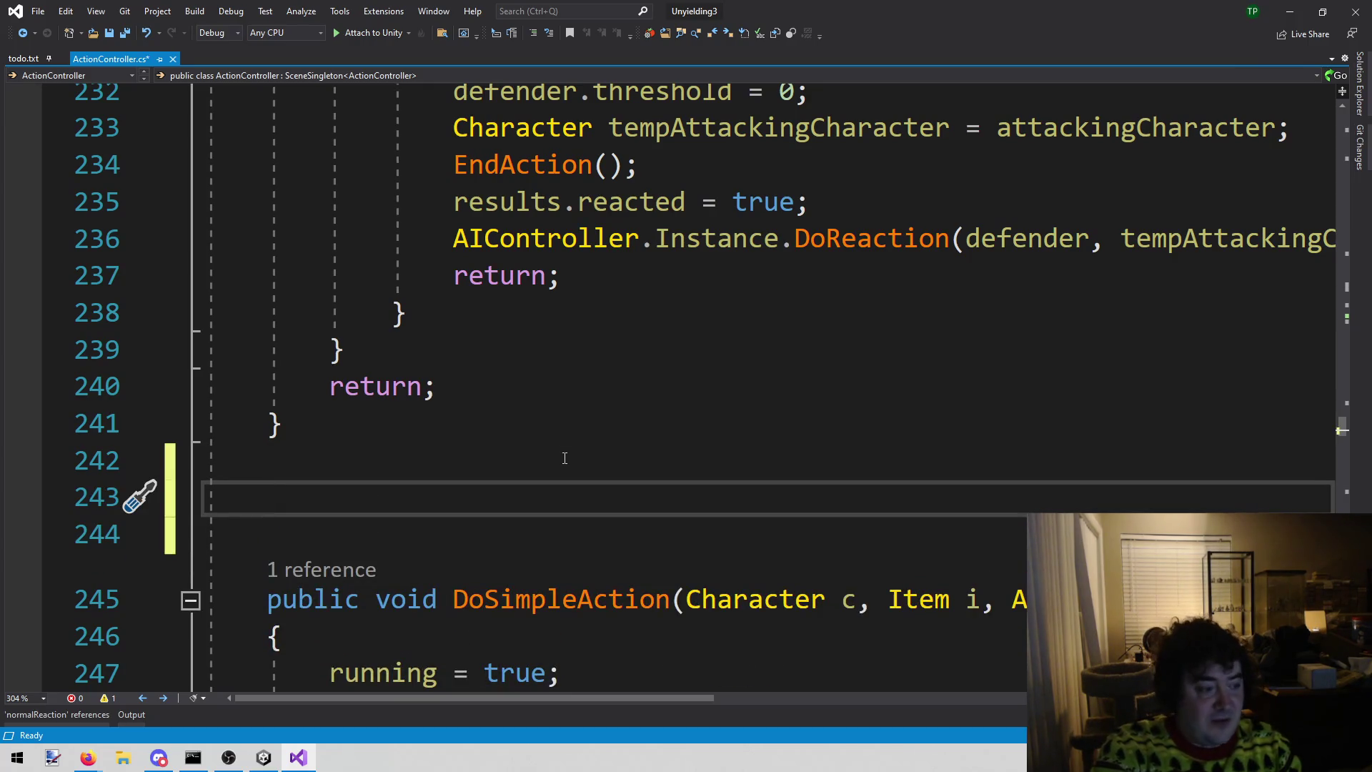
text(public)
key(BackSpace)
key(BackSpace)
key(BackSpace)
key(BackSpace)
key(BackSpace)
text(void HandleReactio)
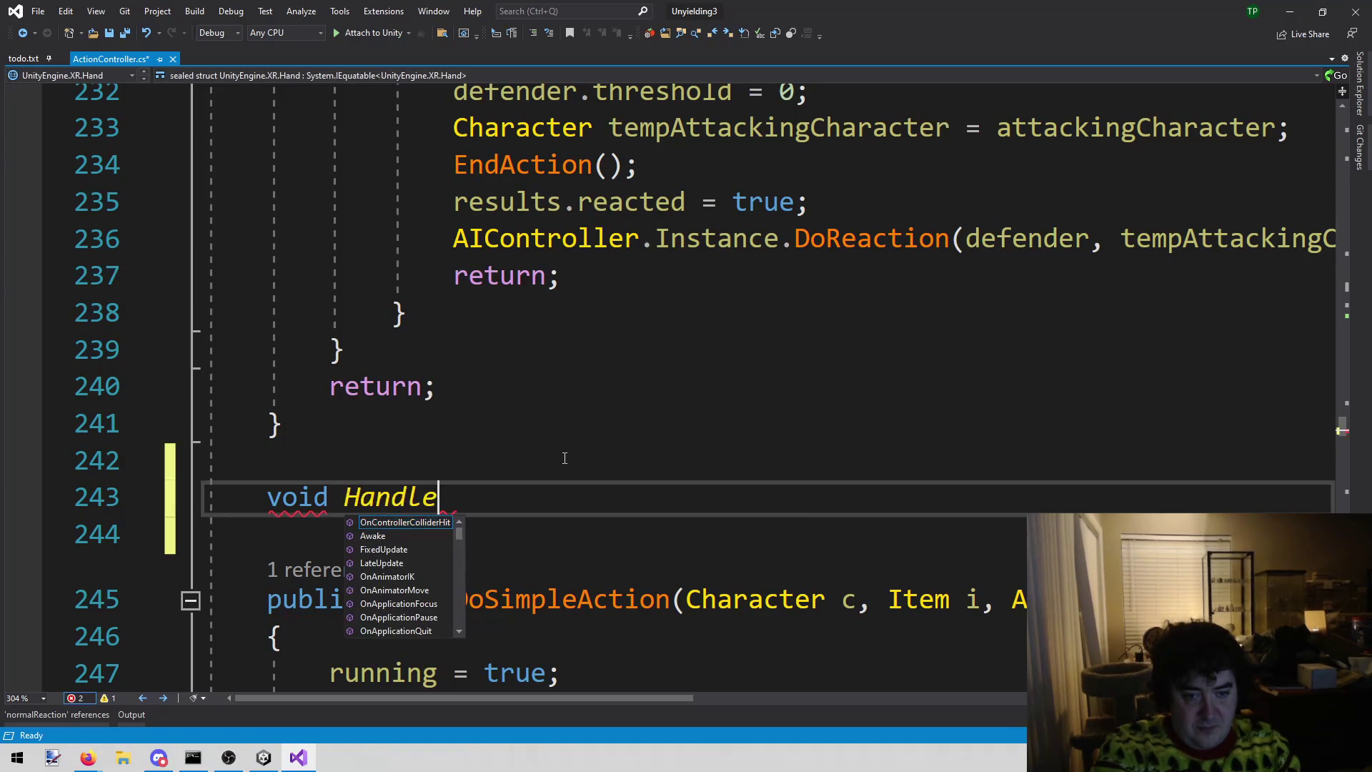
text(n())
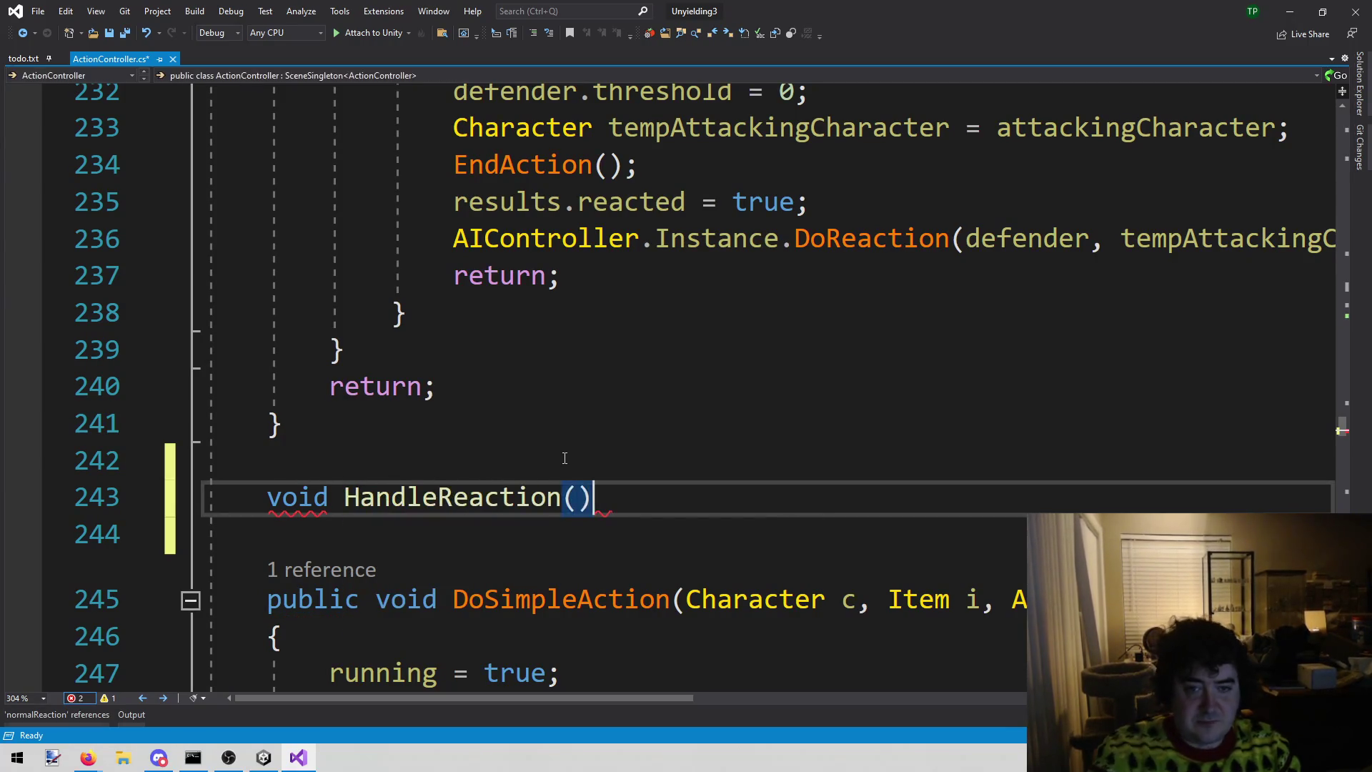
key(Return)
text({)
key(Return)
key(Return)
scroll(564, 458, up, 1)
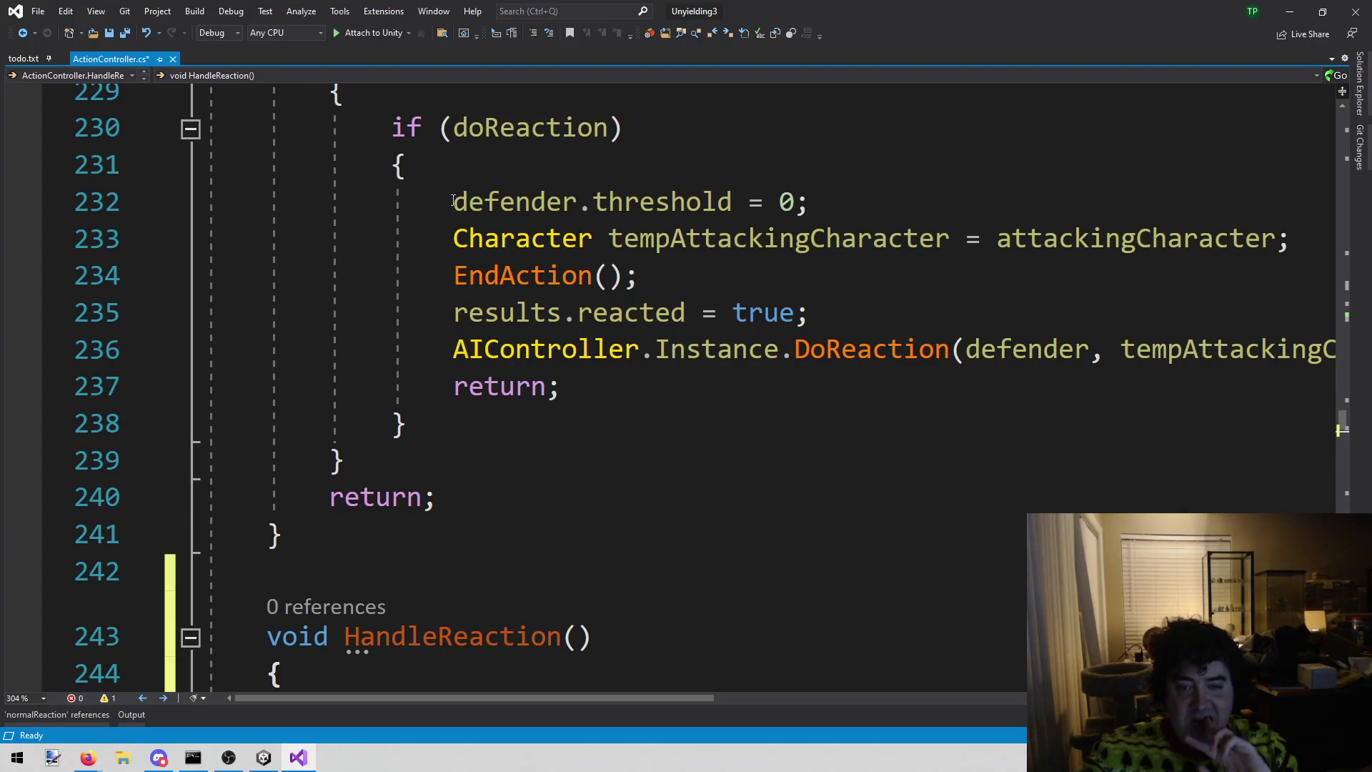
- Move the doReaction branch's reaction lines through the DoReaction call into HandleReaction's body
drag(451, 202, 797, 330)
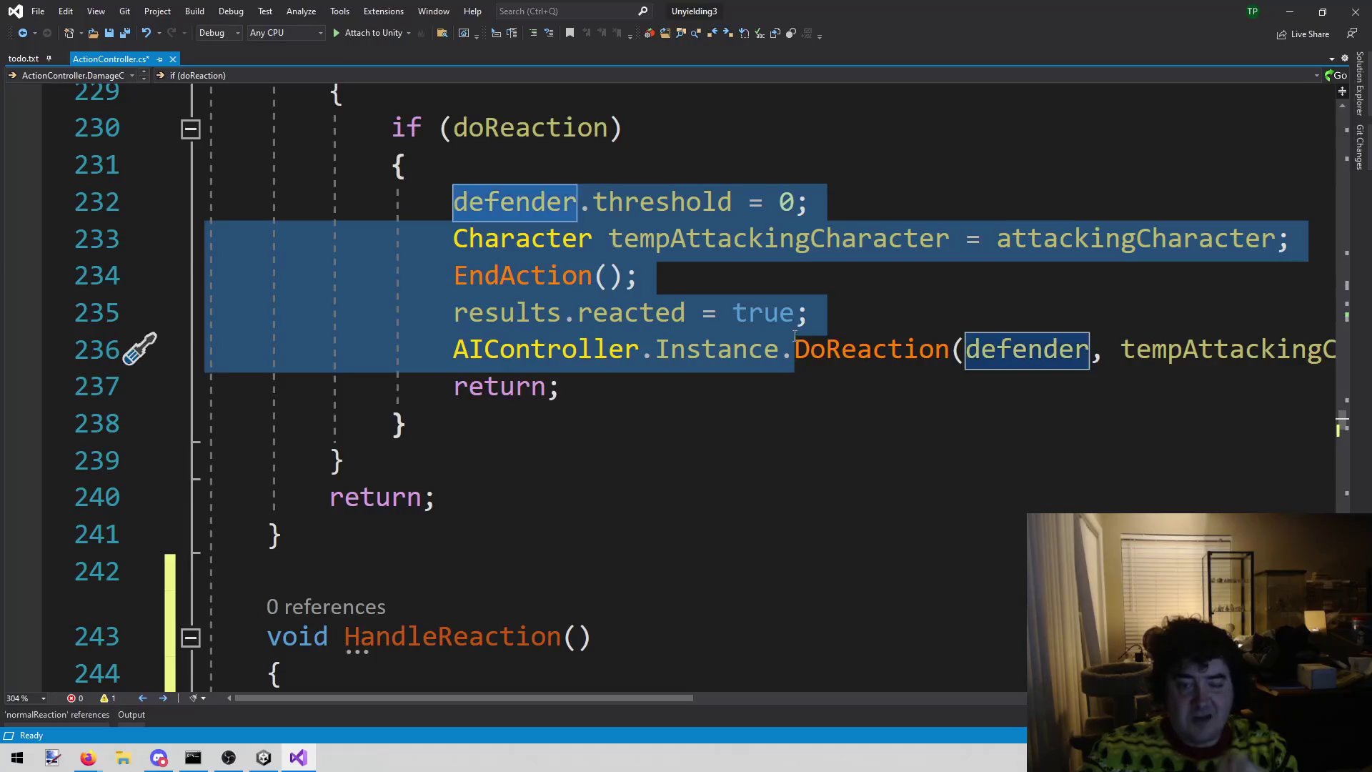
key(shift+End)
key(ctrl+c)
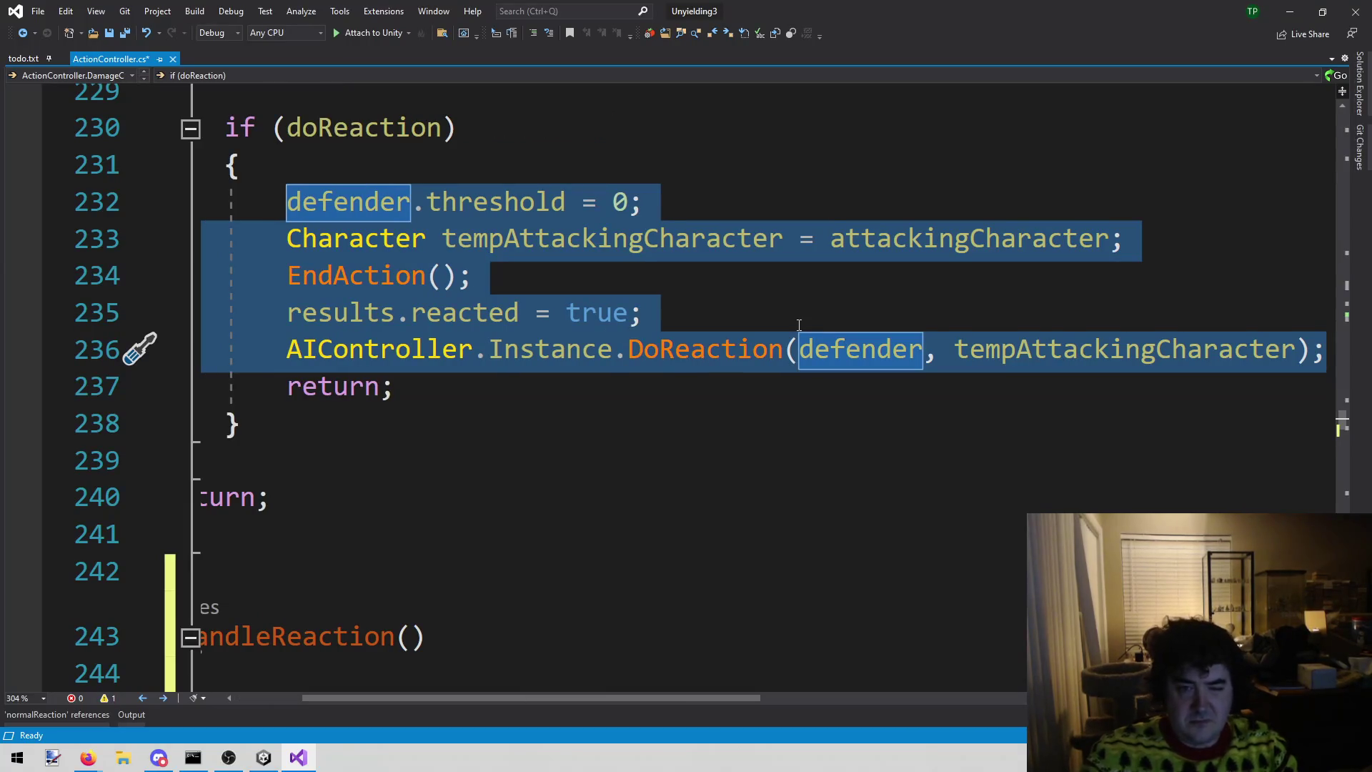
key(Delete)
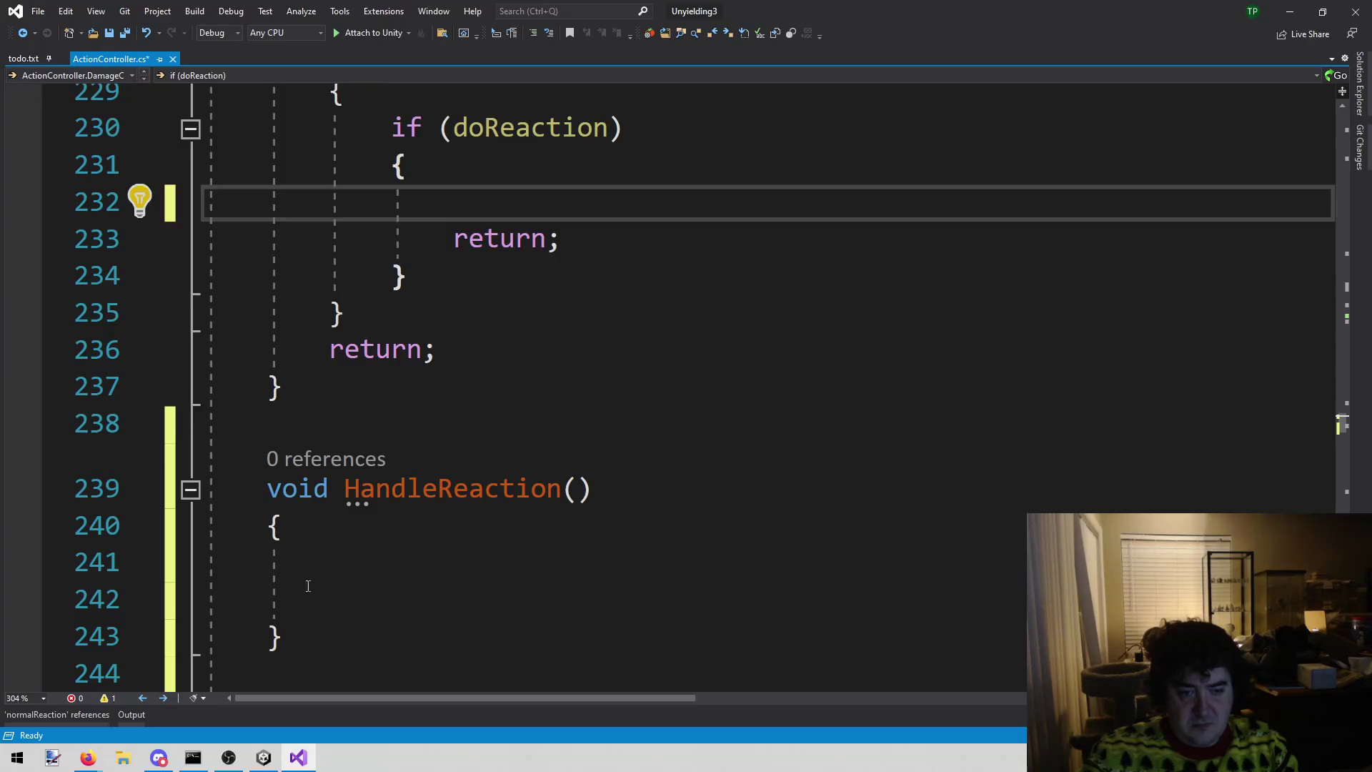
click(315, 595)
key(ctrl+v)
scroll(549, 408, down, 2)
key(Down)
key(BackSpace)
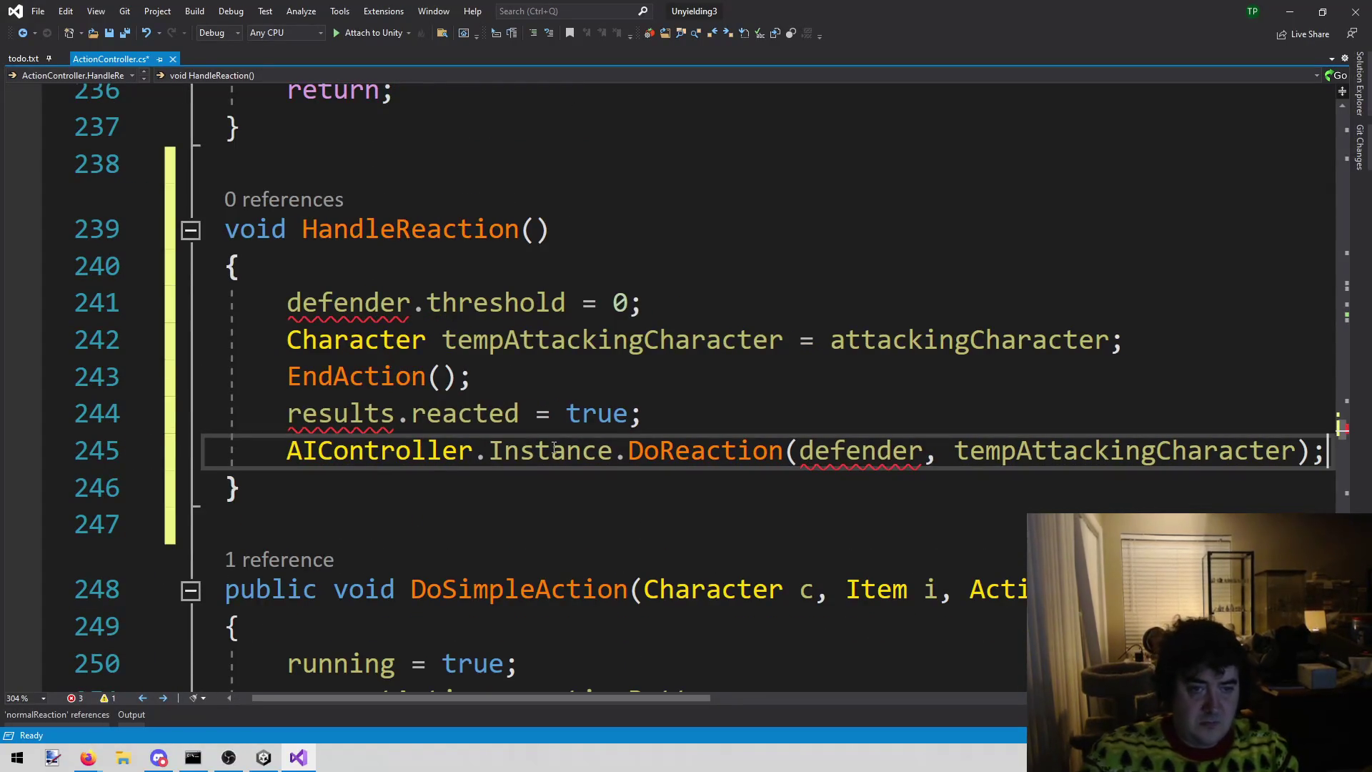
scroll(554, 448, up, 1)
scroll(511, 241, up, 4)
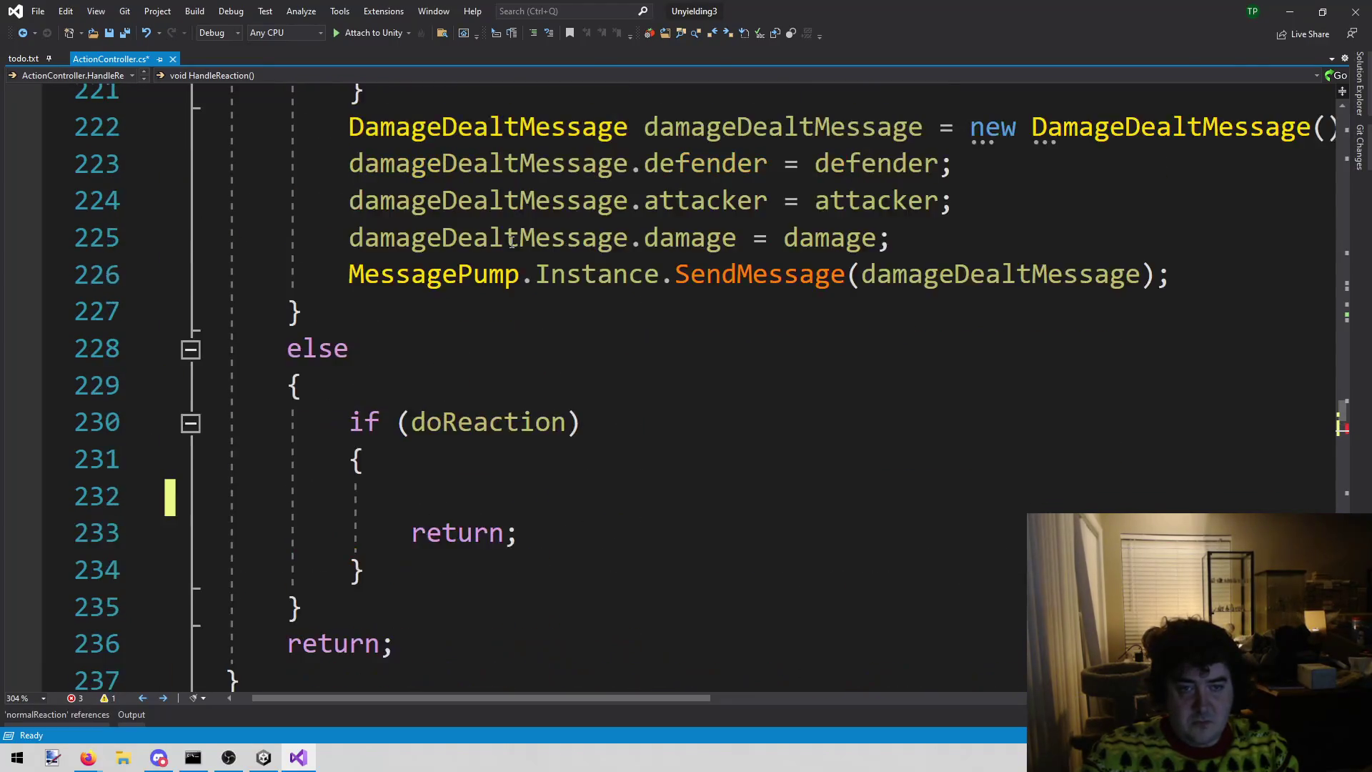
scroll(518, 236, down, 5)
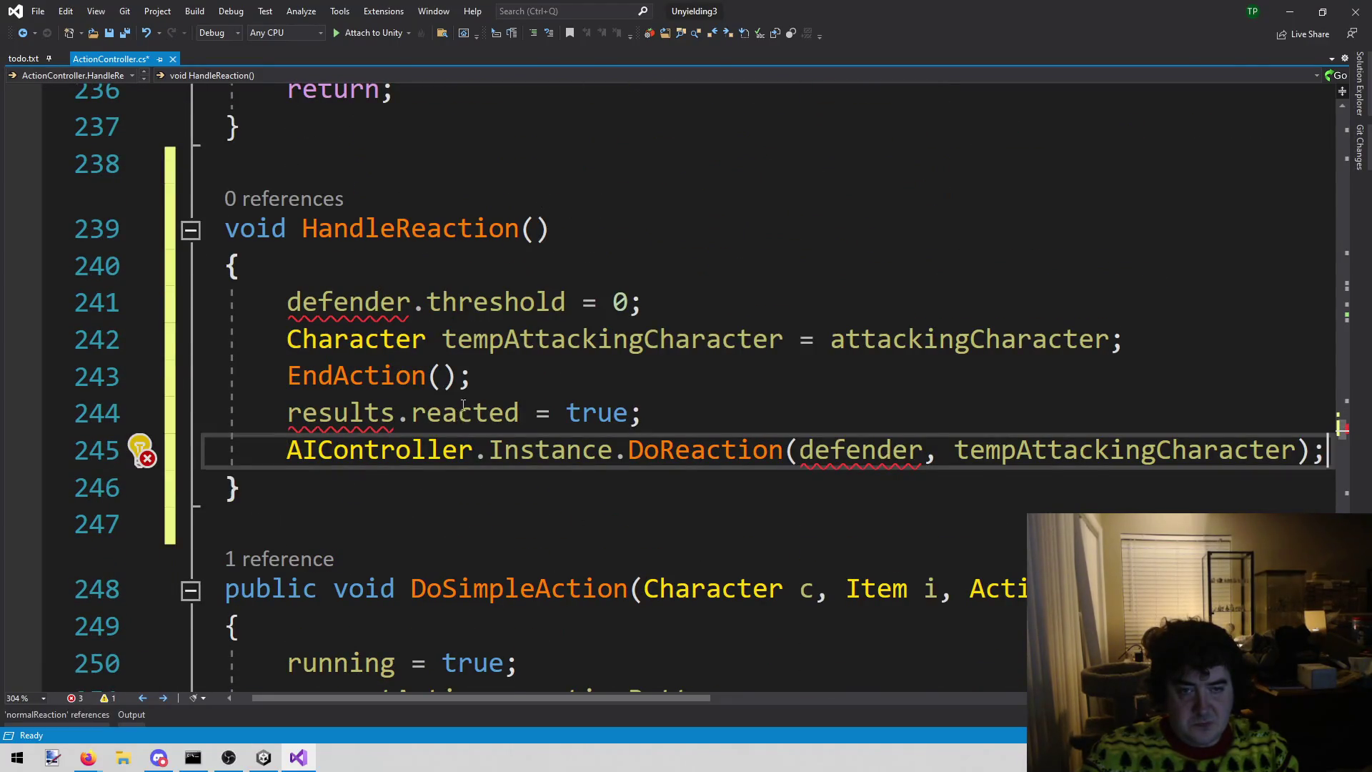
scroll(463, 405, up, 15)
scroll(559, 390, up, 9)
click(1157, 348)
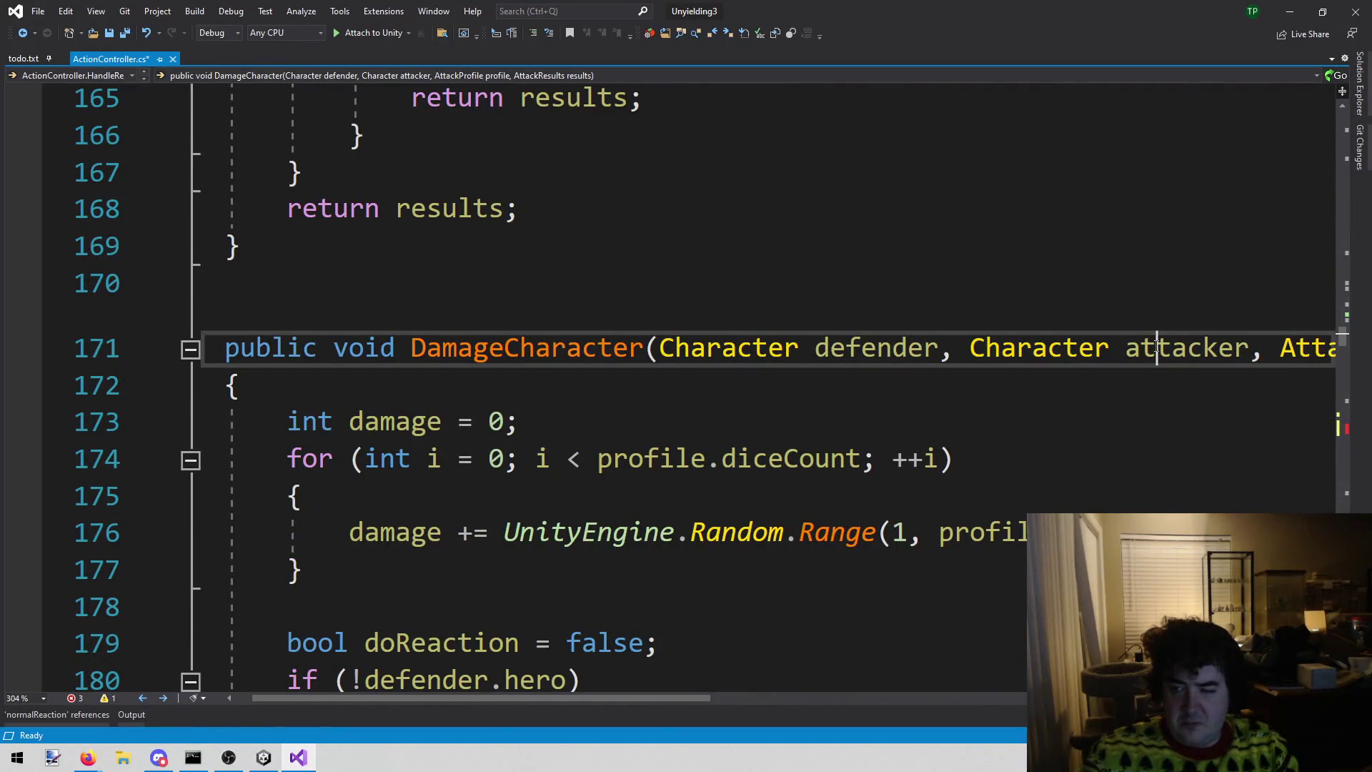
- Copy AttackResults results from DamageCharacter into HandleReaction's parameters, add Character defender, and save
key(End)
key(Left)
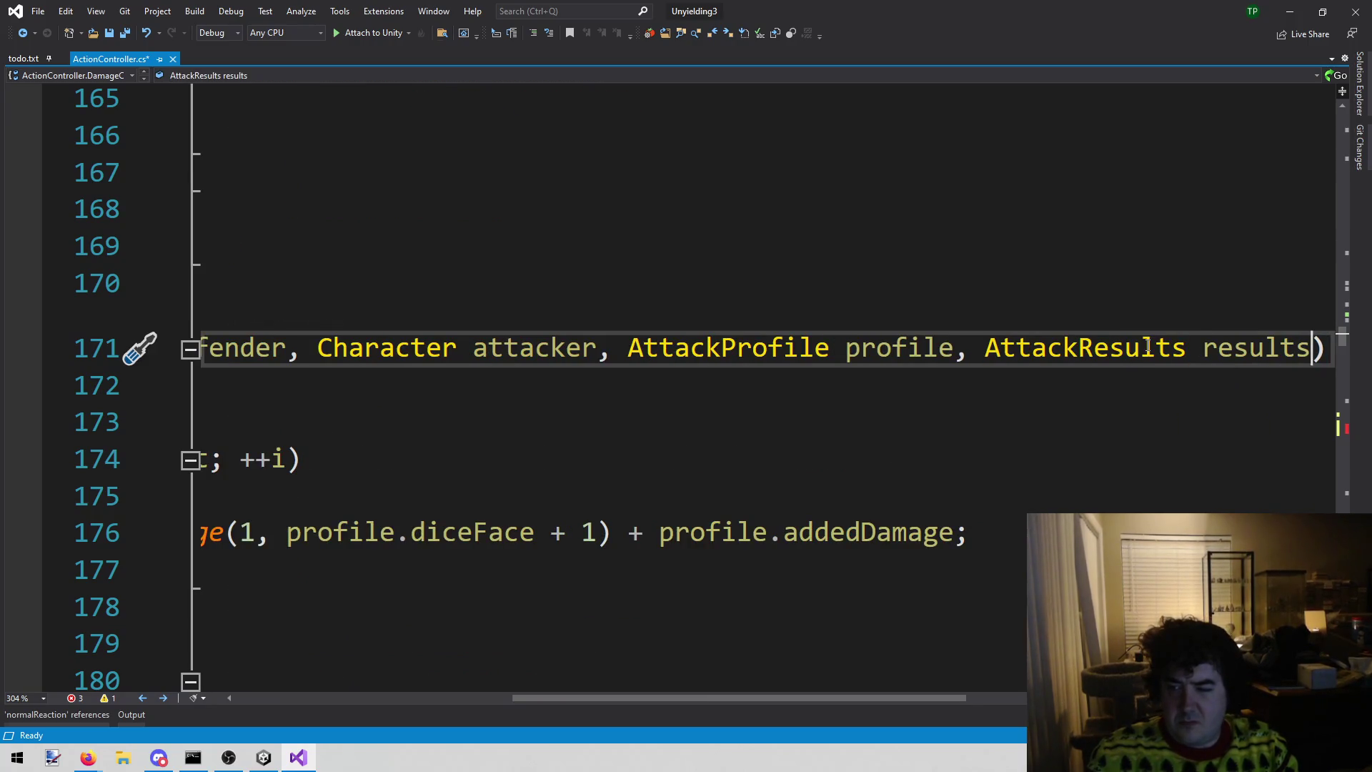
key(ctrl+shift+Left)
key(ctrl+shift+Left)
key(ctrl+shift+Left)
key(ctrl+shift+Right)
key(ctrl+c)
key(Home)
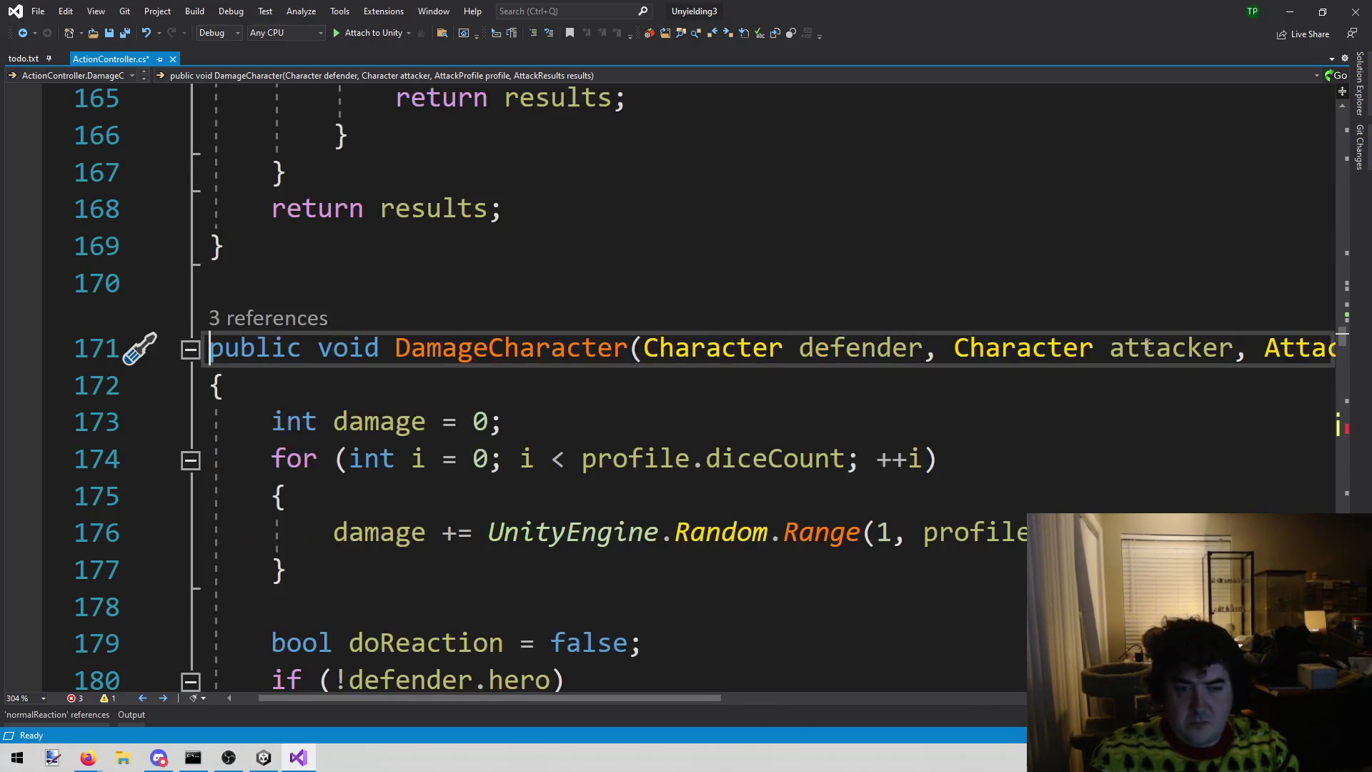
key(Down)
key(Down)
key(Down)
key(Down)
key(Down)
key(Down)
key(End)
key(Left)
key(ctrl+v)
text(, Cha)
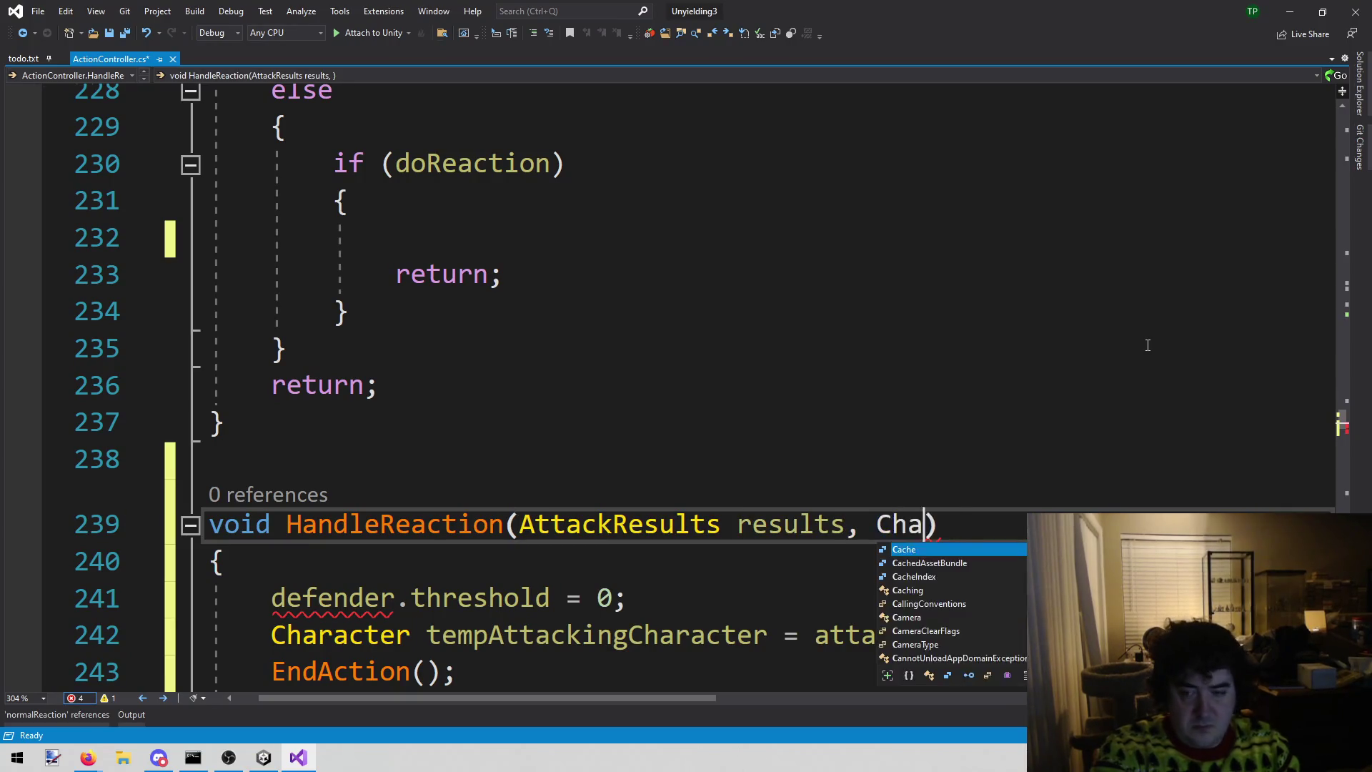
text(racter defen)
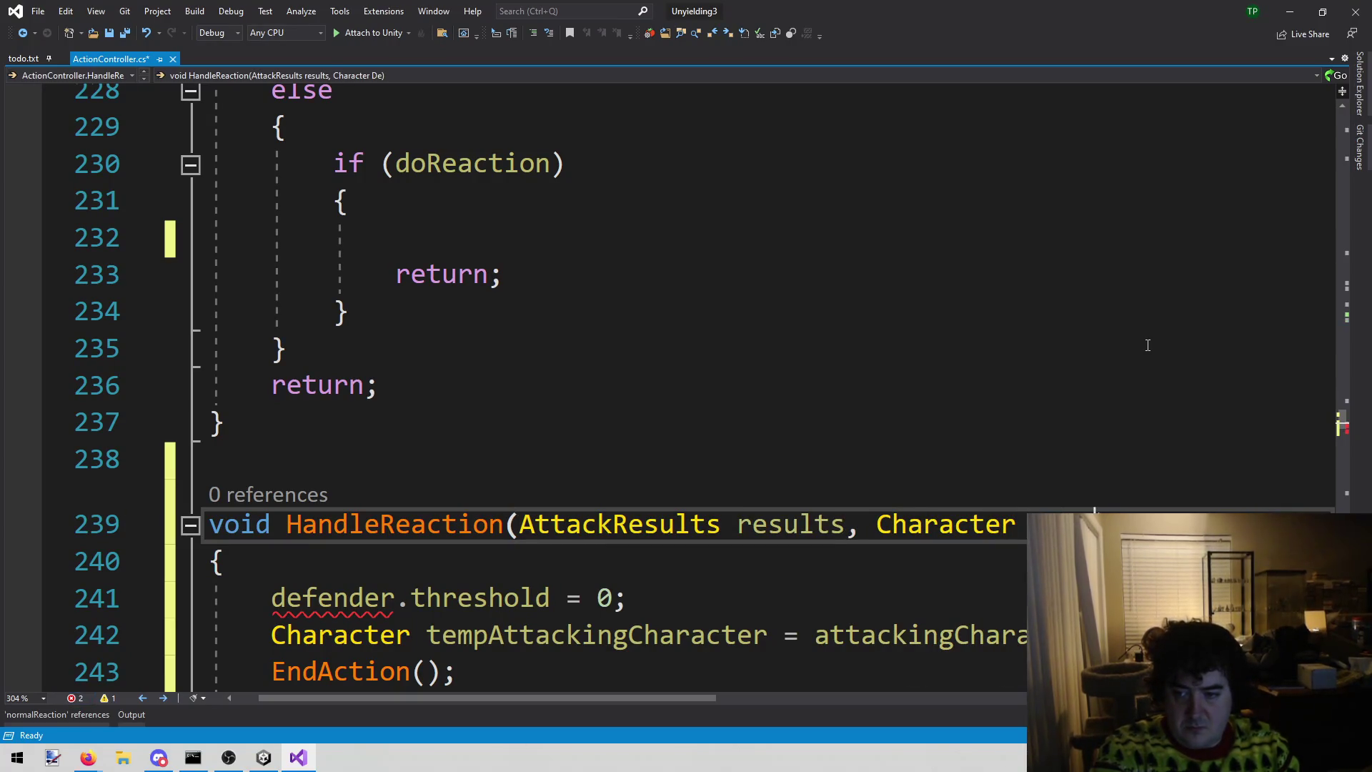
text(der)
key(ctrl+s)
- Reorder HandleReaction's parameters so Character defender comes before AttackResults results
scroll(710, 383, down, 3)
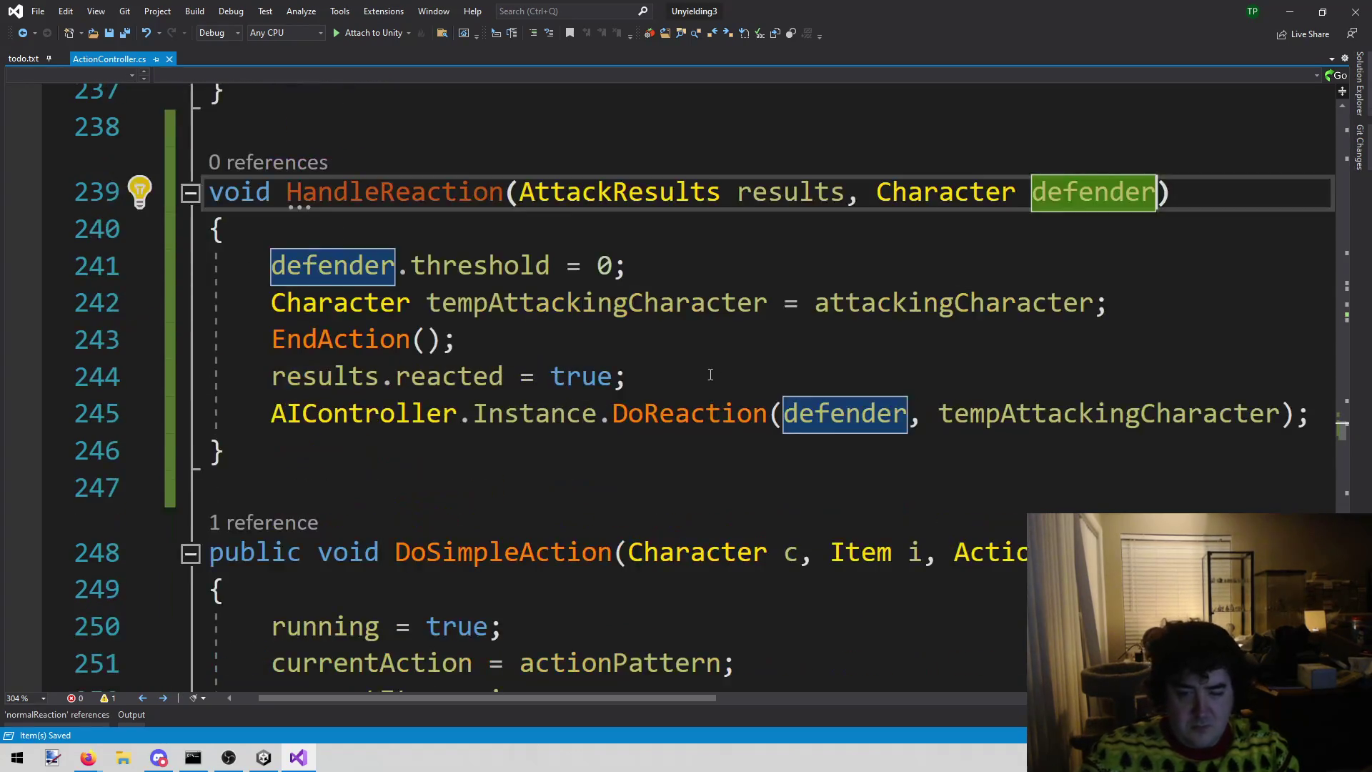
scroll(609, 426, up, 1)
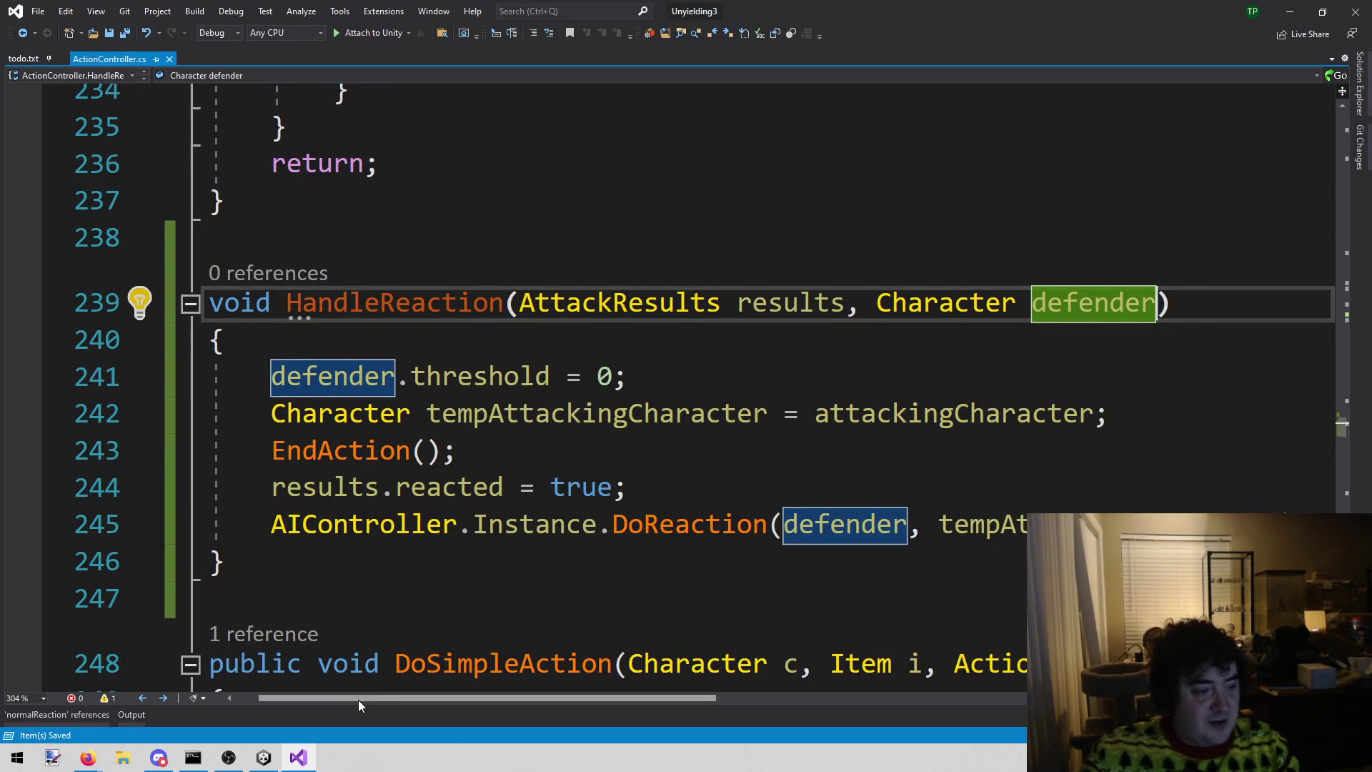
scroll(163, 700, left, 1)
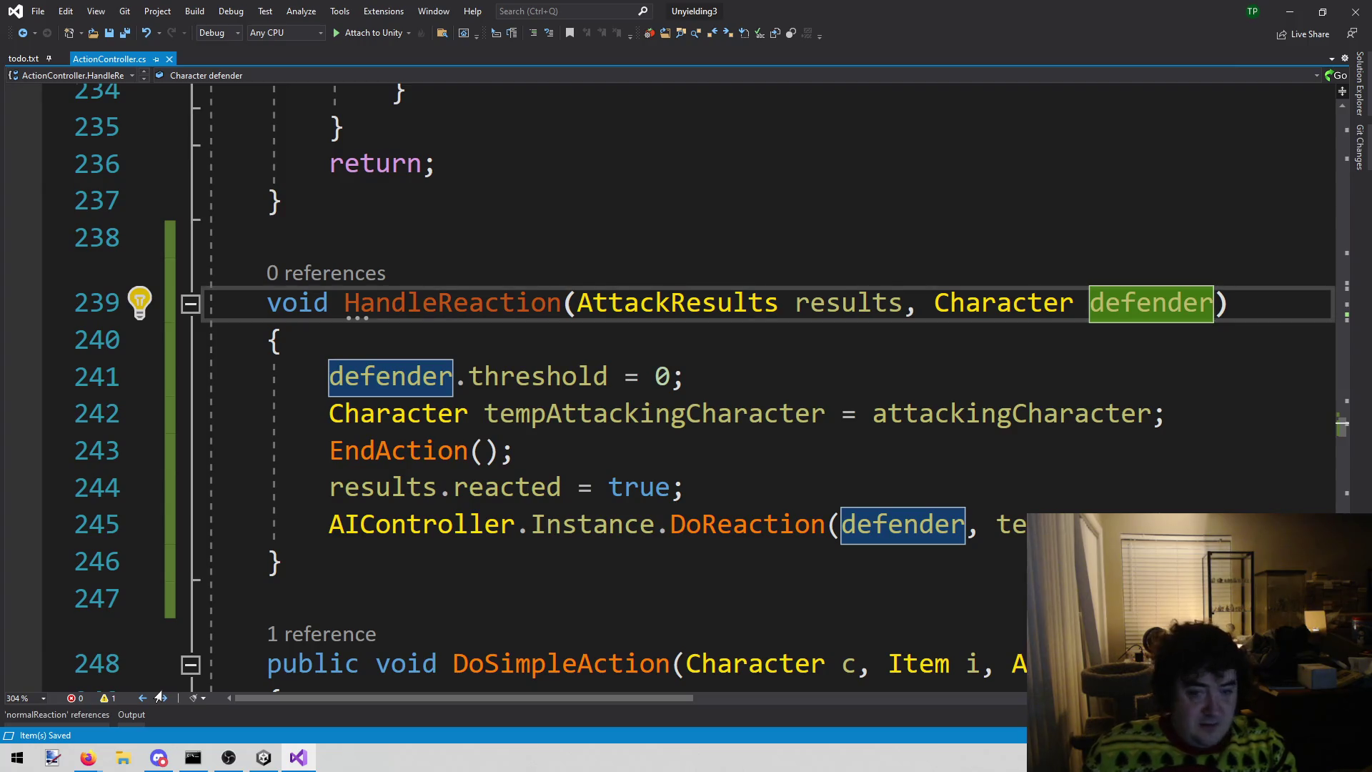
scroll(160, 697, up, 2)
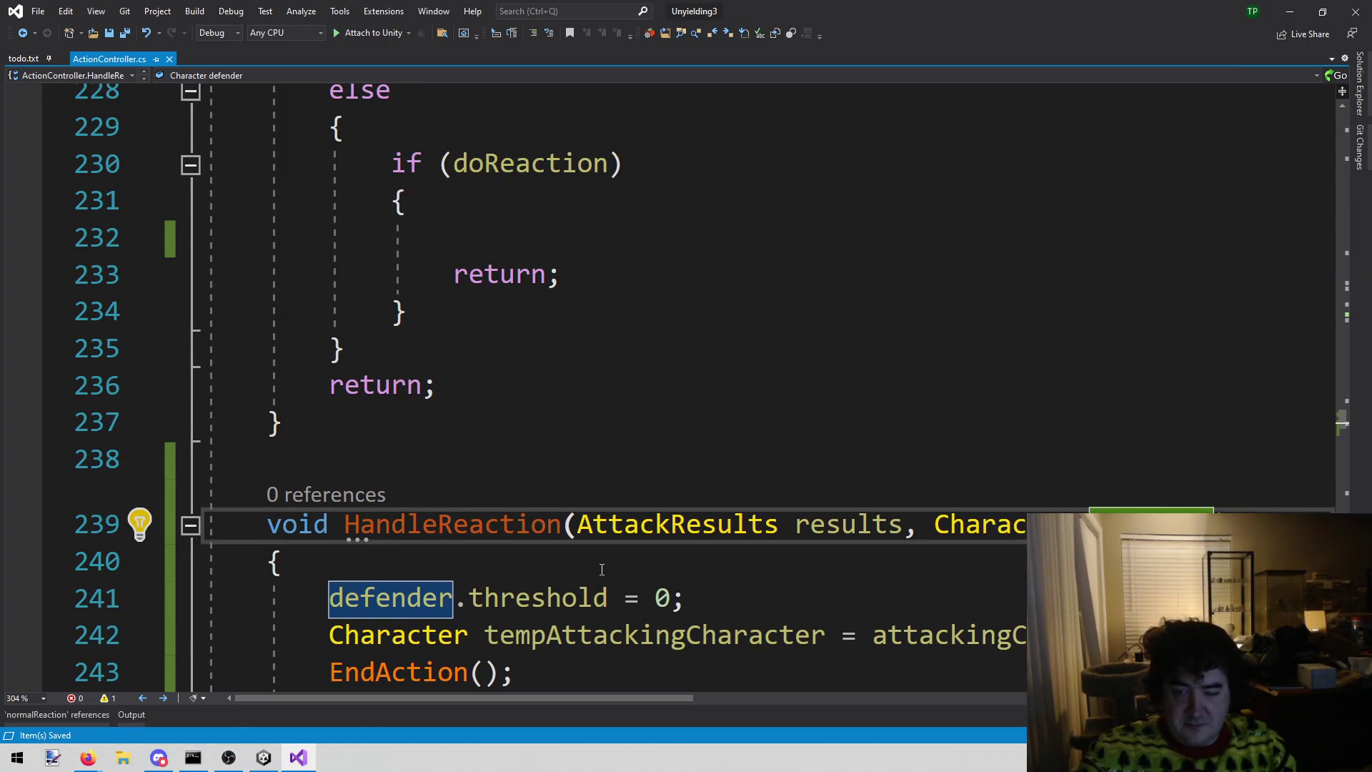
scroll(602, 570, up, 2)
scroll(611, 566, down, 4)
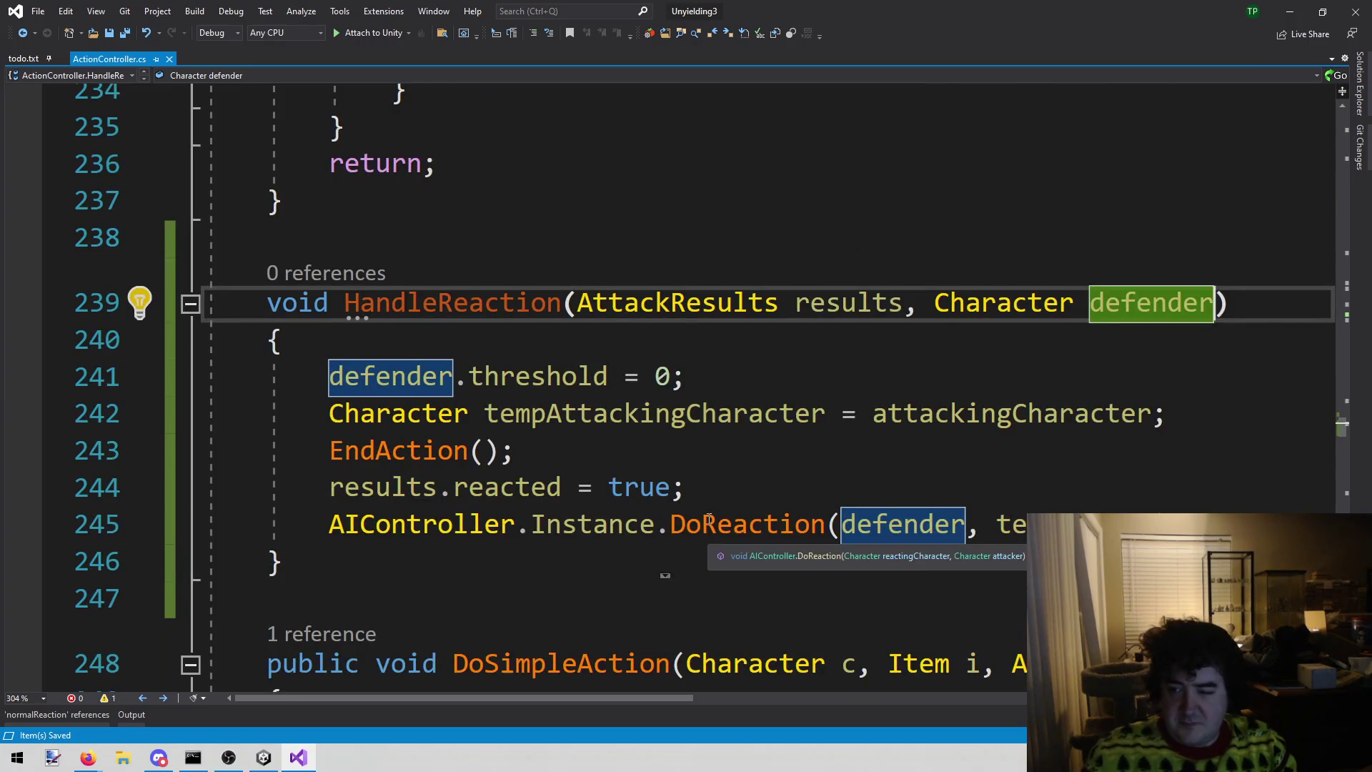
key(ctrl+shift+Left)
key(ctrl+shift+Left)
key(ctrl+c)
key(BackSpace)
key(BackSpace)
key(BackSpace)
key(ctrl+Left)
key(ctrl+Left)
key(ctrl+v)
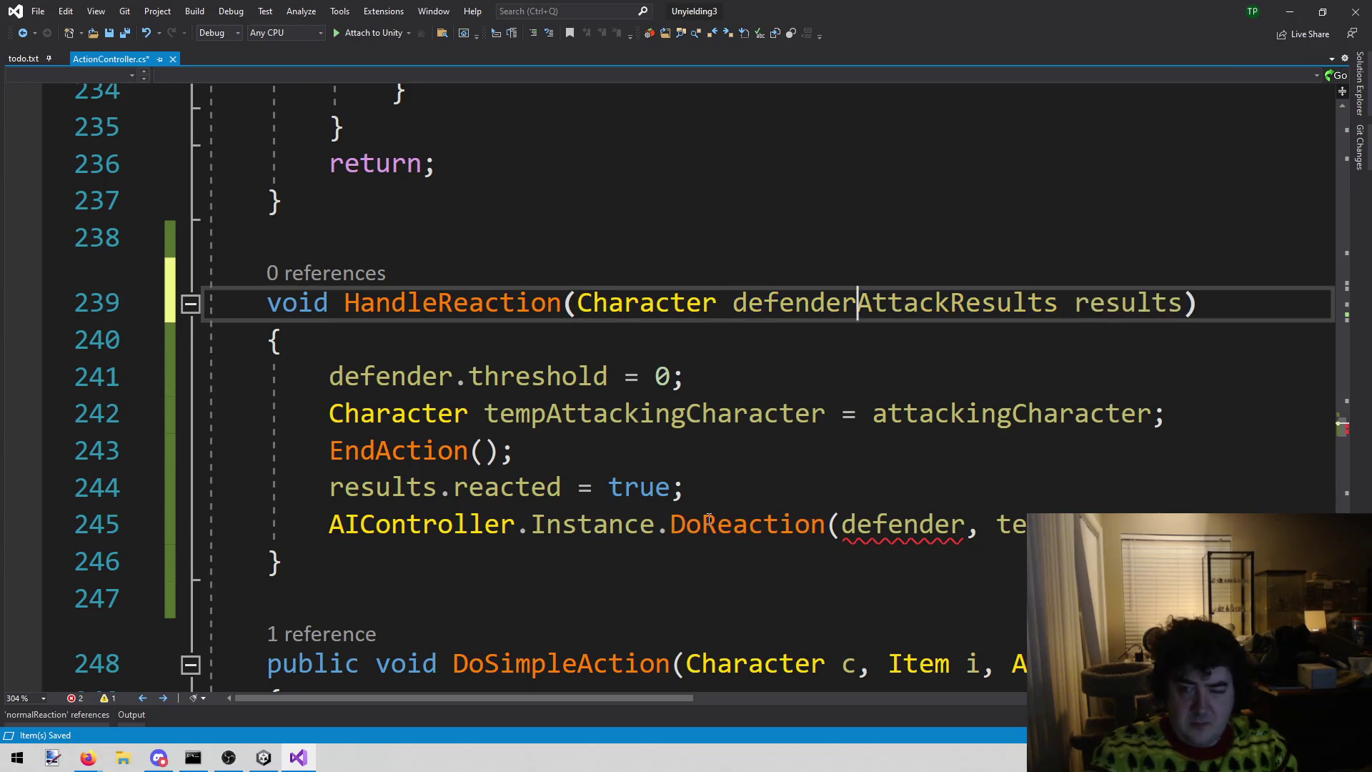
text(,)
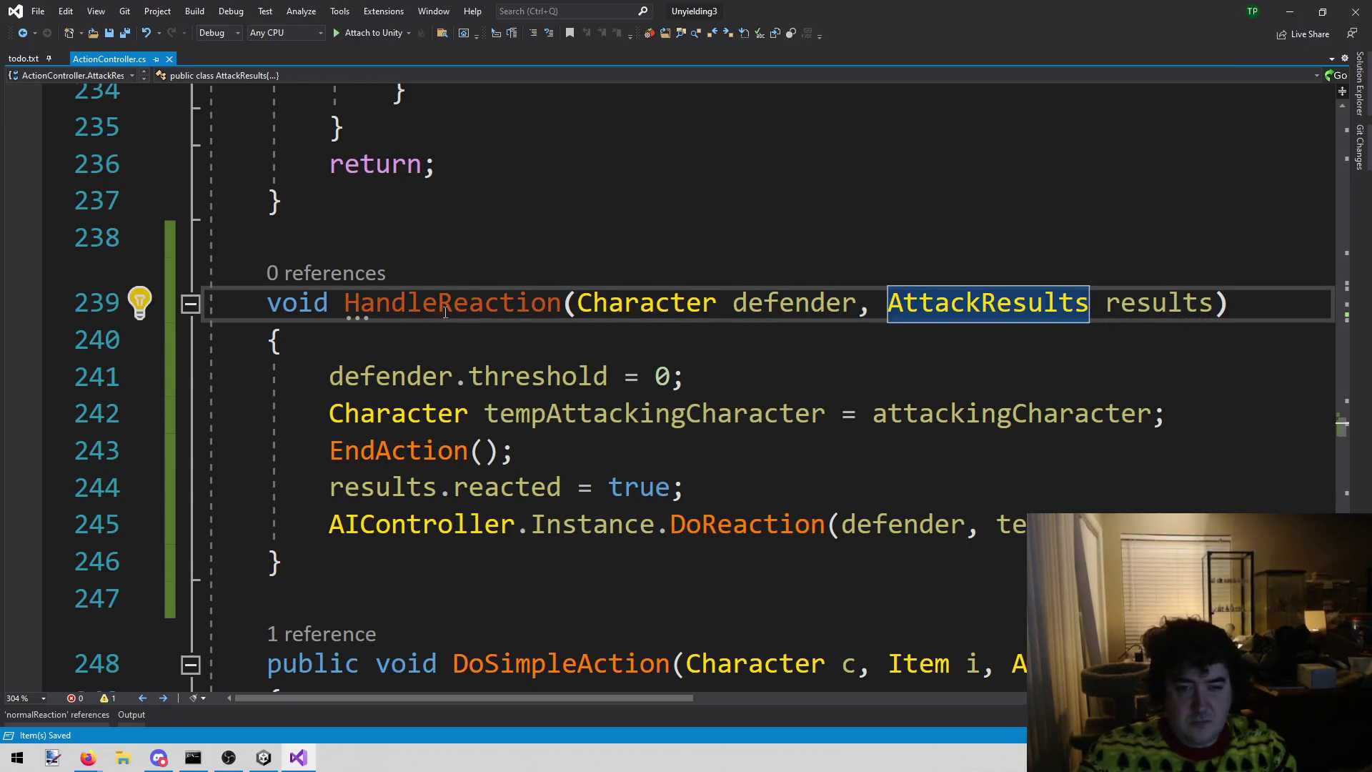
- Copy the HandleReaction name and paste it onto the emptied doReaction branch line
double_click(448, 300)
scroll(473, 443, up, 3)
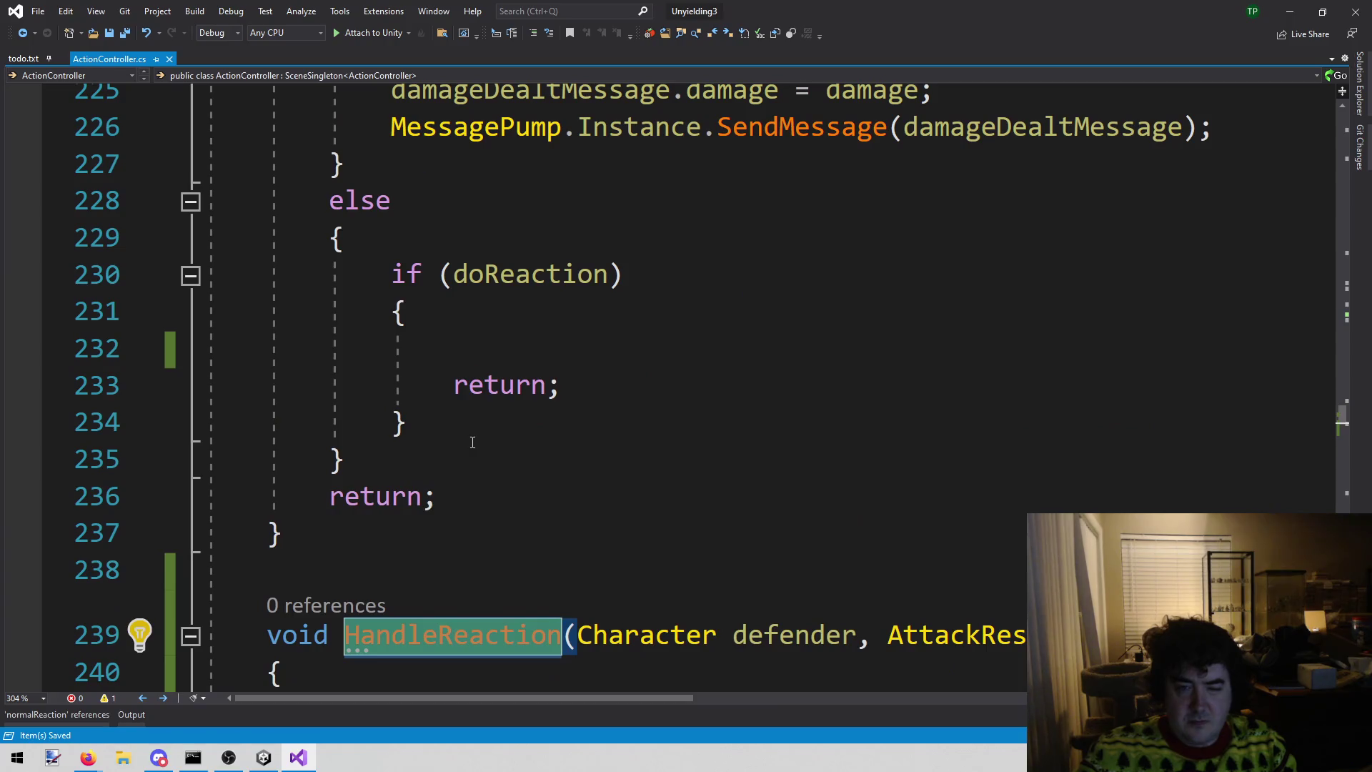
key(ctrl+c)
click(548, 346)
key(ctrl+v)
- Complete the call as HandleReaction(defender, results); in the doReaction branch
text((defender, resu)
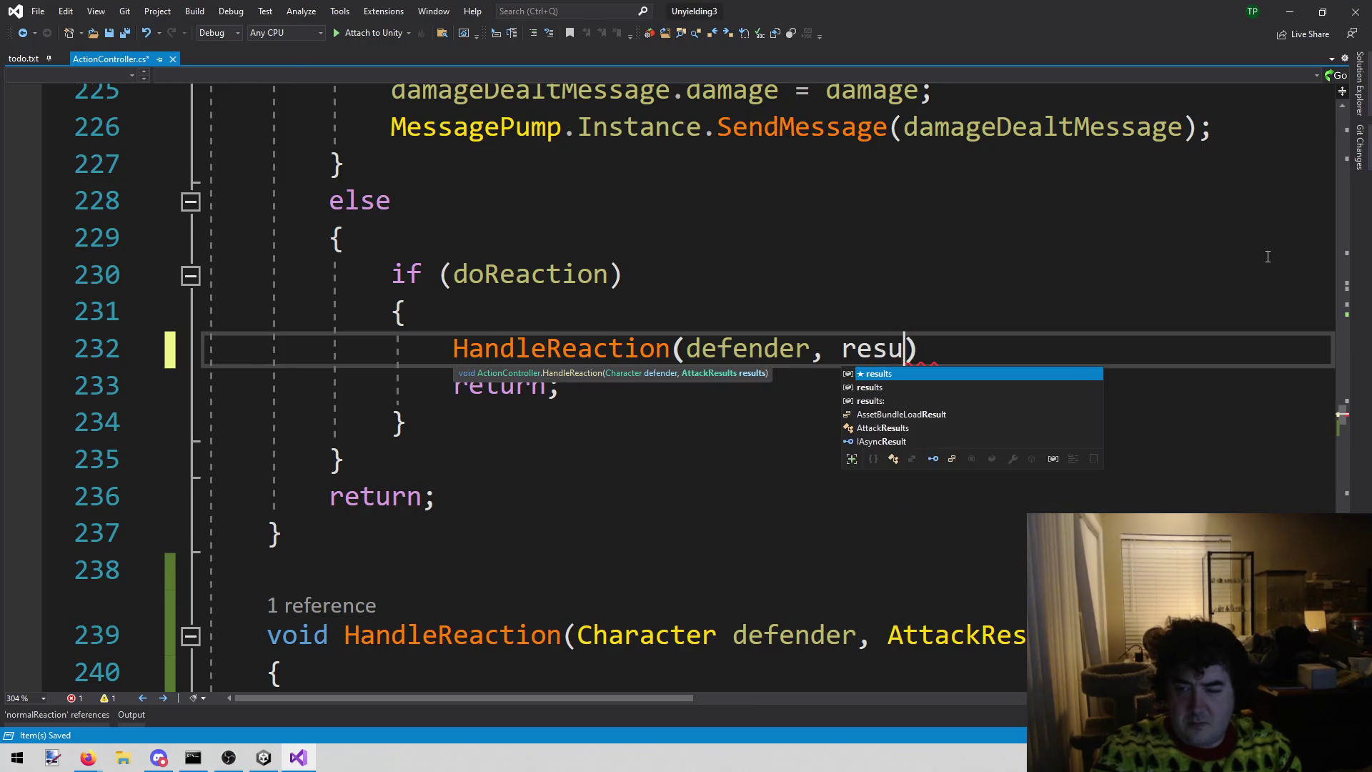
key(Tab)
text();)
key(shift+Home)
scroll(875, 402, up, 9)
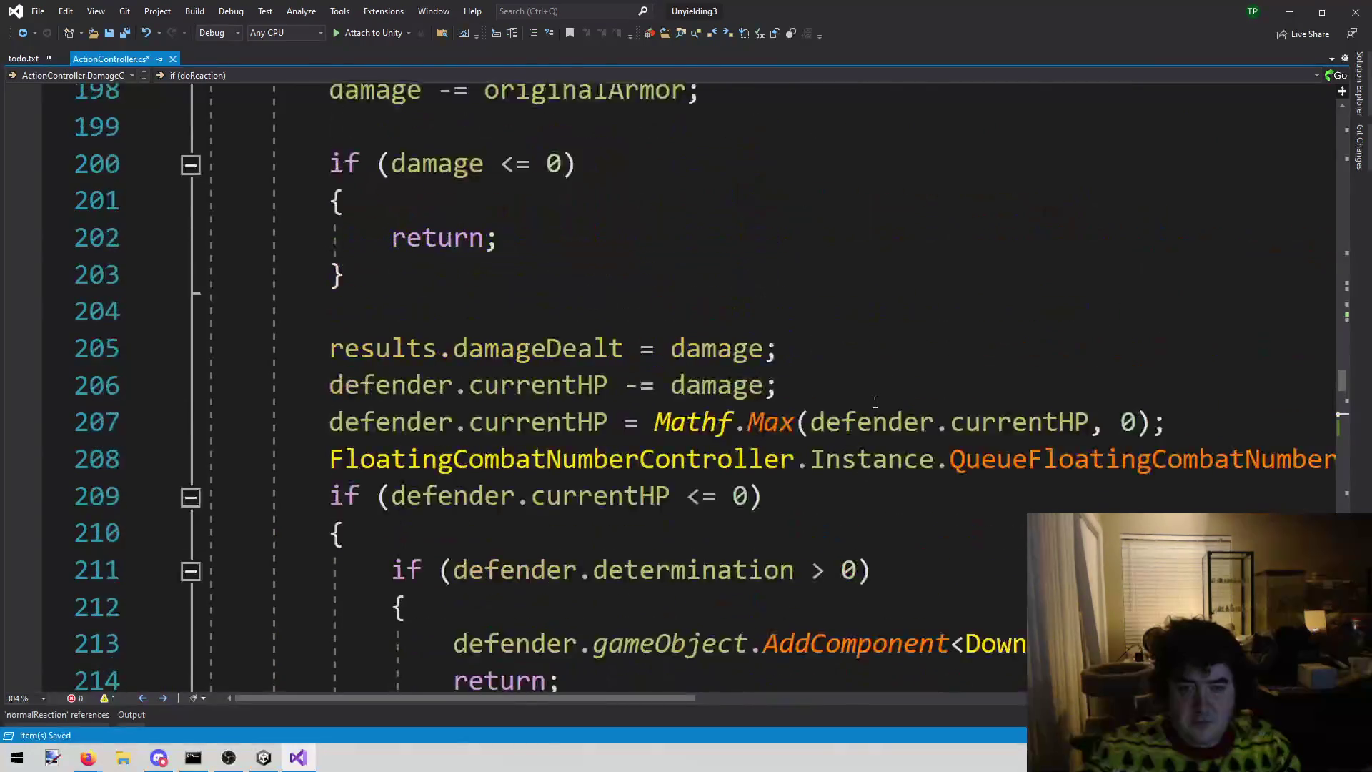
scroll(874, 402, down, 10)
scroll(667, 435, up, 1)
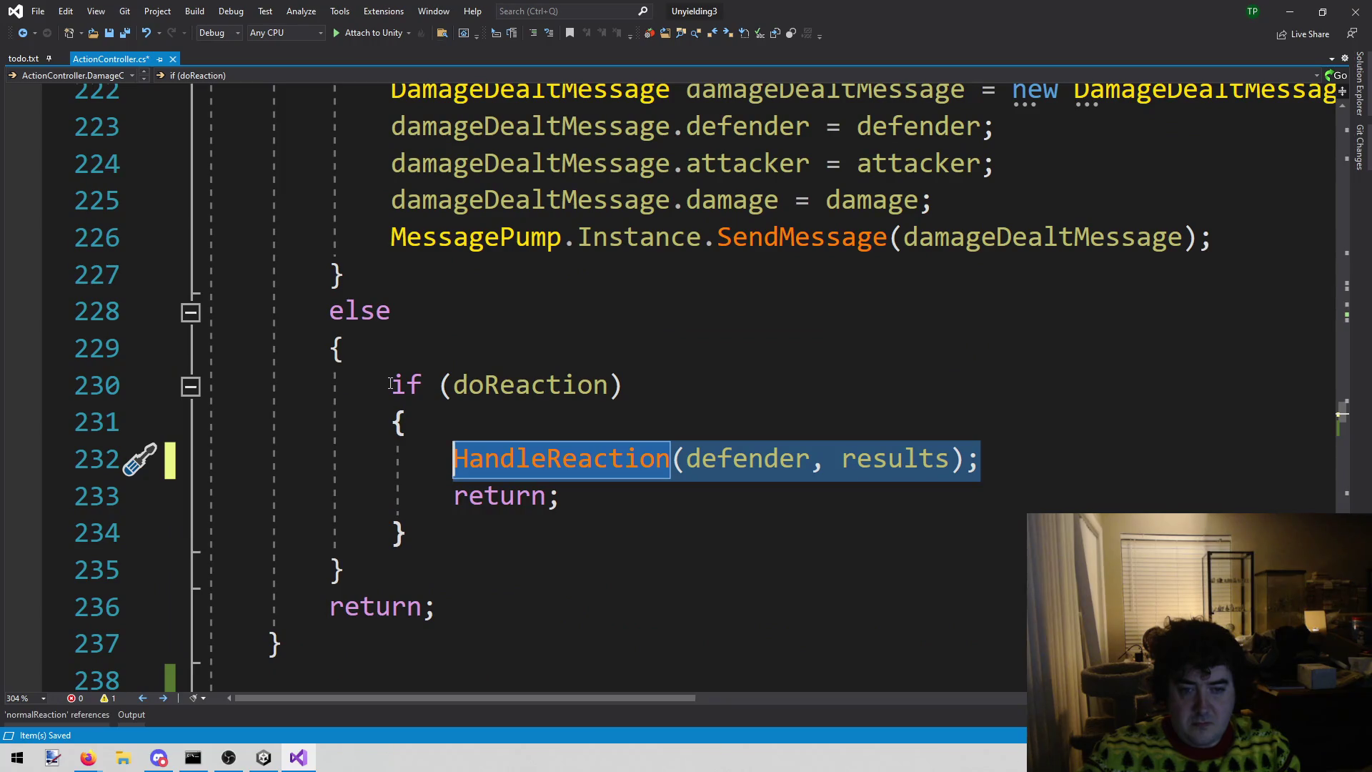
- Copy the doReaction block into the armour-absorbed branch and delete its redundant inner return
mouse_move(391, 383)
mouse_down()
mouse_move(581, 386)
mouse_move(643, 423)
mouse_move(1019, 451)
mouse_move(946, 539)
mouse_up()
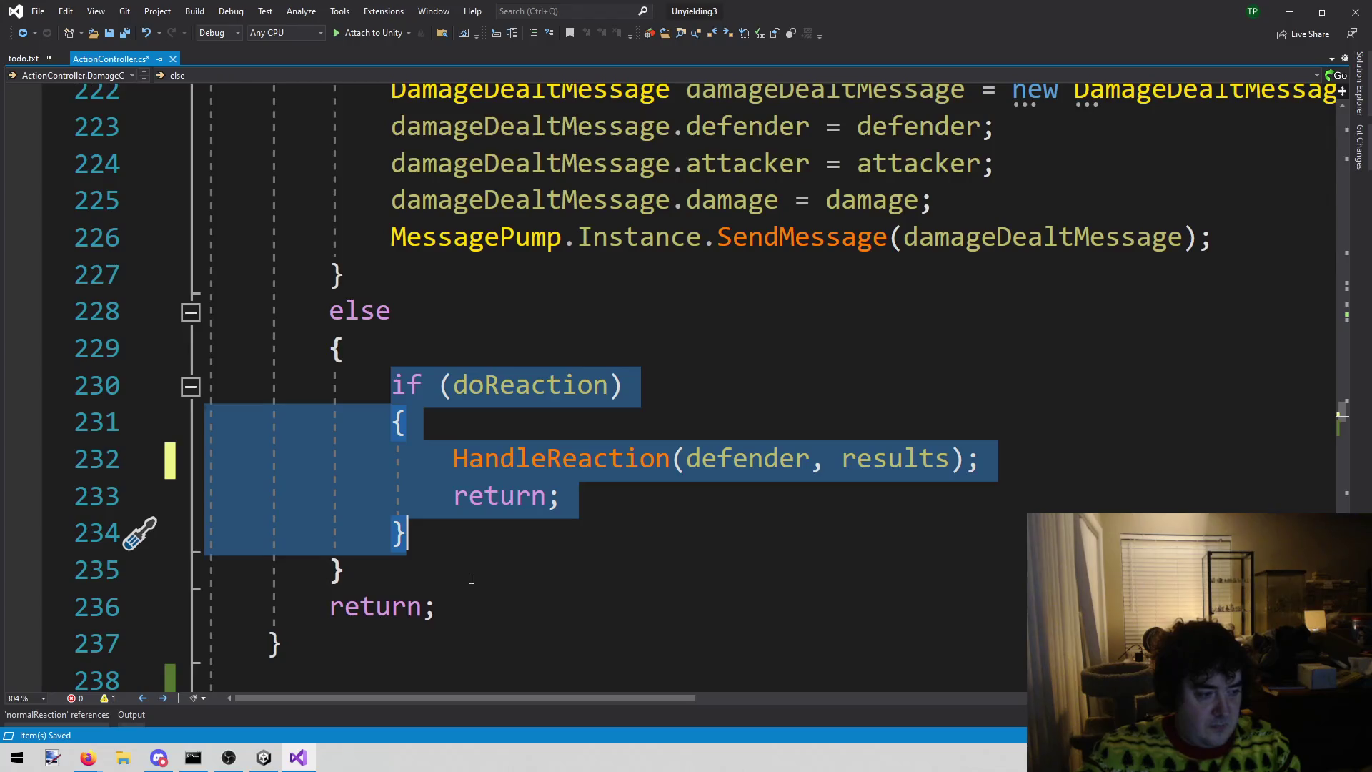
scroll(471, 575, up, 4)
scroll(472, 579, up, 6)
click(547, 409)
click(529, 419)
key(Return)
key(ctrl+v)
key(Up)
key(shift+Home)
key(shift+Home)
key(BackSpace)
key(BackSpace)
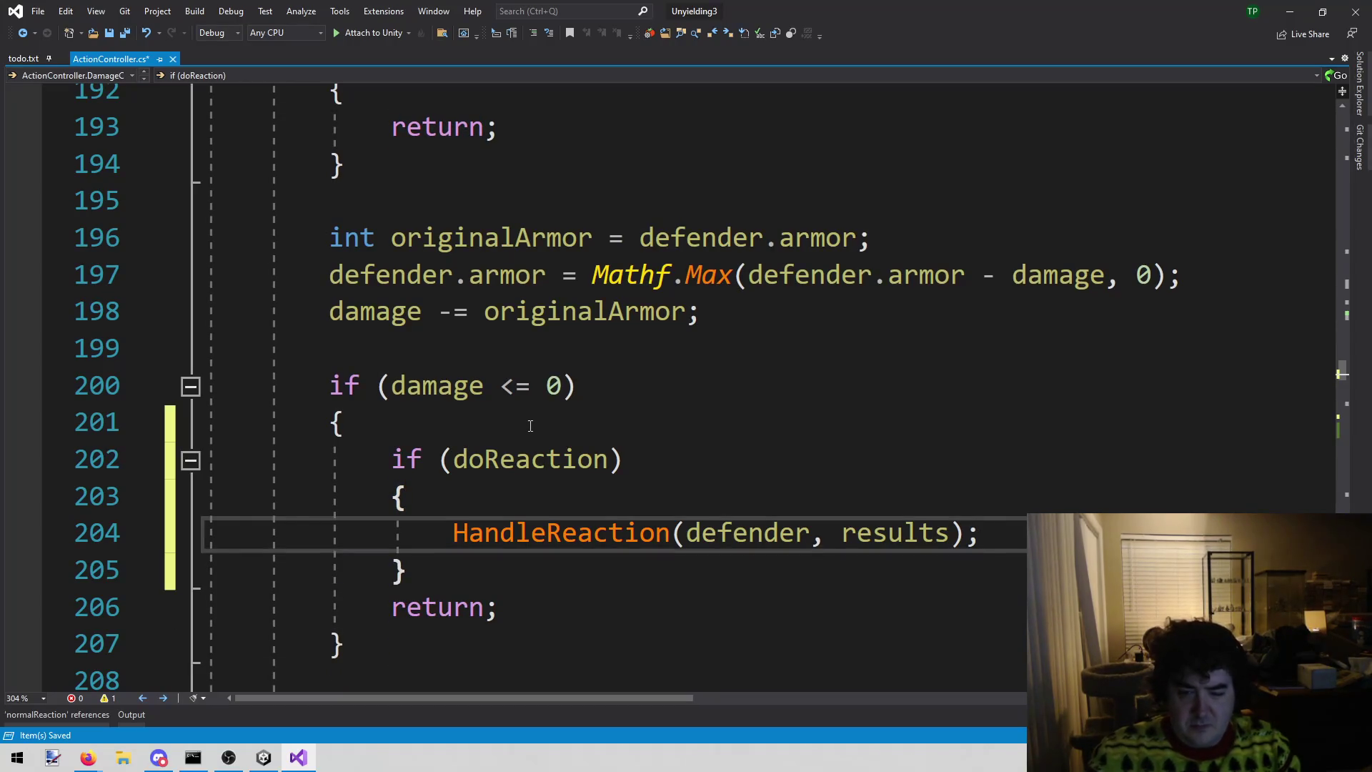
key(Down)
key(shift+Down)
key(shift+Up)
- Paste the doReaction block into the toughness branch, remove its inner return, and save
scroll(514, 527, up, 3)
click(543, 423)
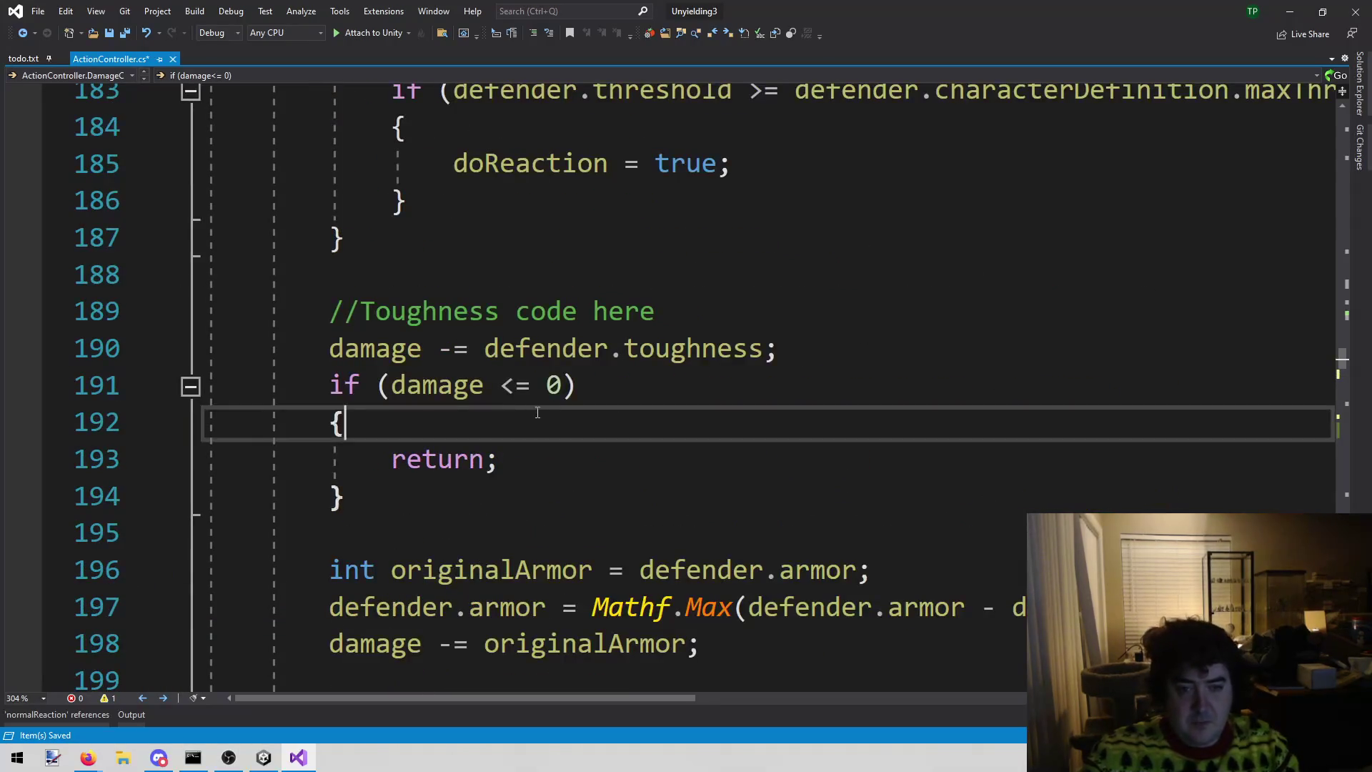
key(ctrl+v)
click(663, 562)
triple_click(650, 570)
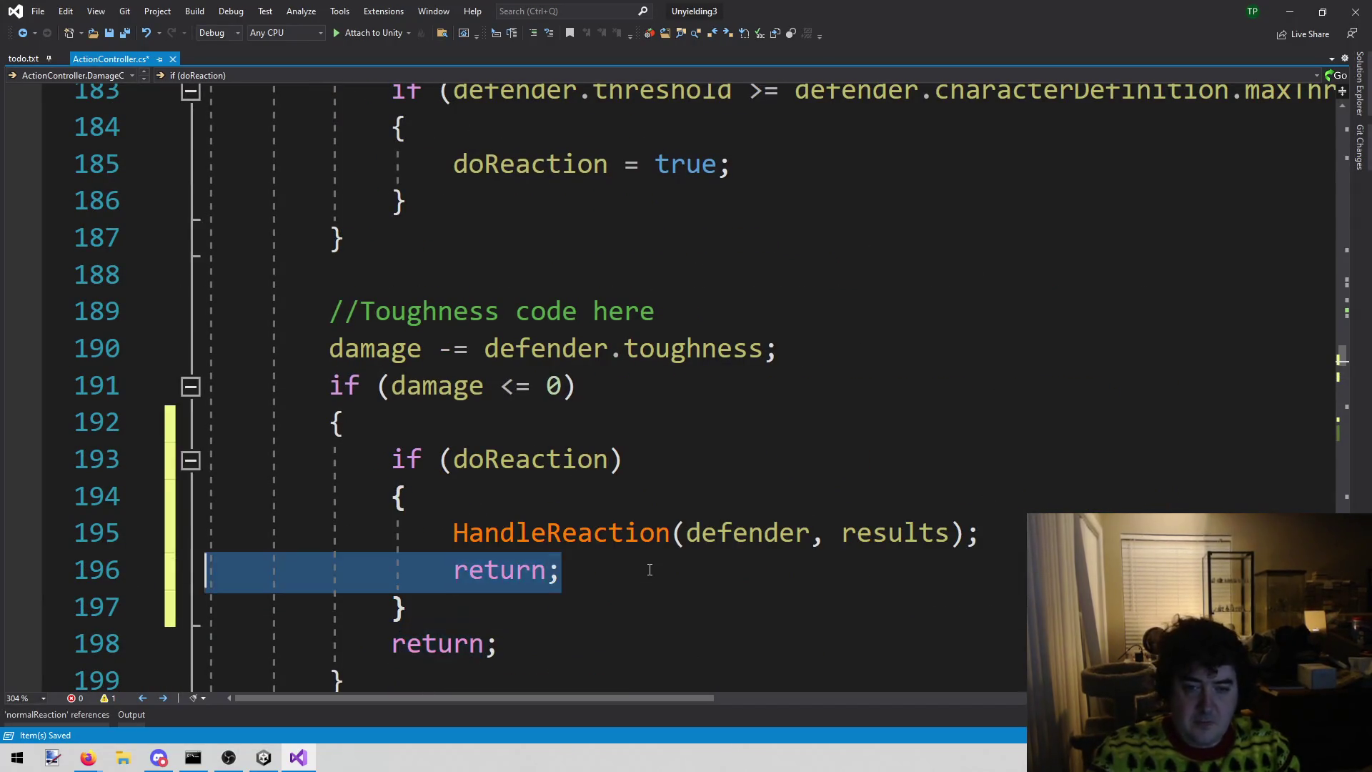
key(Delete)
key(ctrl+s)
scroll(650, 569, up, 6)
scroll(650, 569, down, 6)
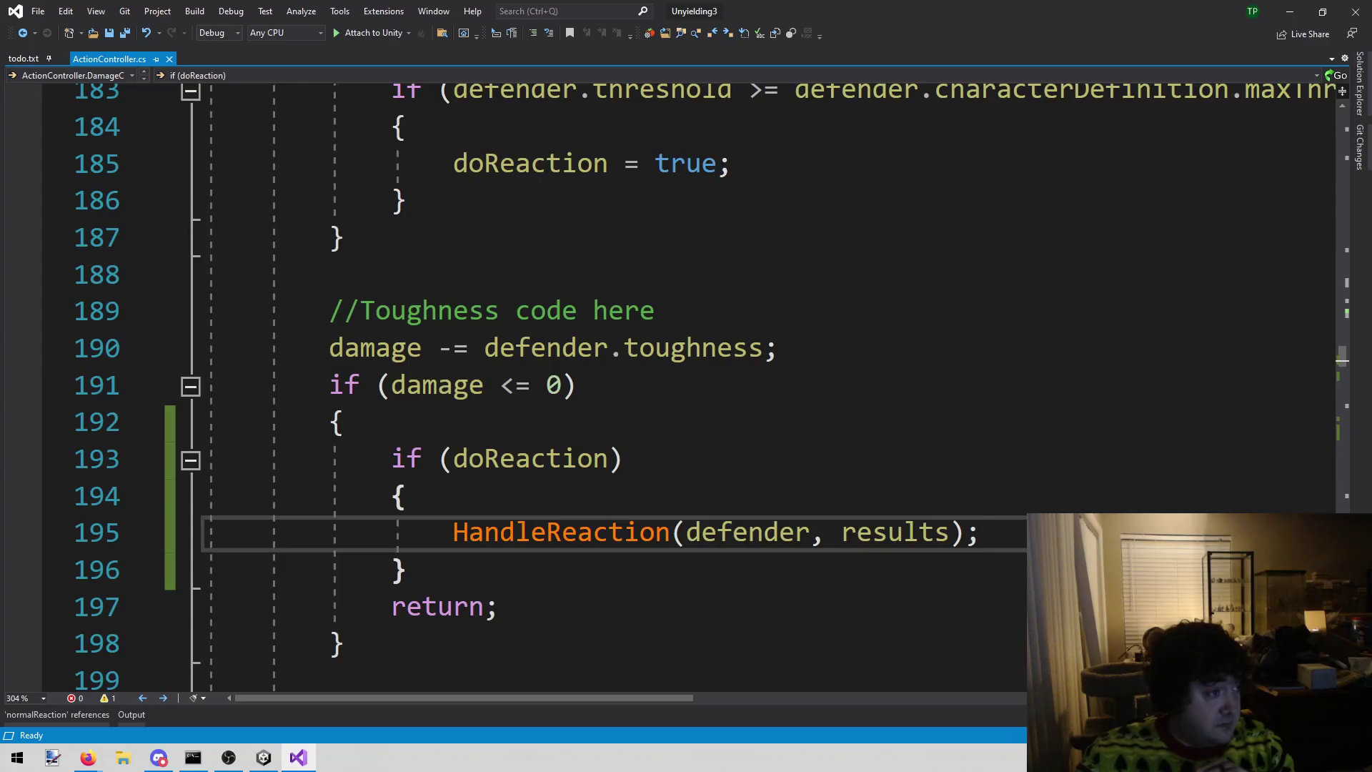
key(alt+Tab)
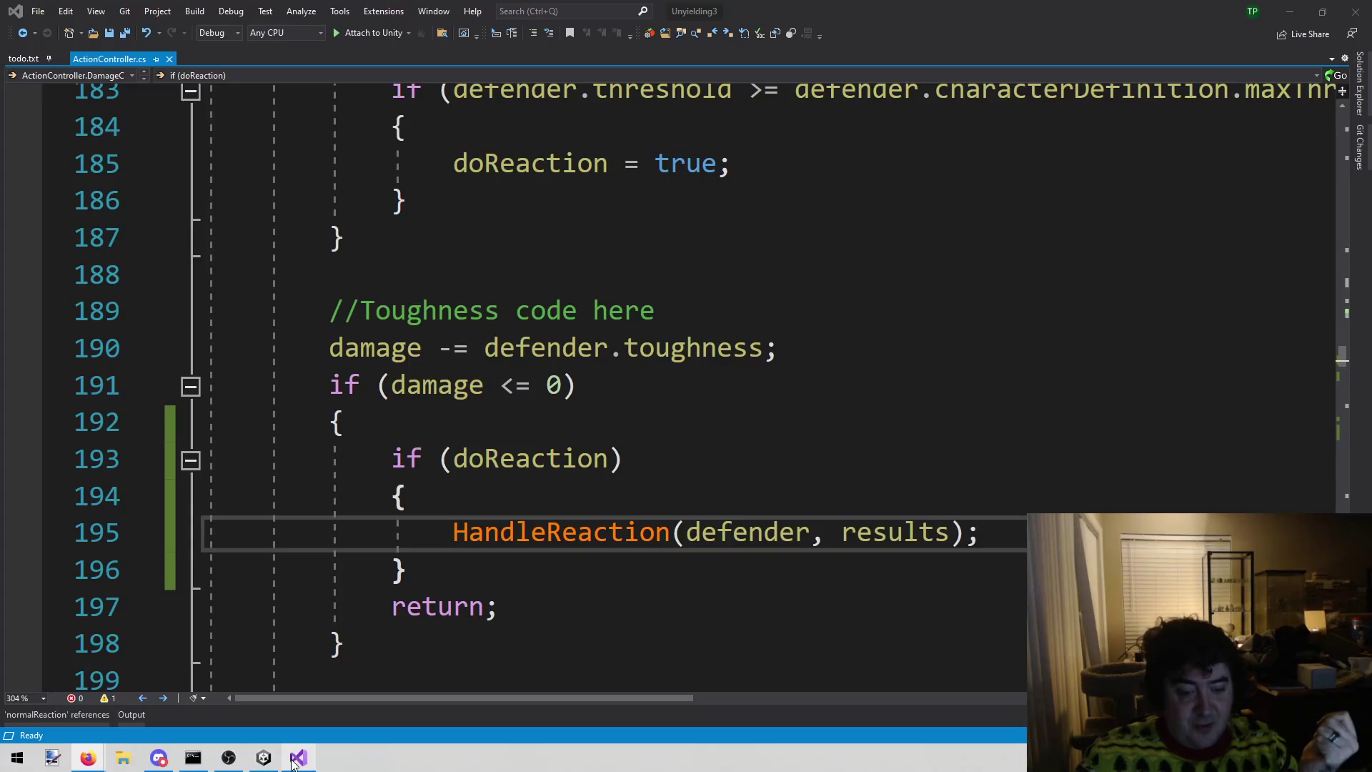
mouse_move(286, 762)
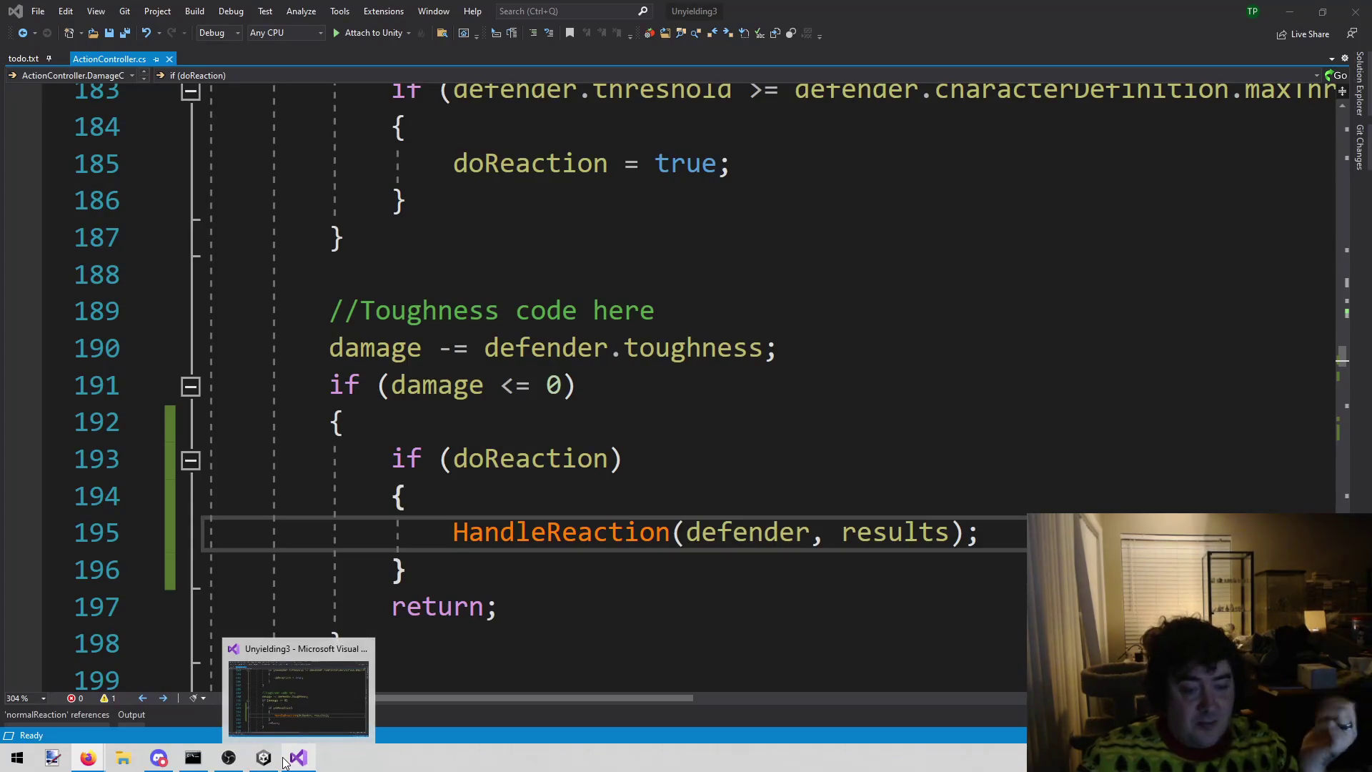
- In Unity, stop and restart Play mode so the recompiled scripts load
click(264, 758)
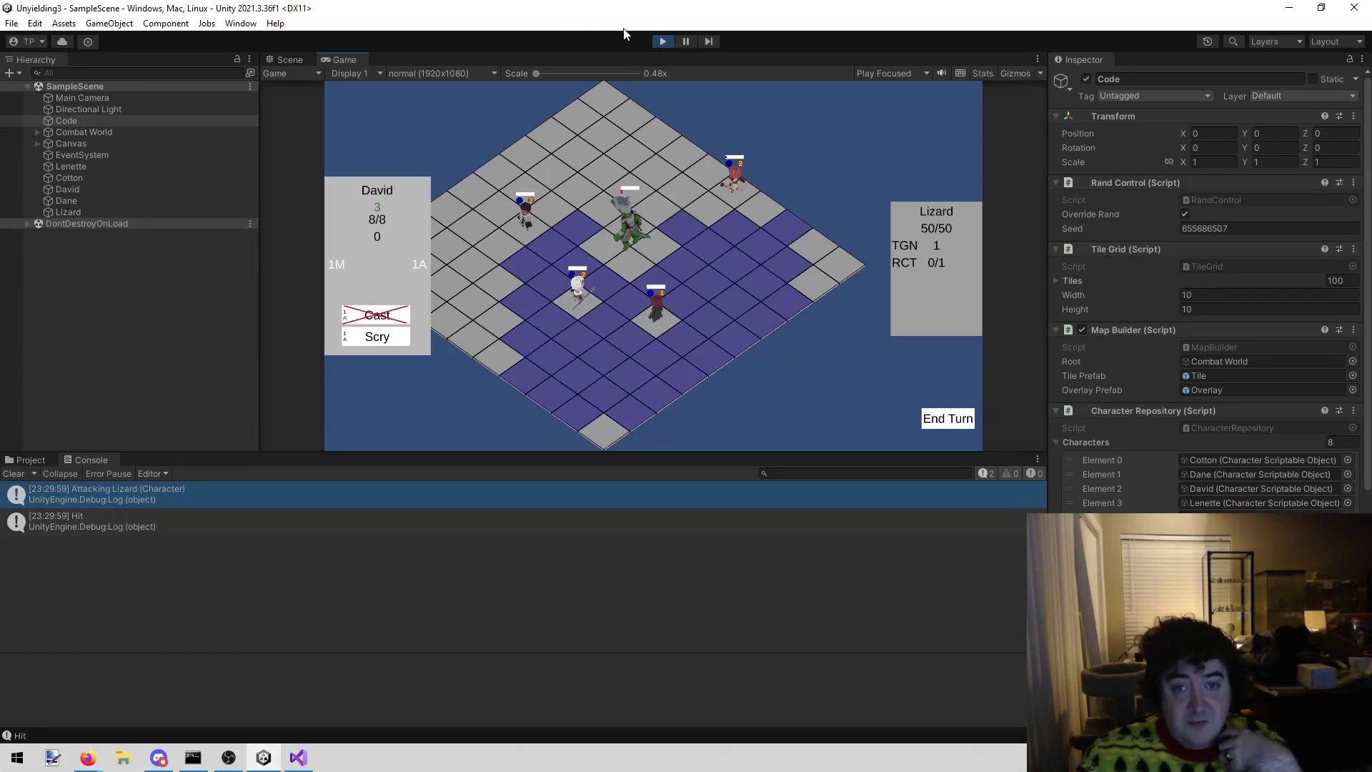
click(661, 41)
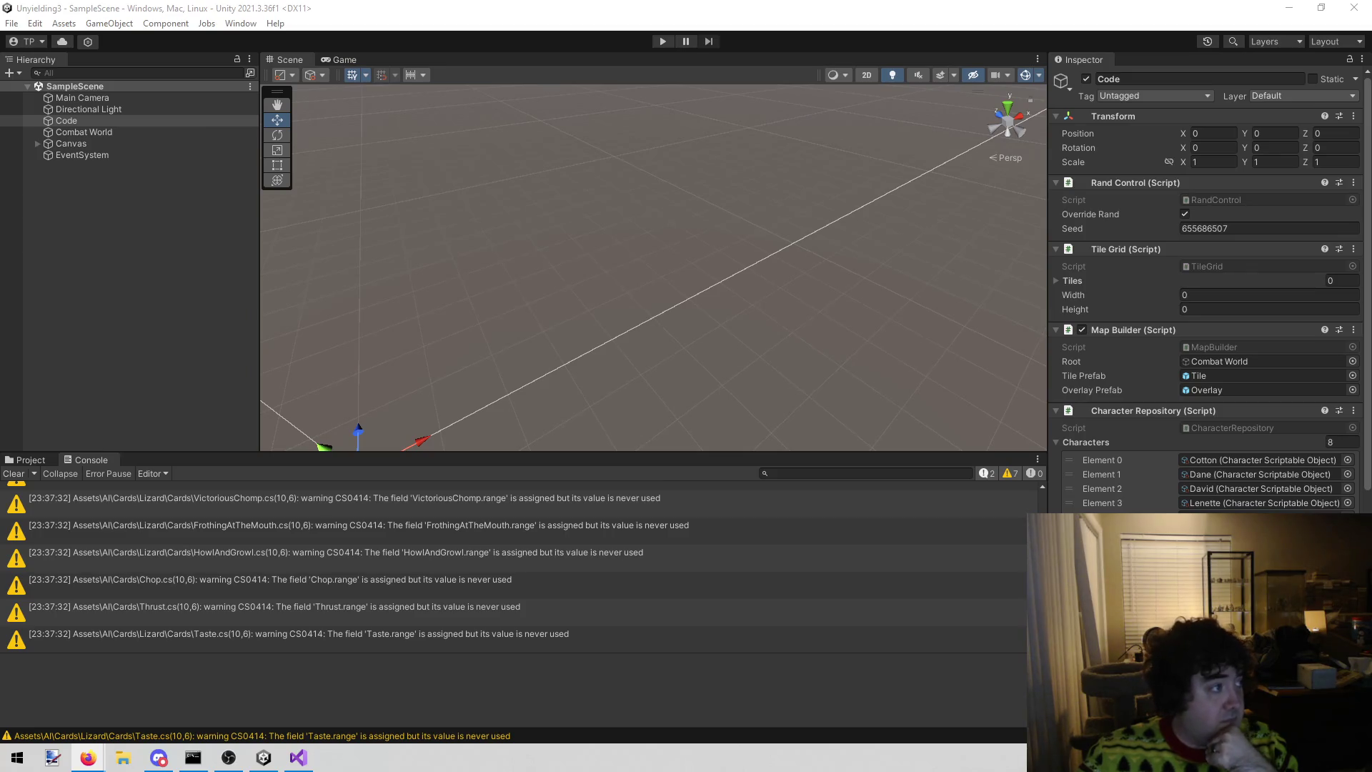
click(655, 40)
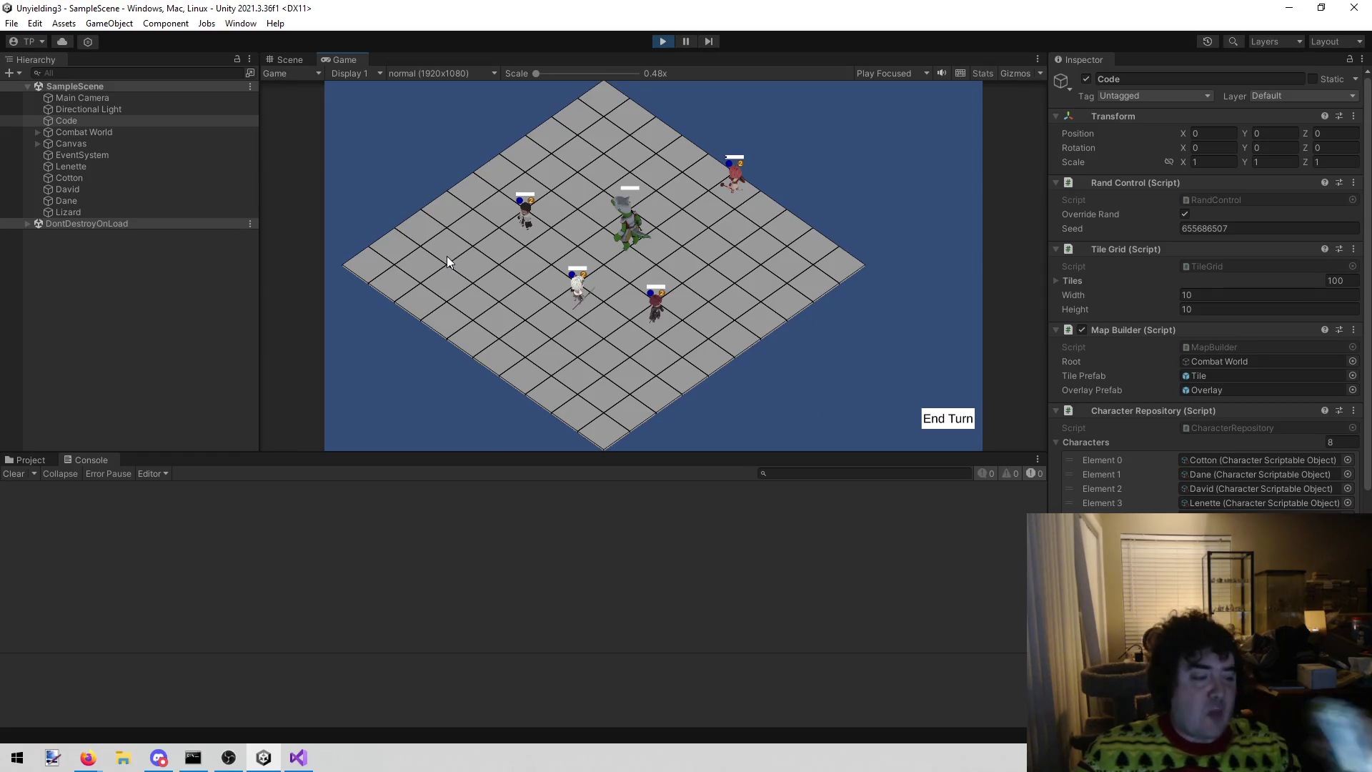
- Select David, choose his Cast attack, and target the Lizard
click(667, 324)
click(413, 315)
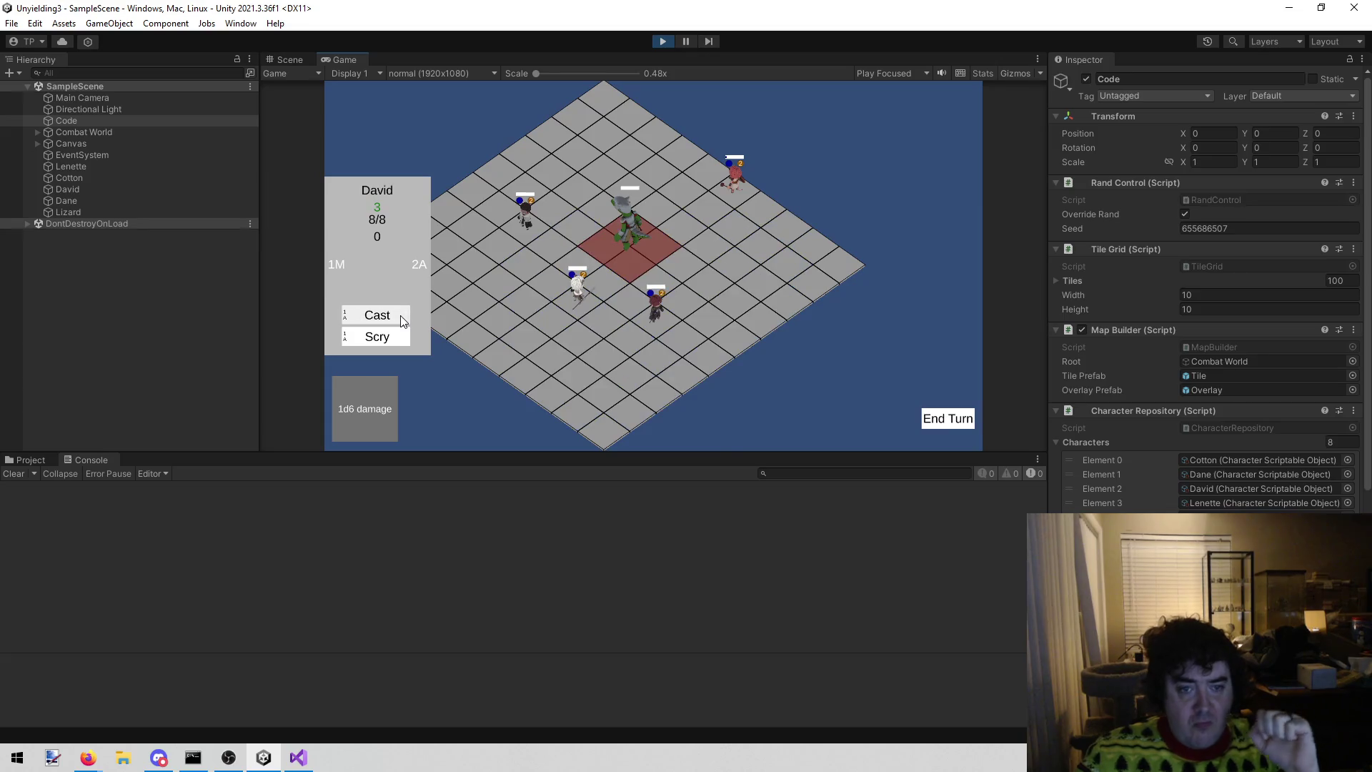
click(628, 259)
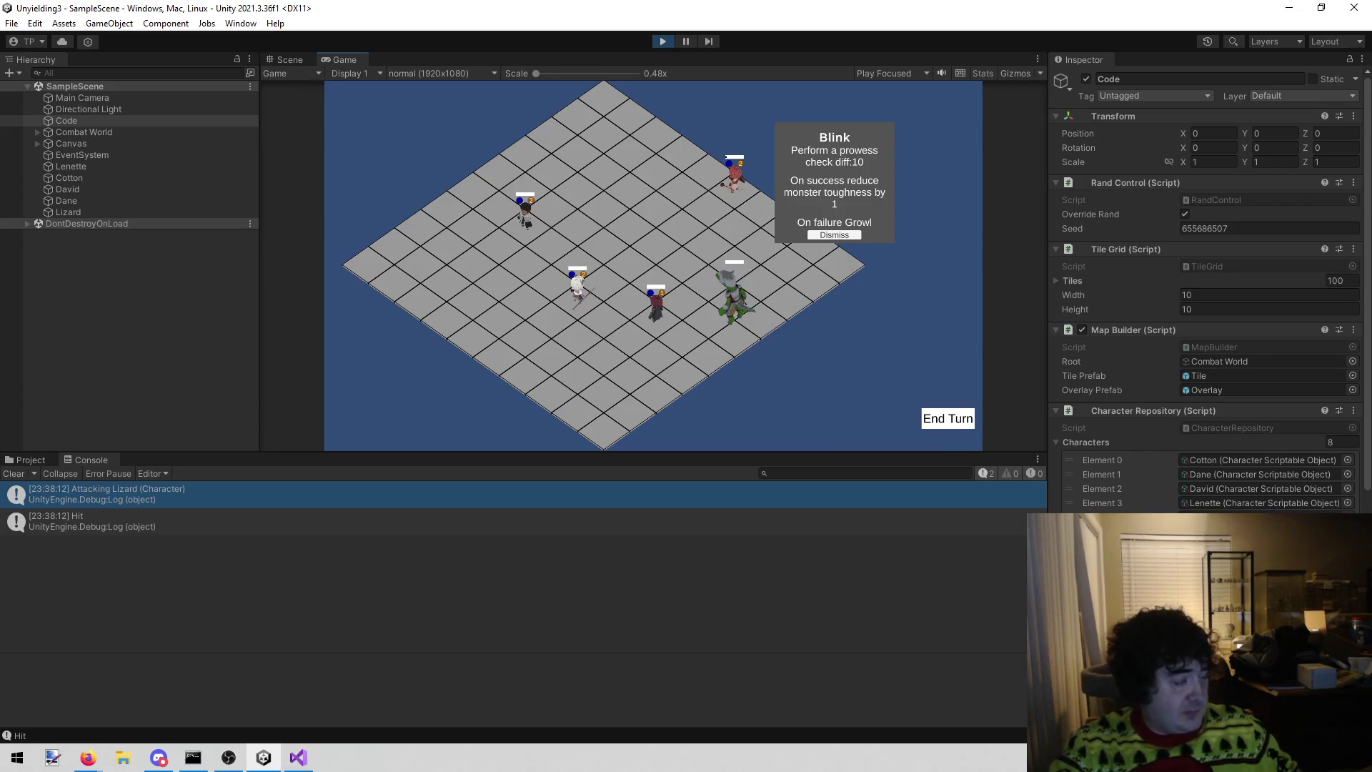
key(alt+Tab)
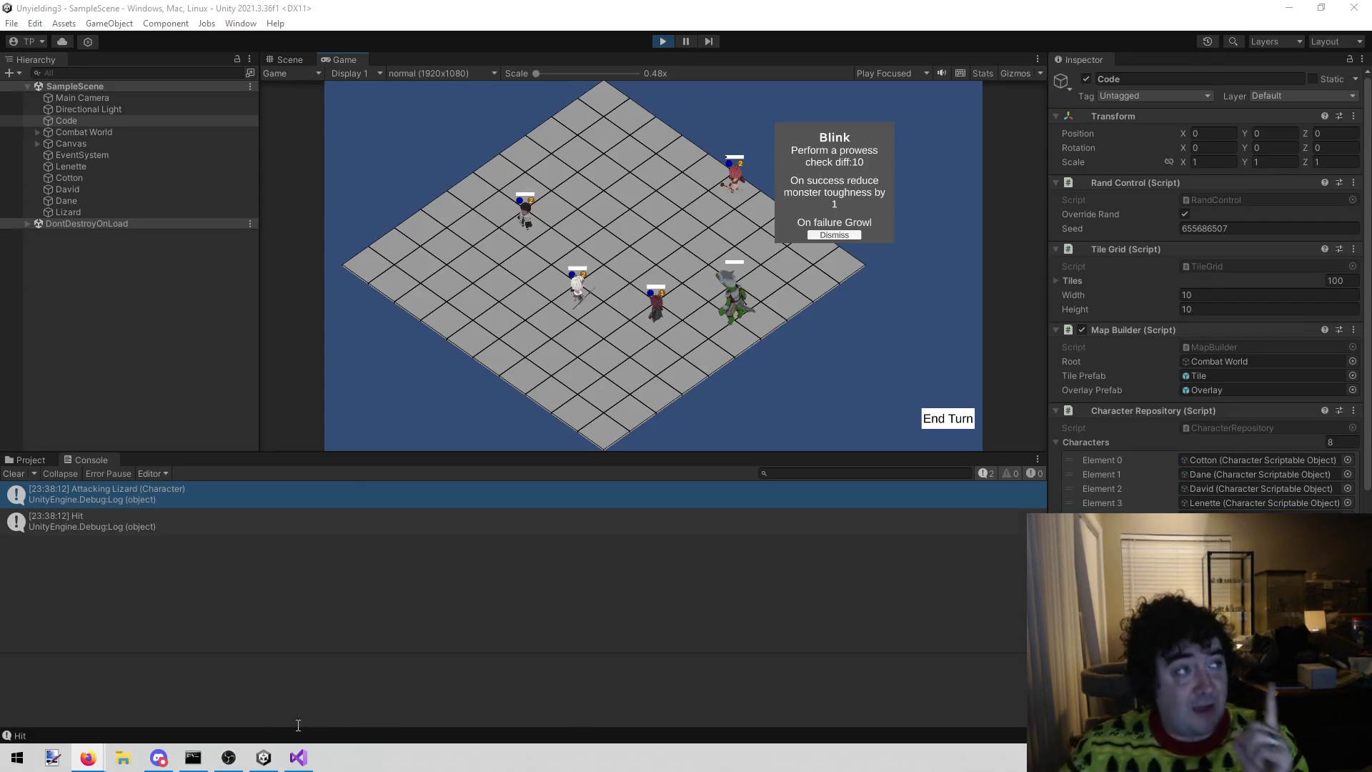
- Go to HandleReaction's definition, then to DoReaction's definition in AIController.cs
click(298, 758)
click(1138, 172)
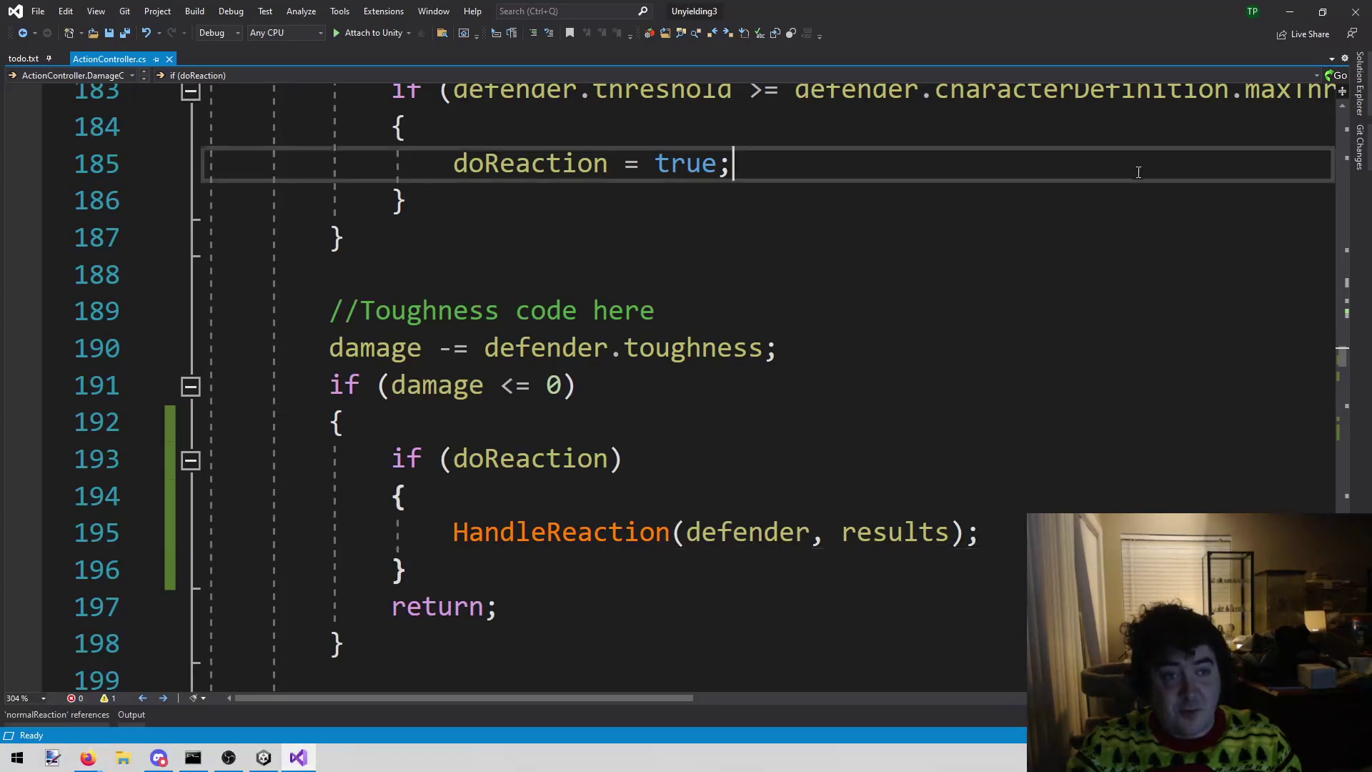
key(shift+alt+o)
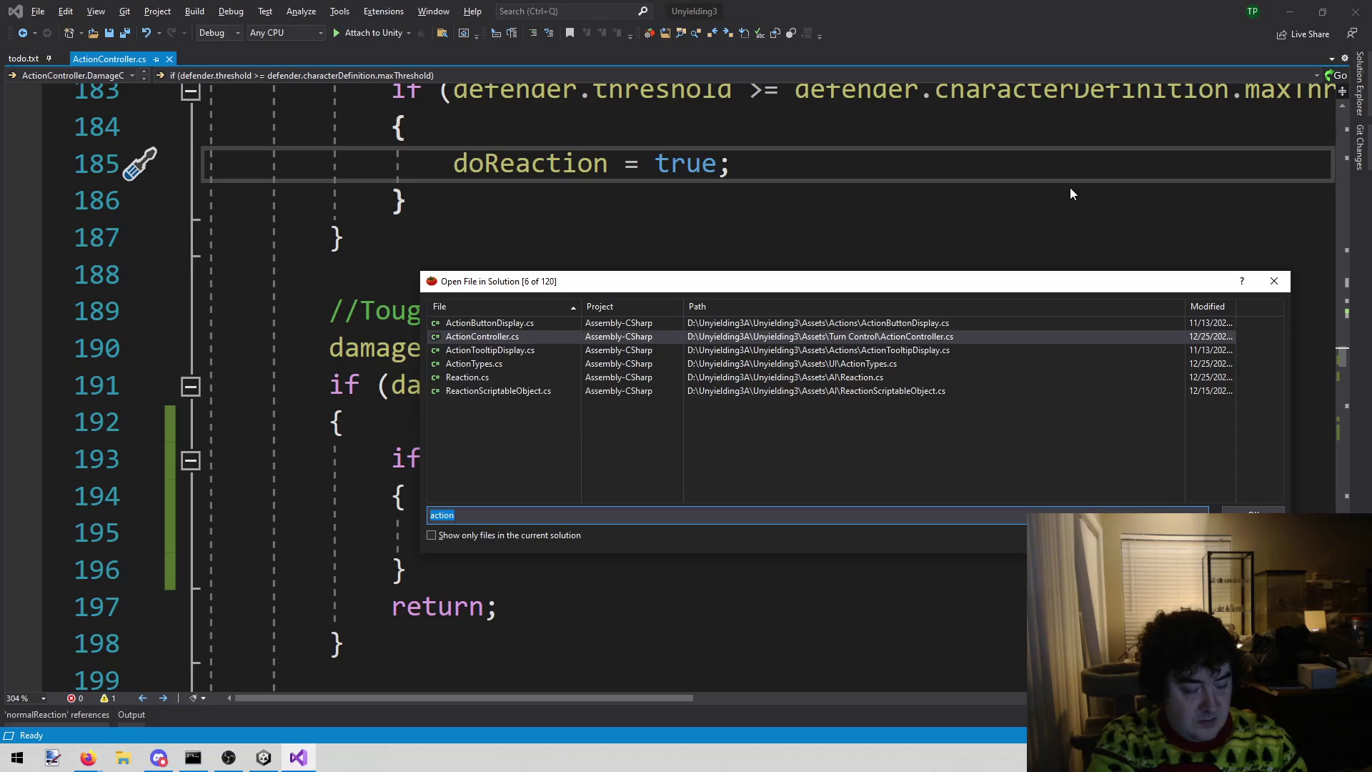
key(Escape)
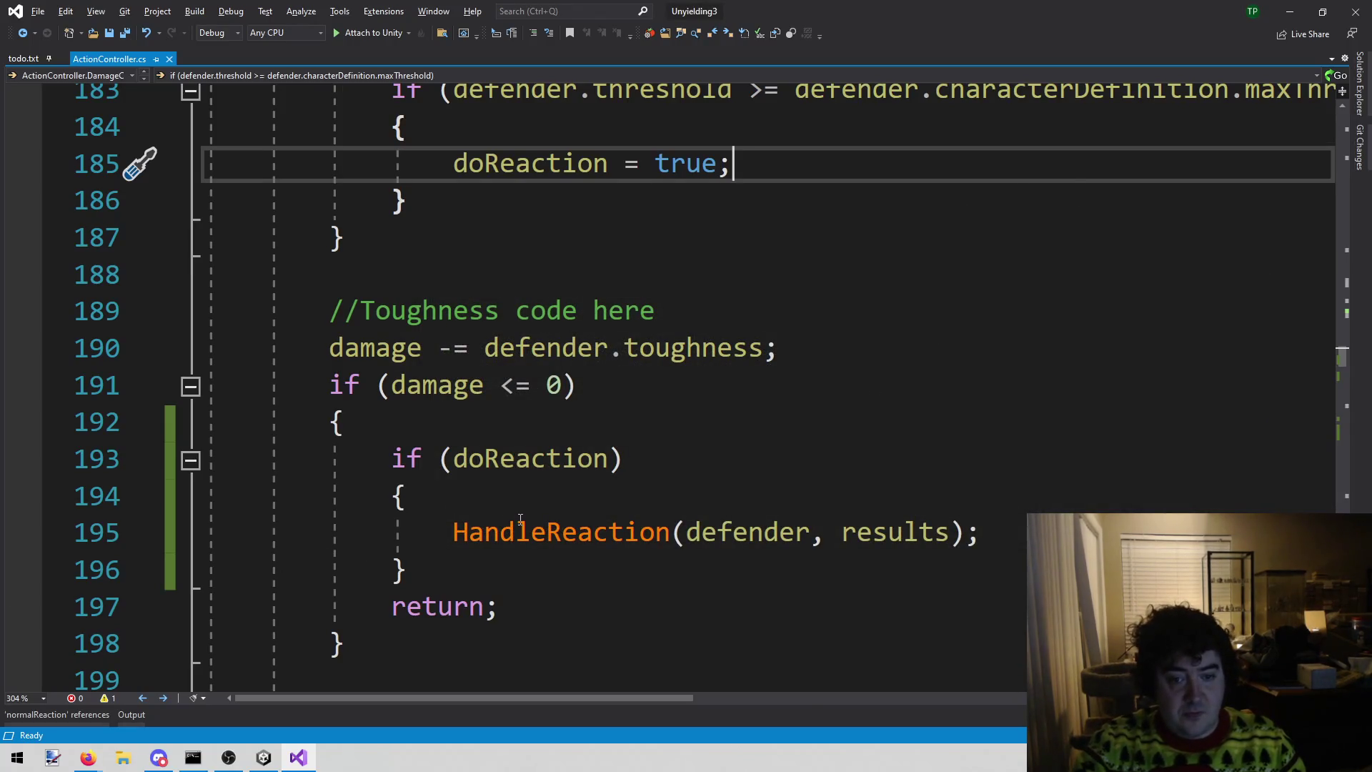
right_click(521, 518)
click(589, 489)
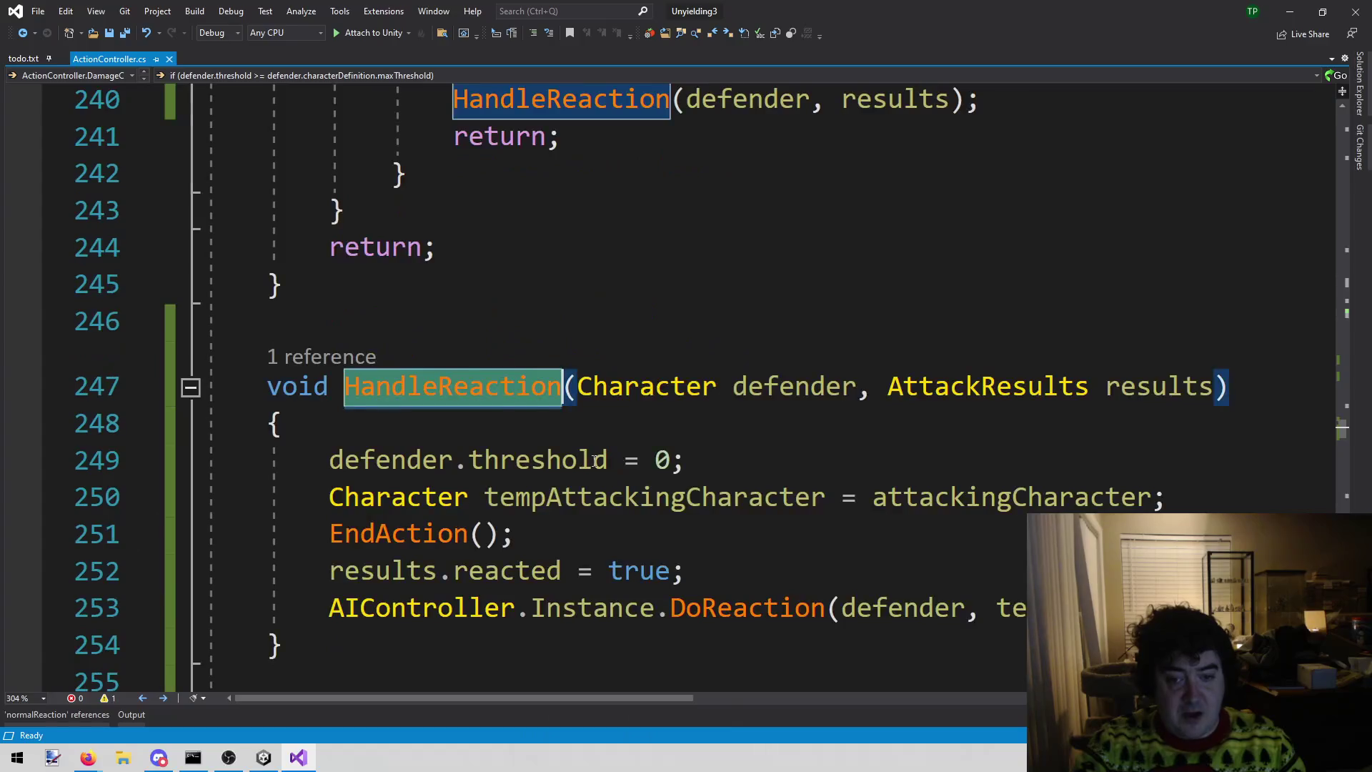
scroll(593, 461, down, 1)
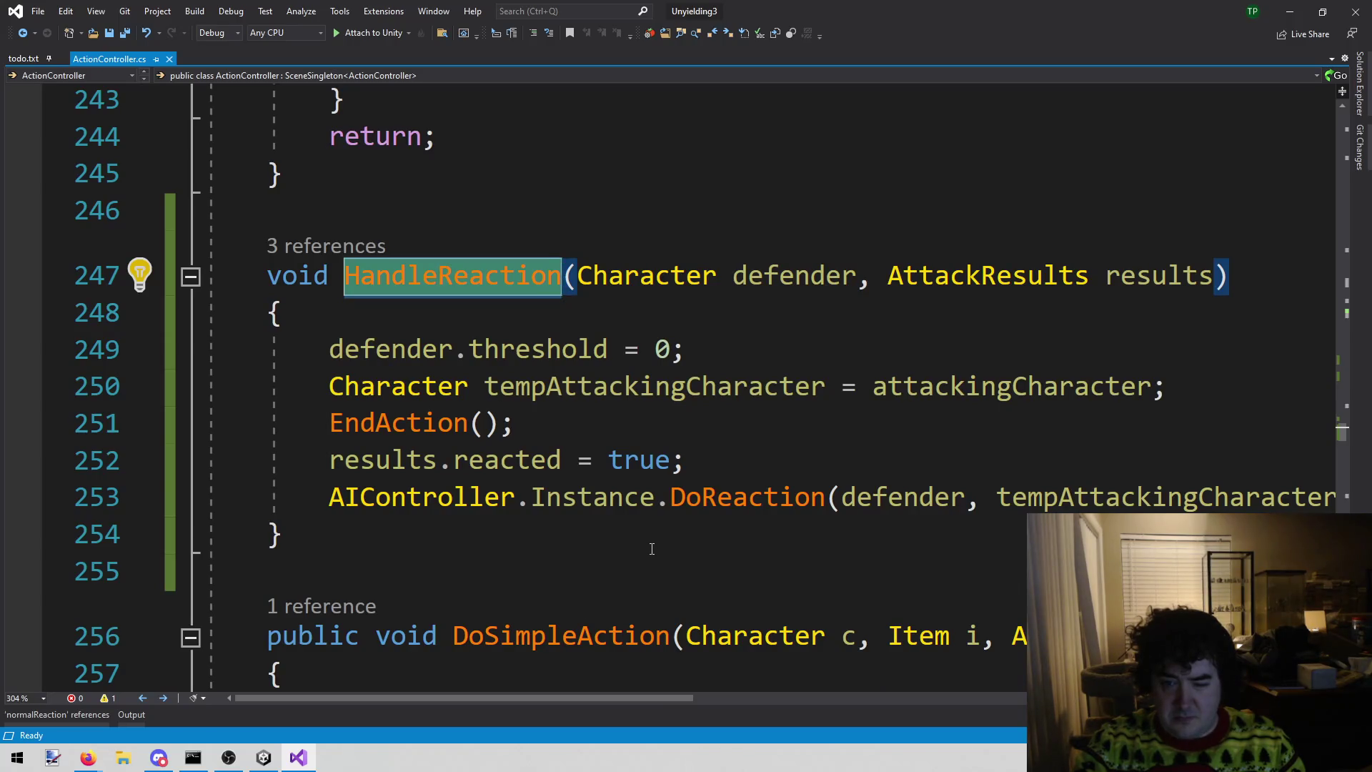
scroll(651, 548, down, 1)
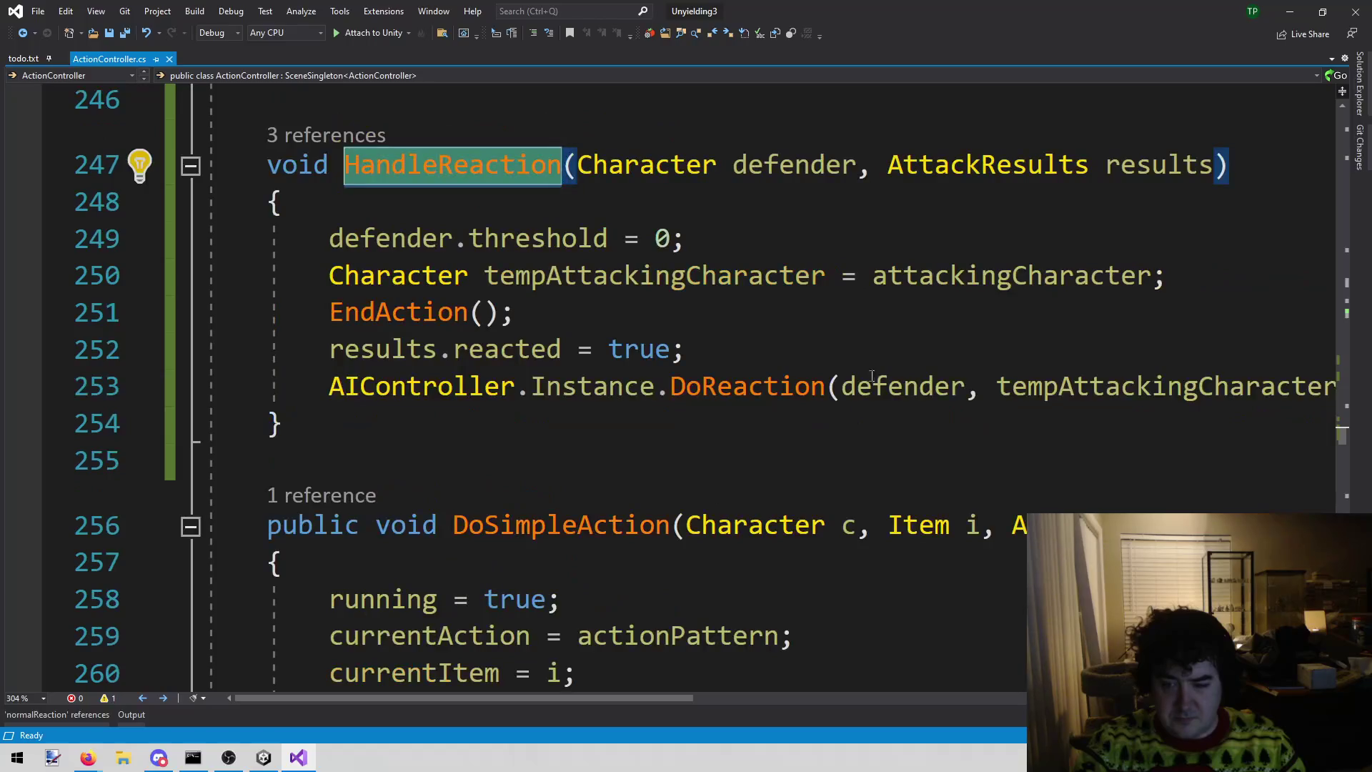
right_click(777, 386)
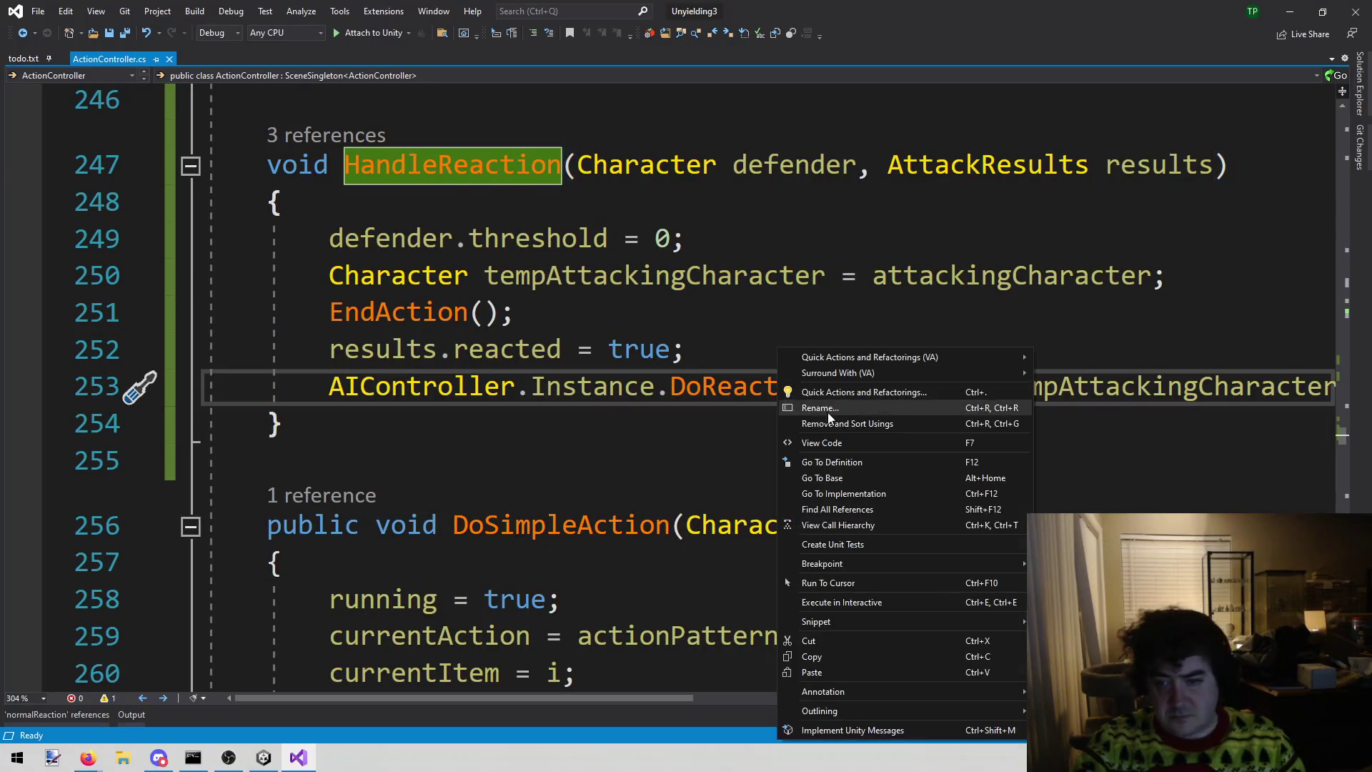
click(868, 462)
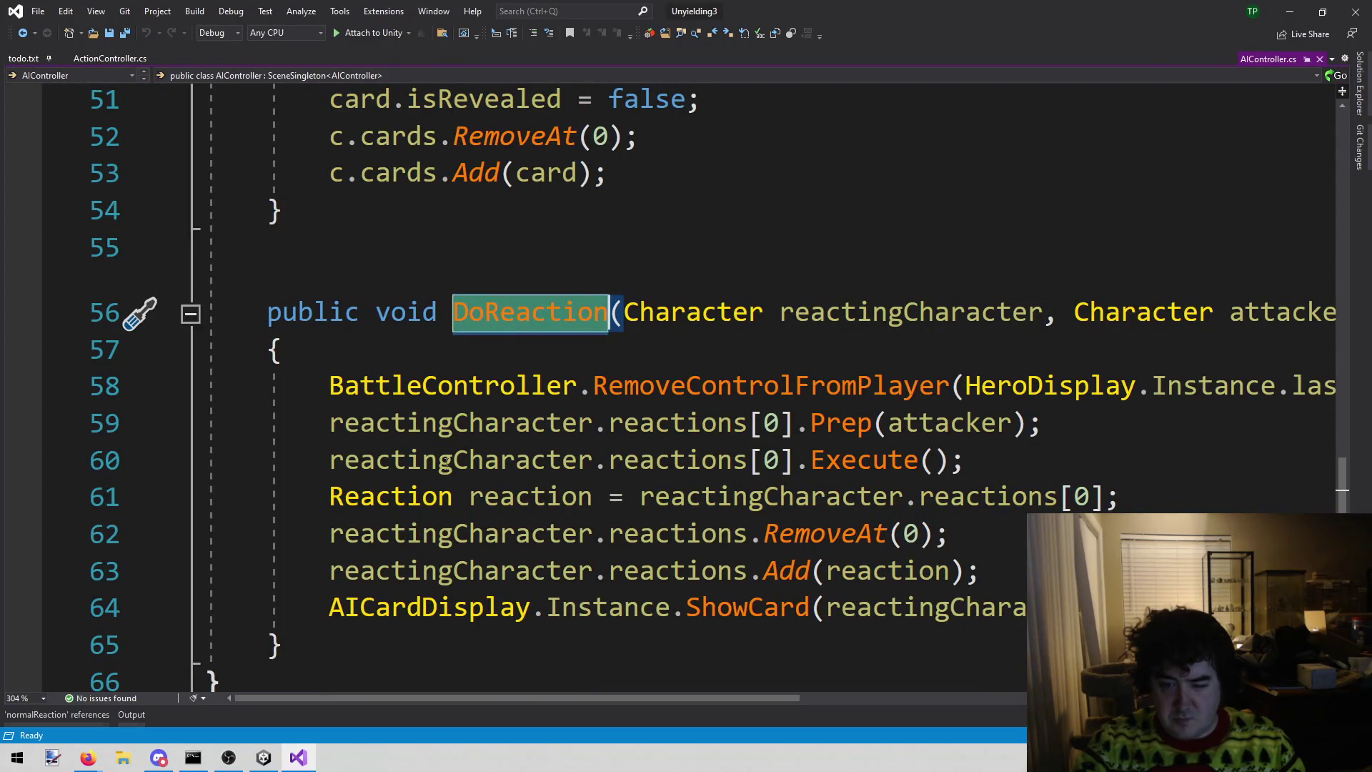
- Change DoReaction's ShowCard argument to the stored reaction variable, save, and return to Unity
mouse_move(328, 423)
mouse_down()
mouse_move(1033, 427)
mouse_move(966, 461)
mouse_up()
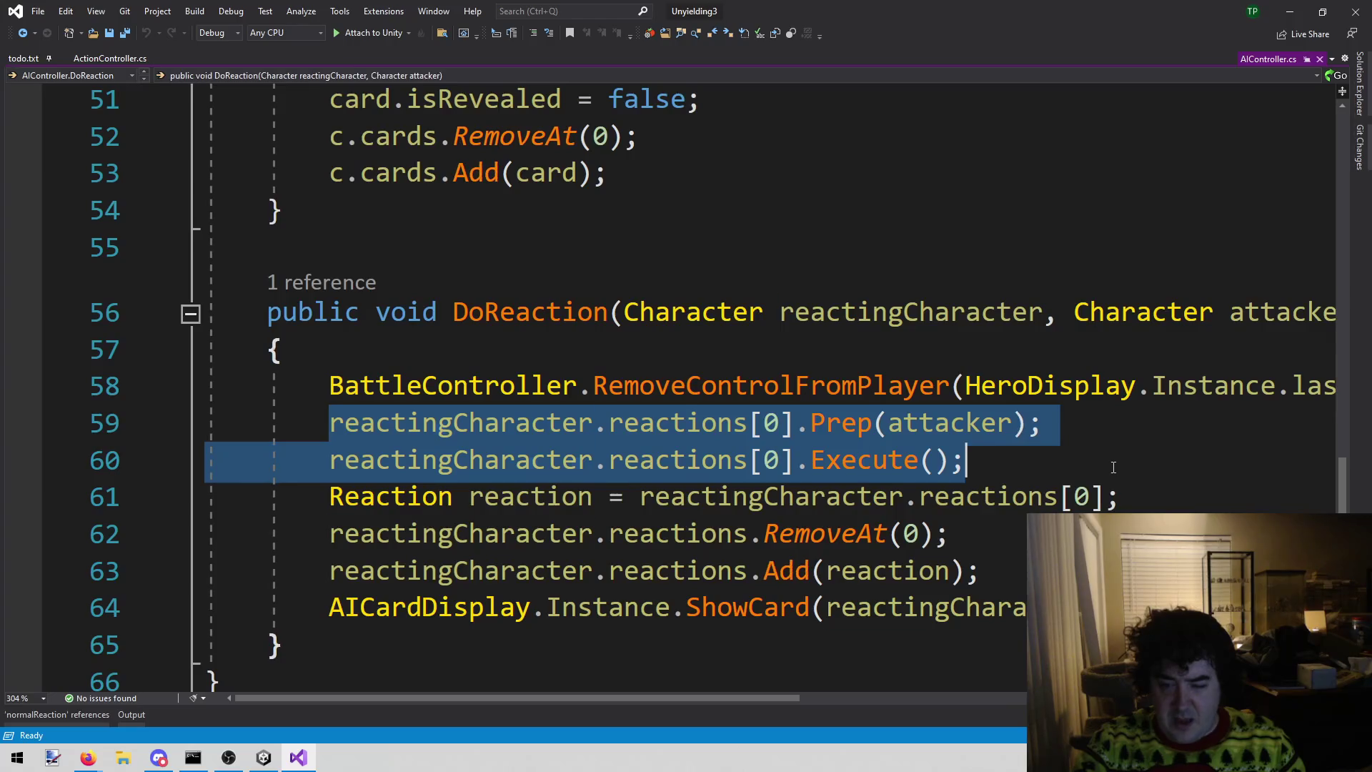
mouse_move(748, 607)
mouse_down()
mouse_move(214, 608)
mouse_move(1022, 608)
mouse_move(810, 609)
mouse_up()
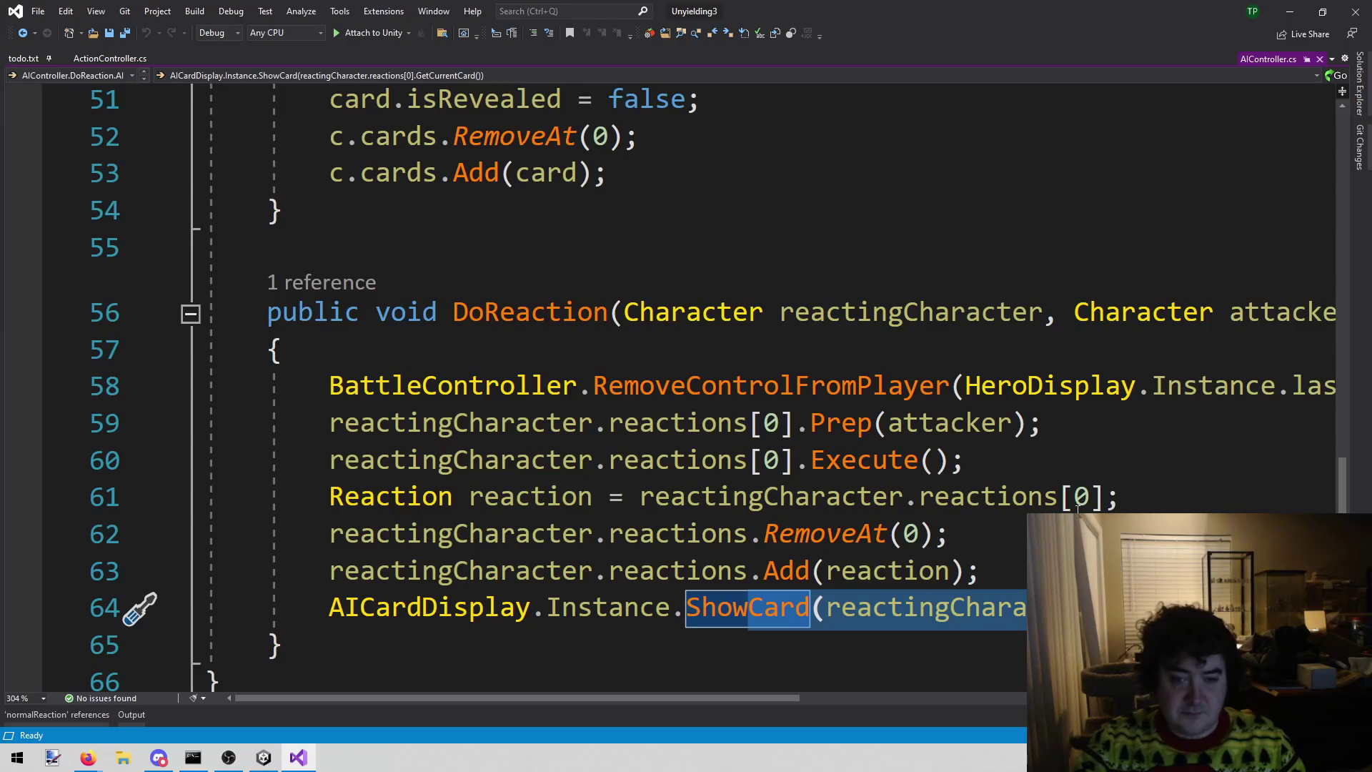
click(1107, 496)
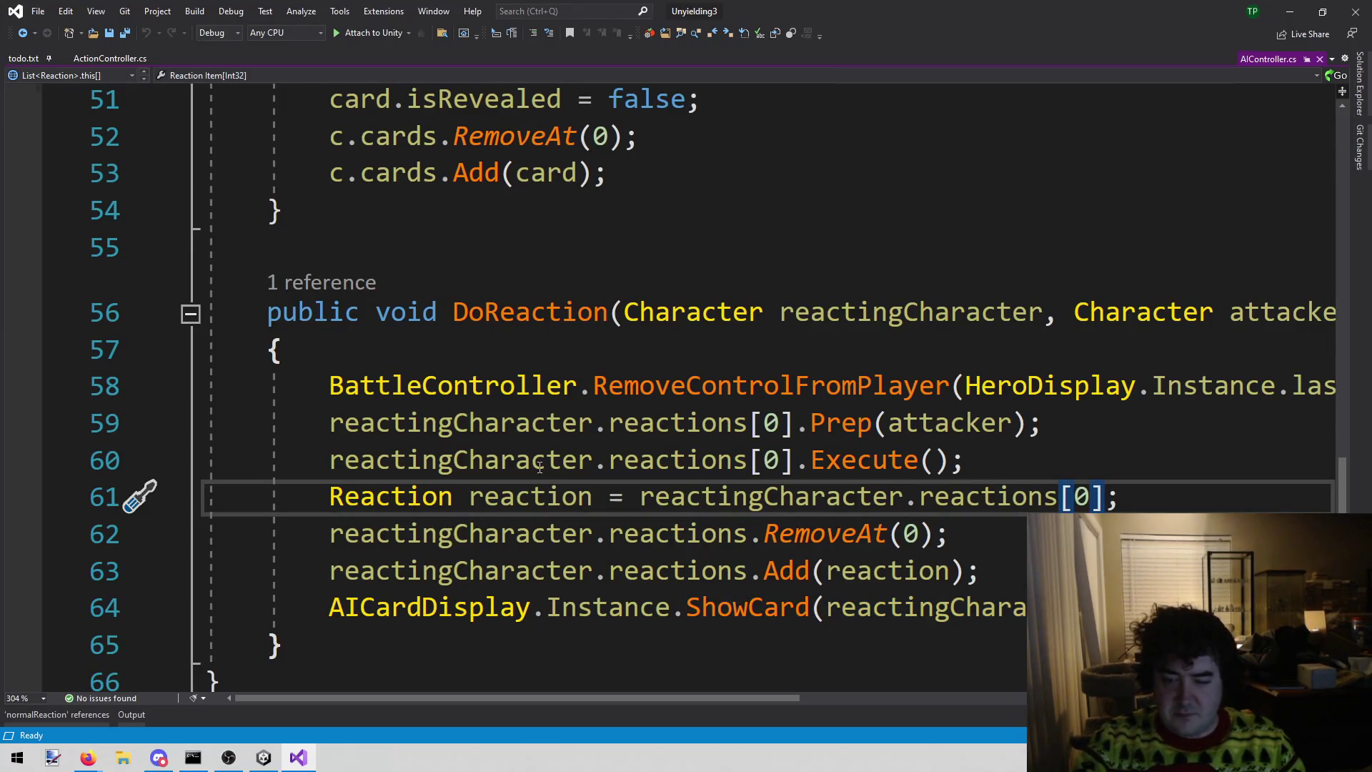
click(519, 496)
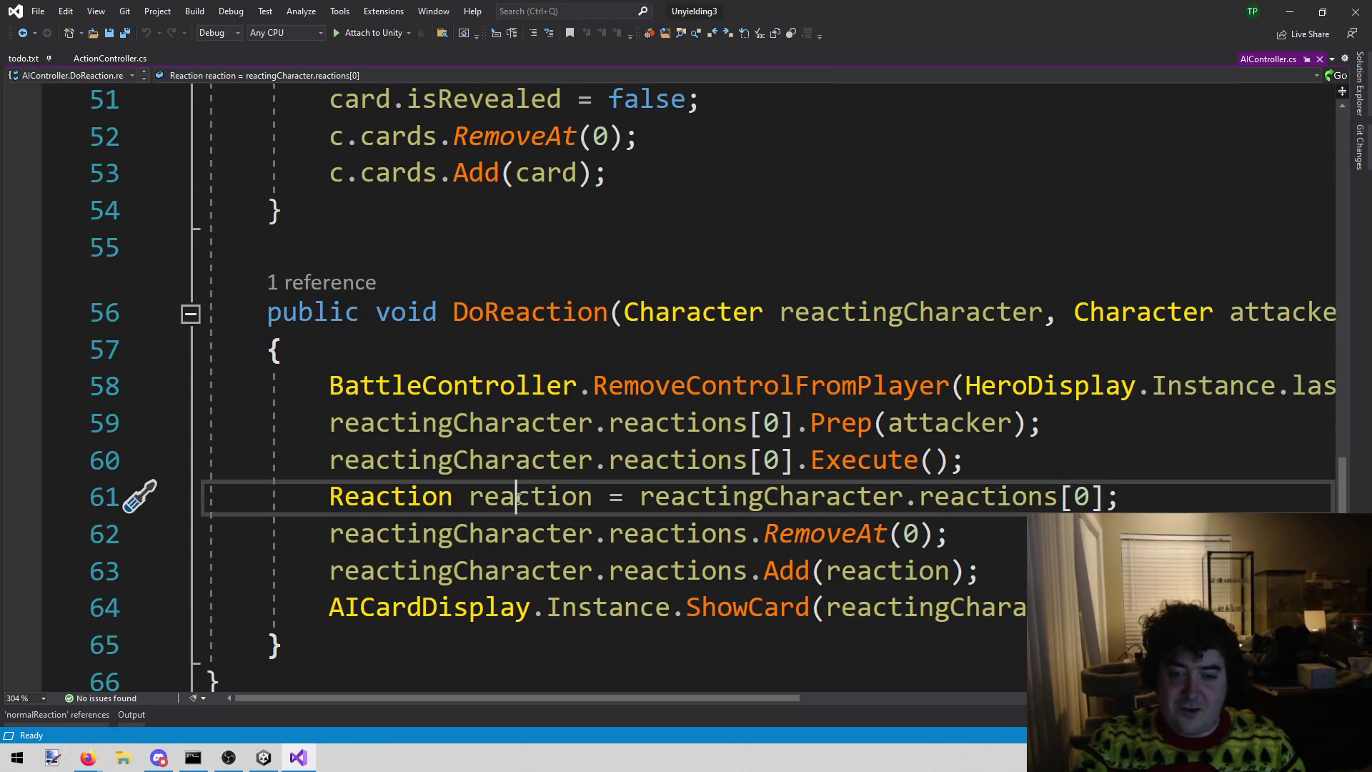
click(827, 607)
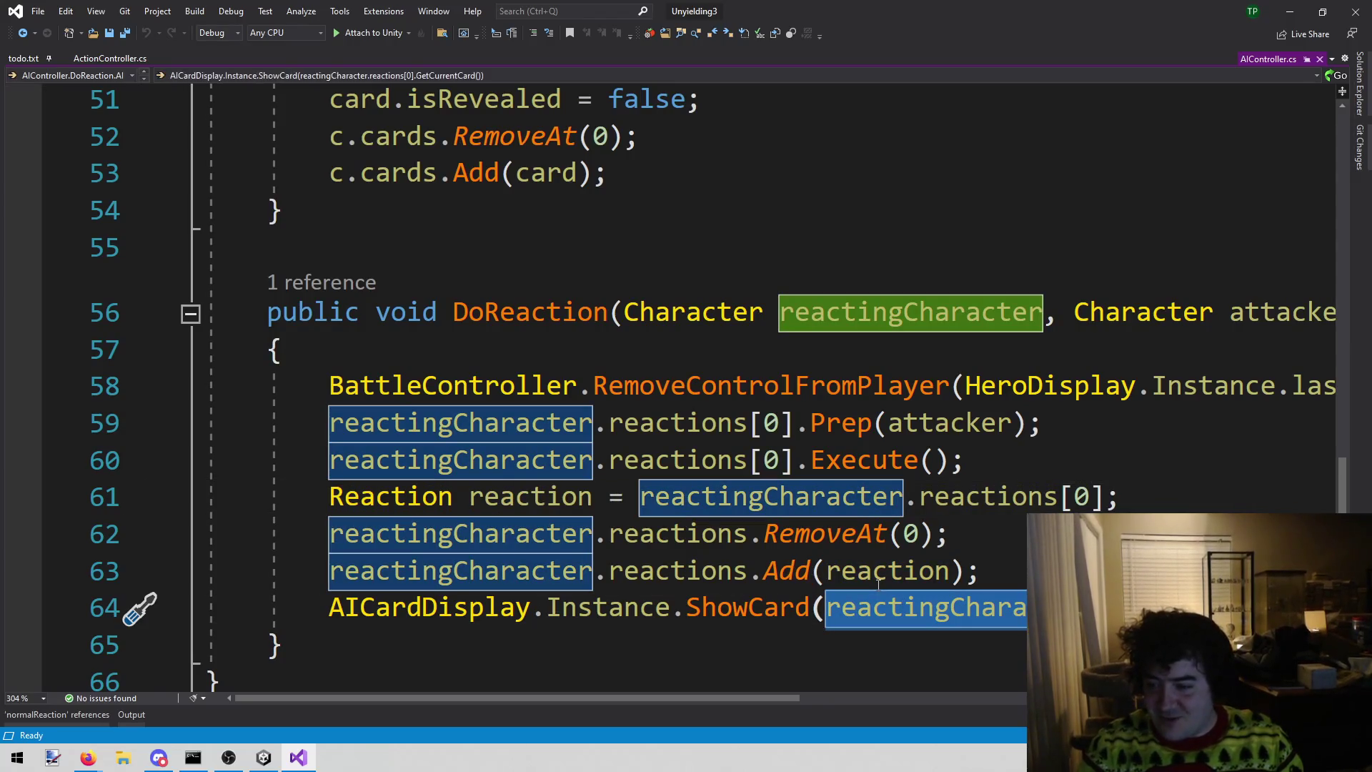
text(reaction.Get)
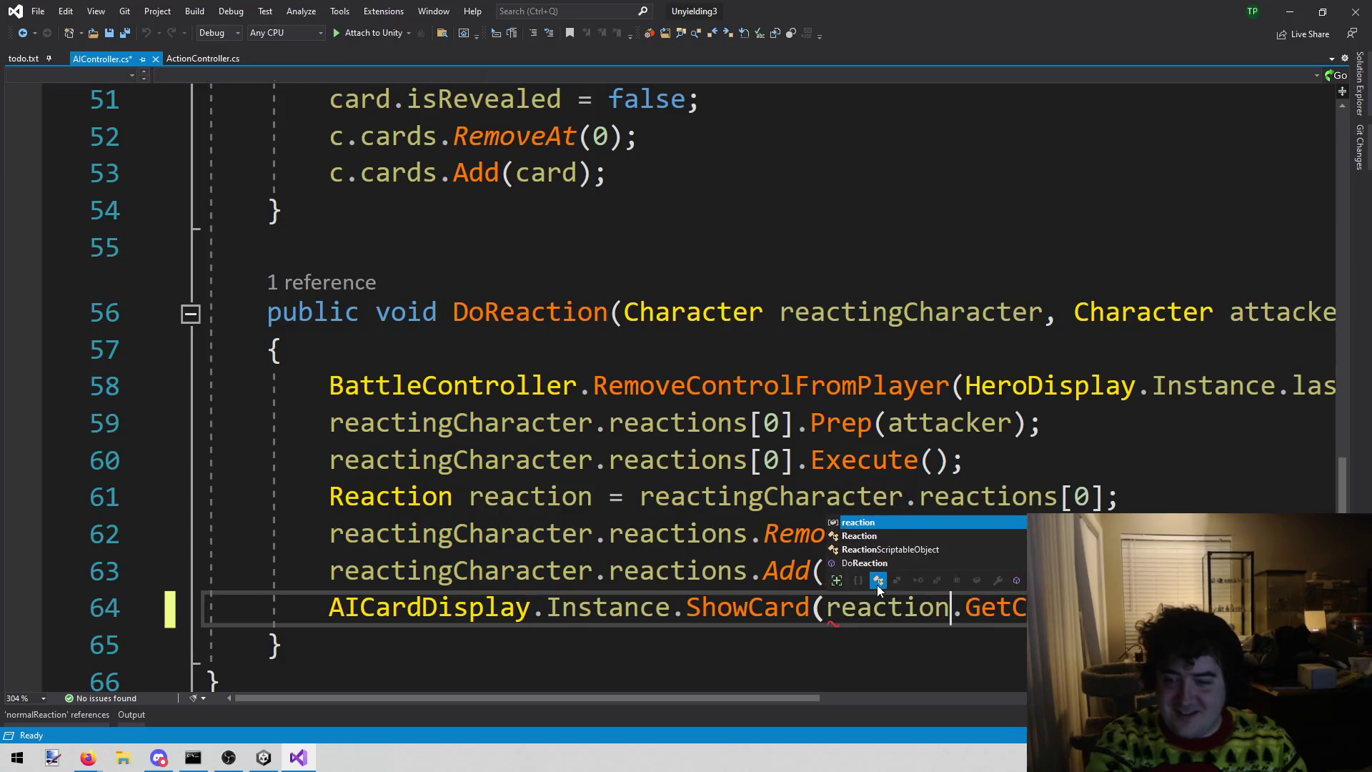
key(ctrl+s)
click(794, 492)
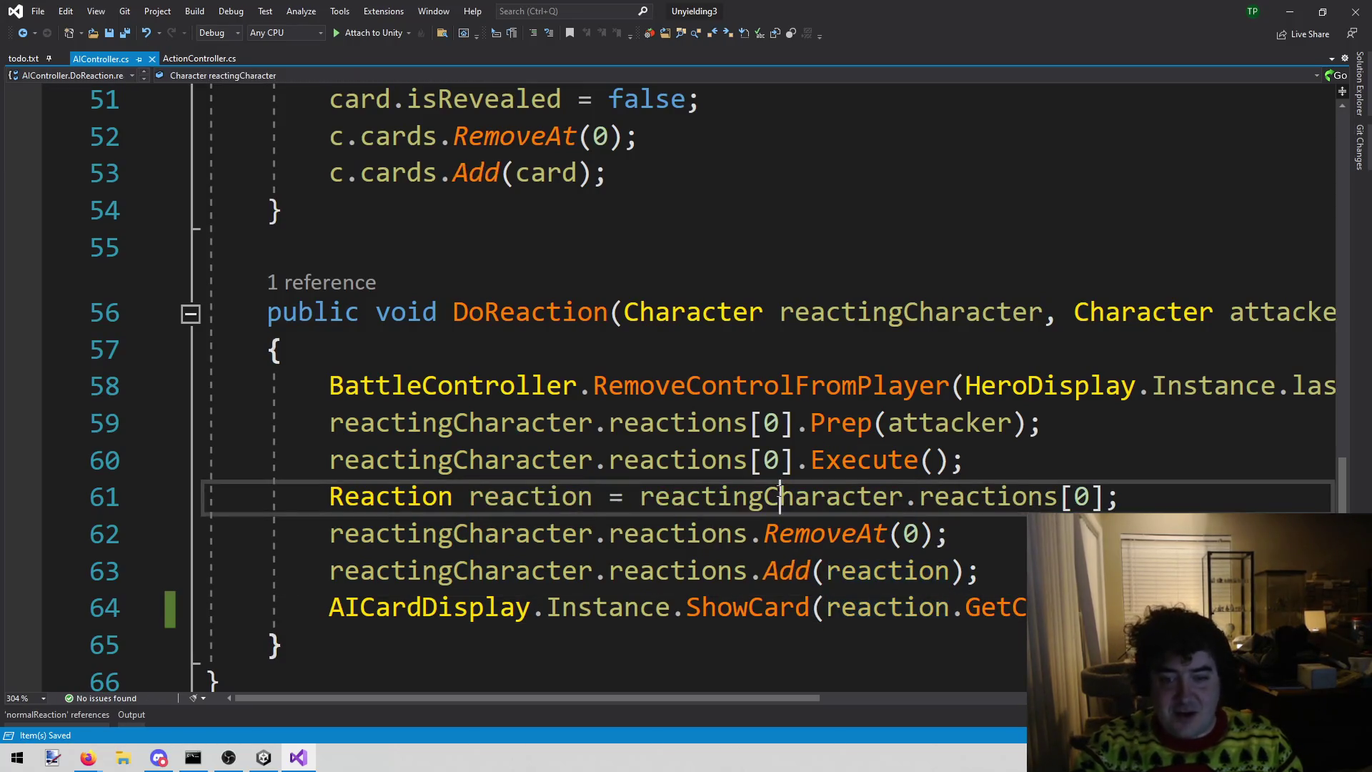
click(263, 758)
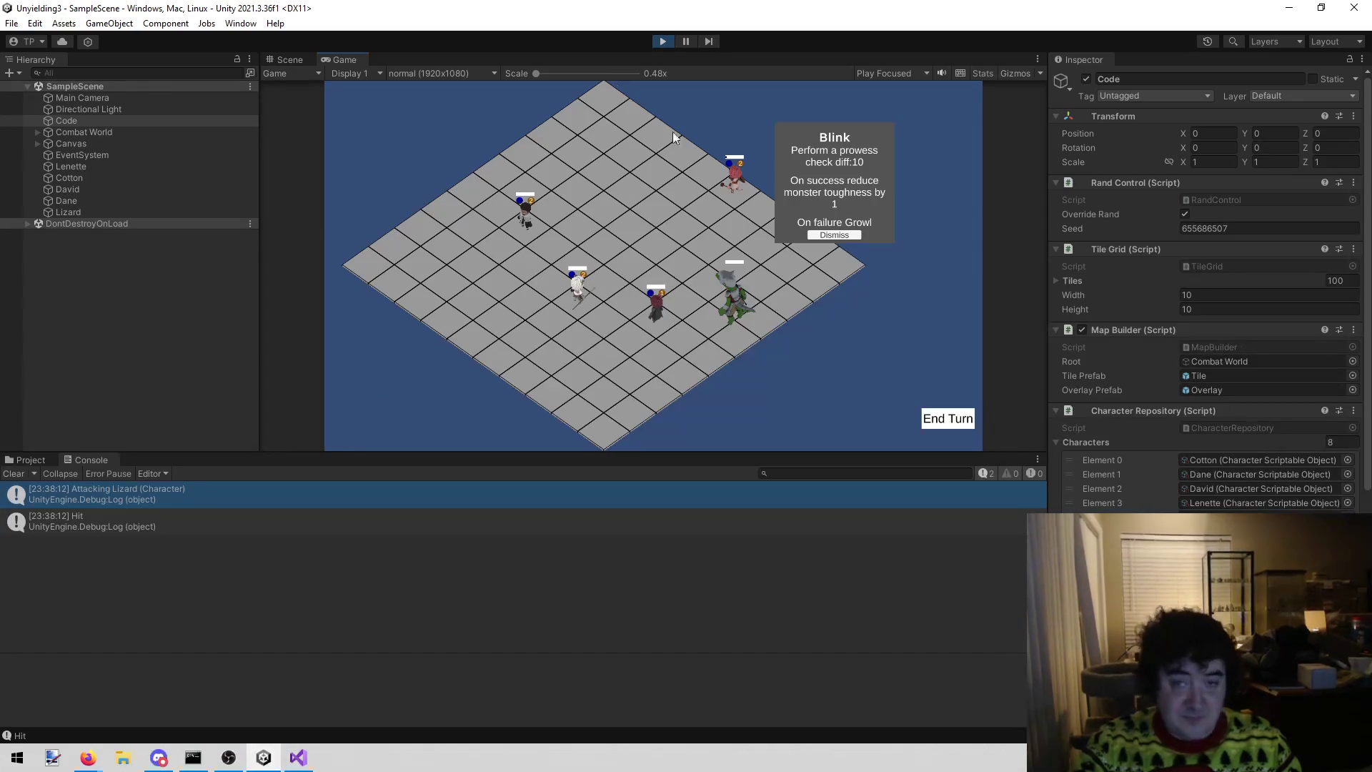
- Restart Play mode, have Dane attack the Lizard, and confirm its reaction cards
click(661, 41)
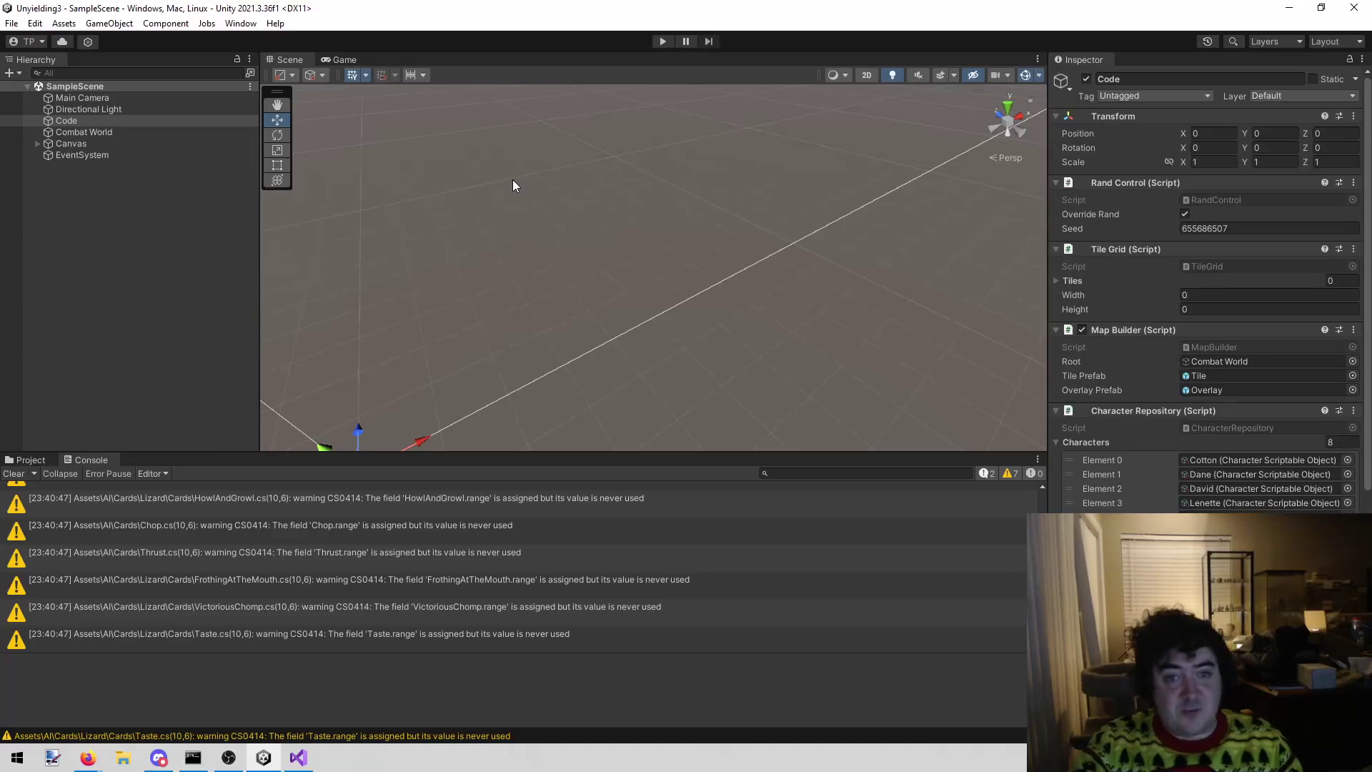
click(661, 41)
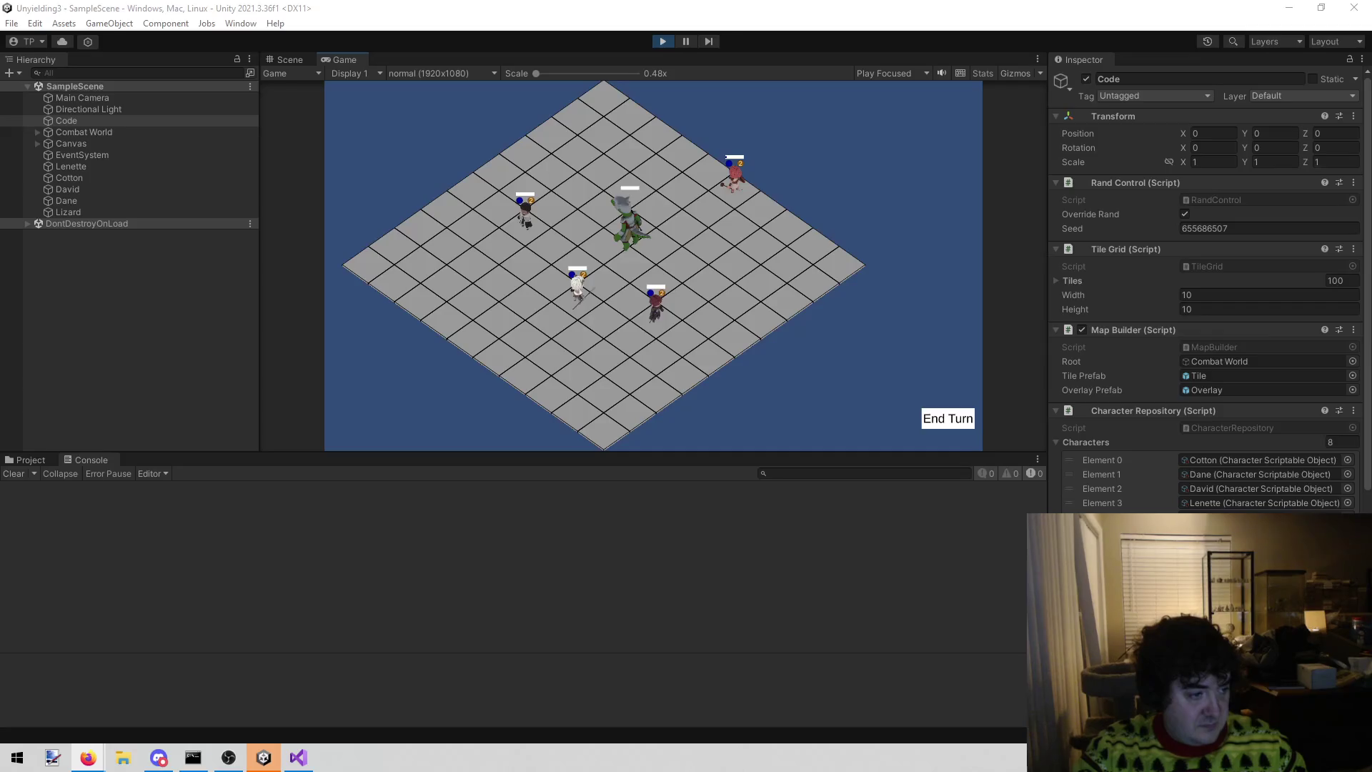
click(668, 334)
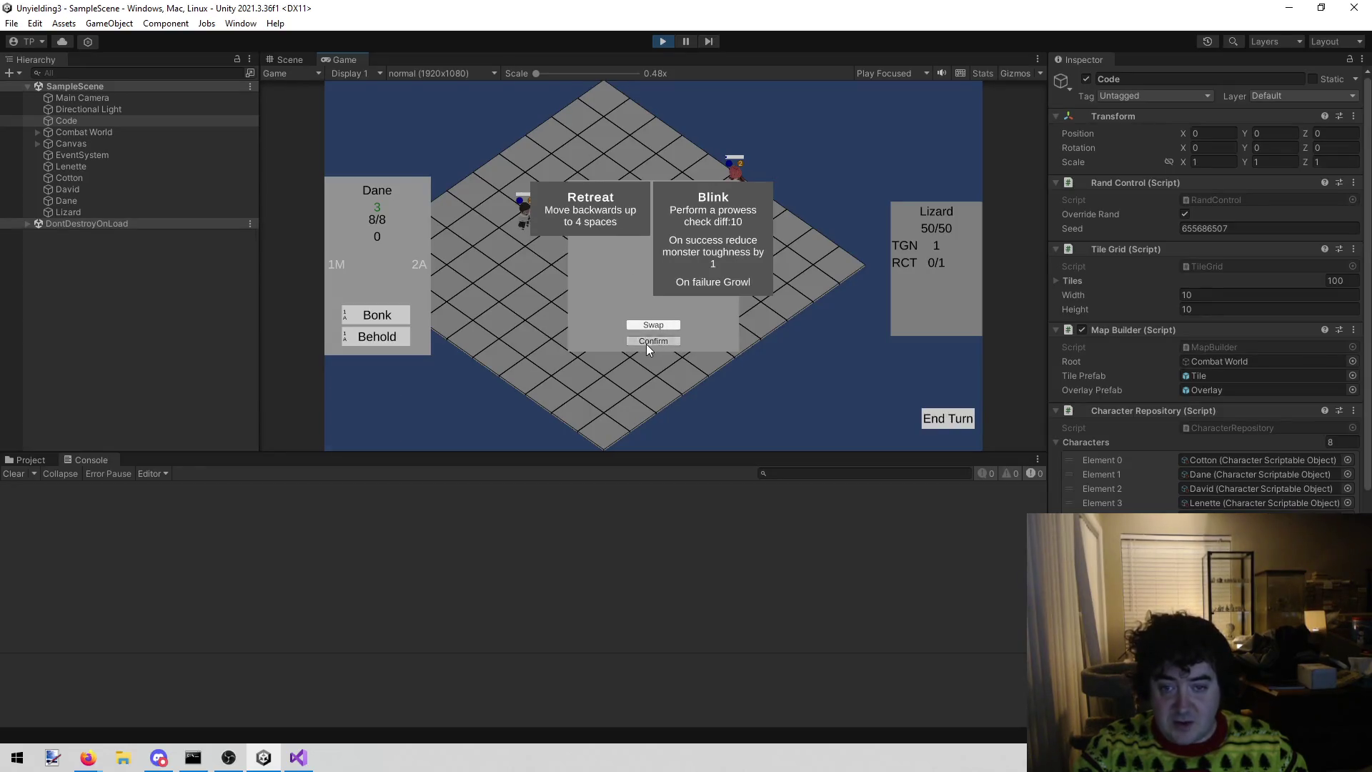
click(646, 342)
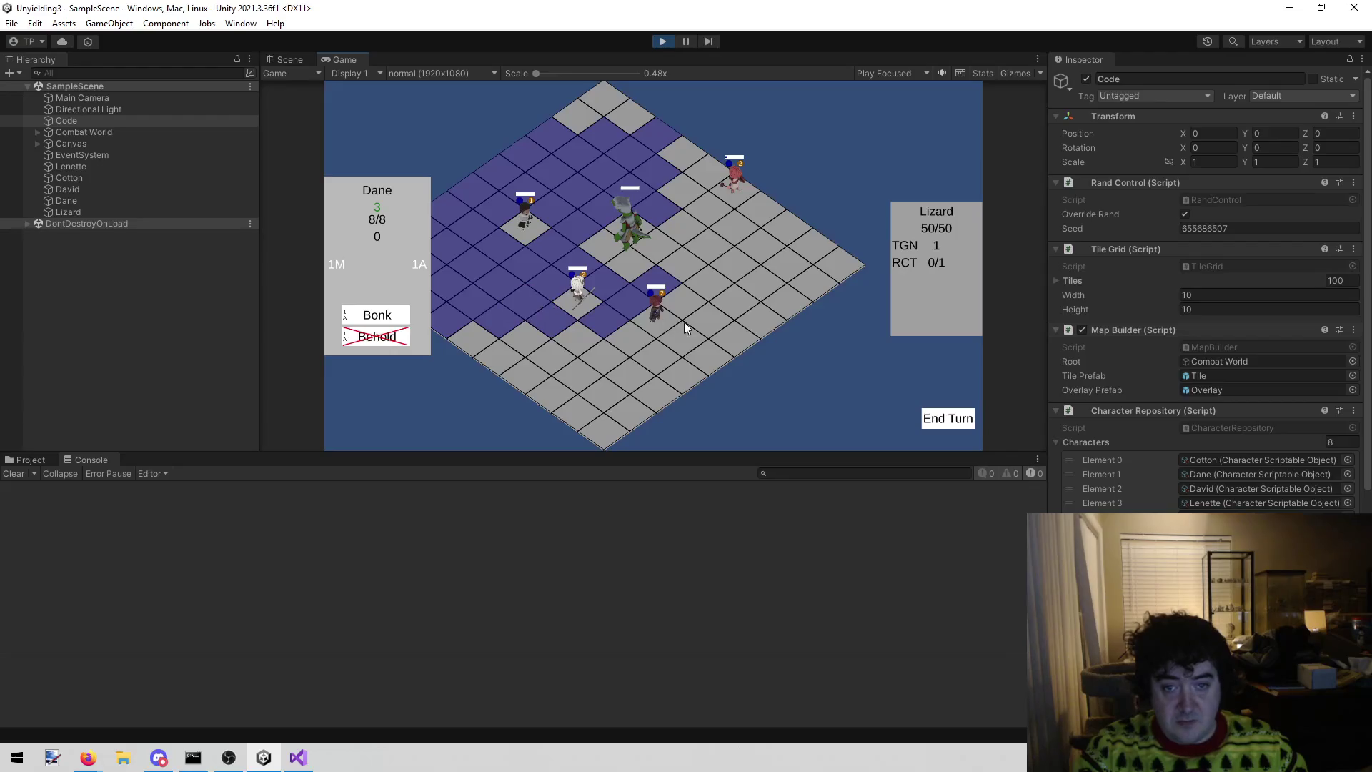
- Cast David's attack on the Lizard, then stop the game
click(398, 316)
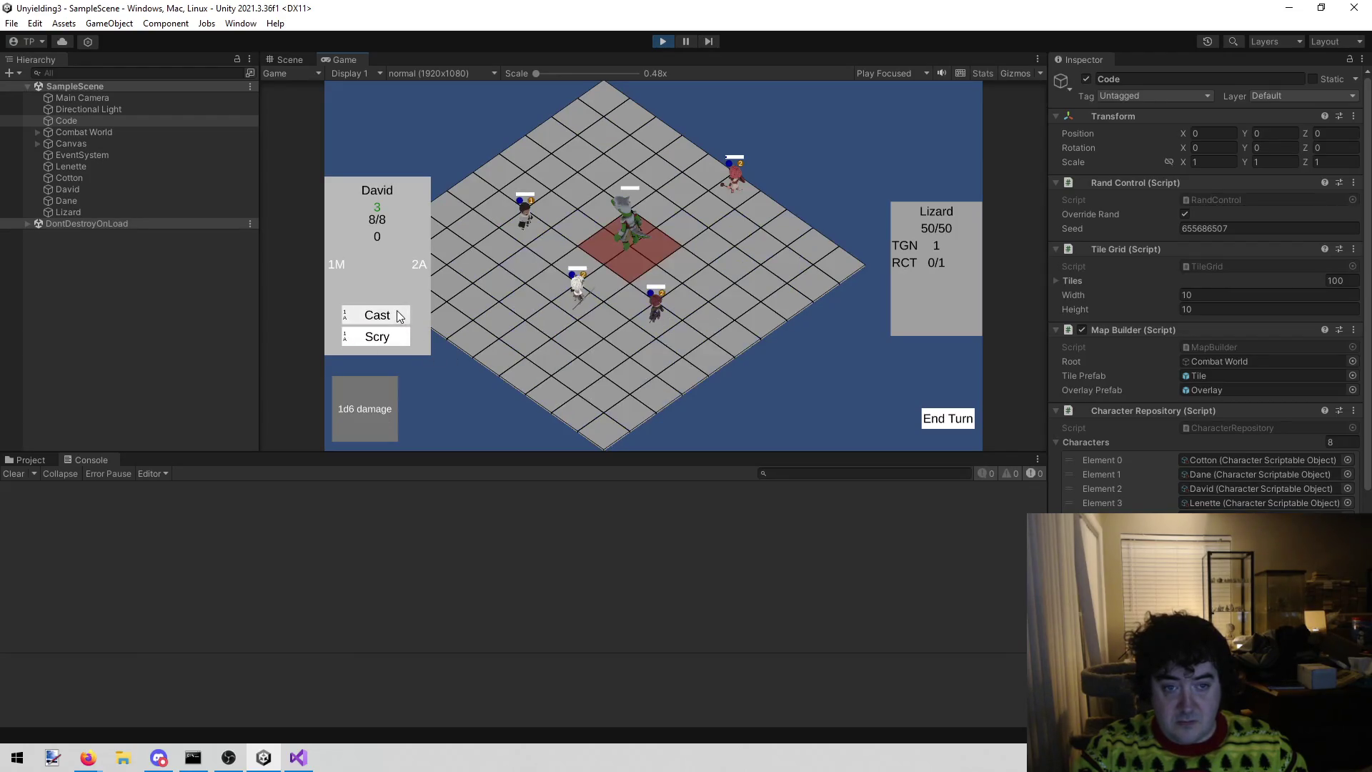
click(649, 249)
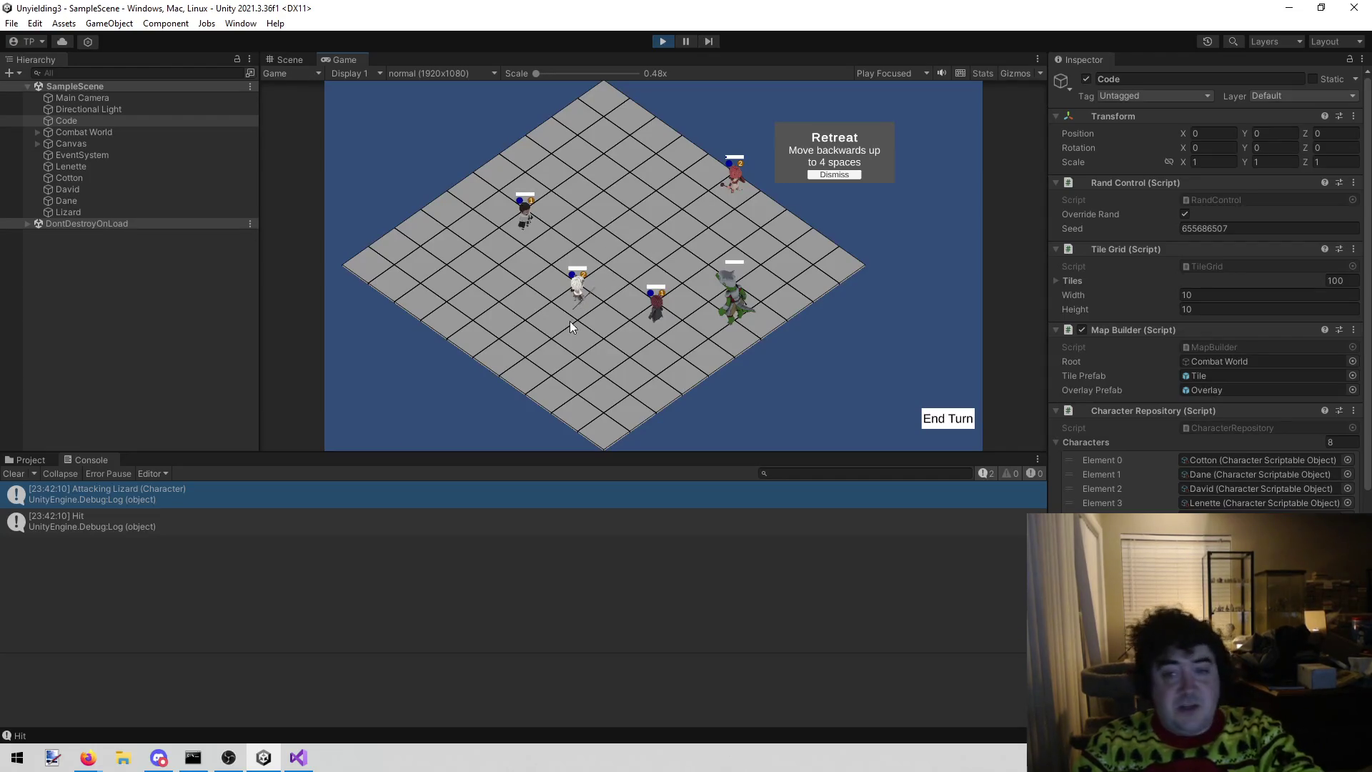
click(658, 46)
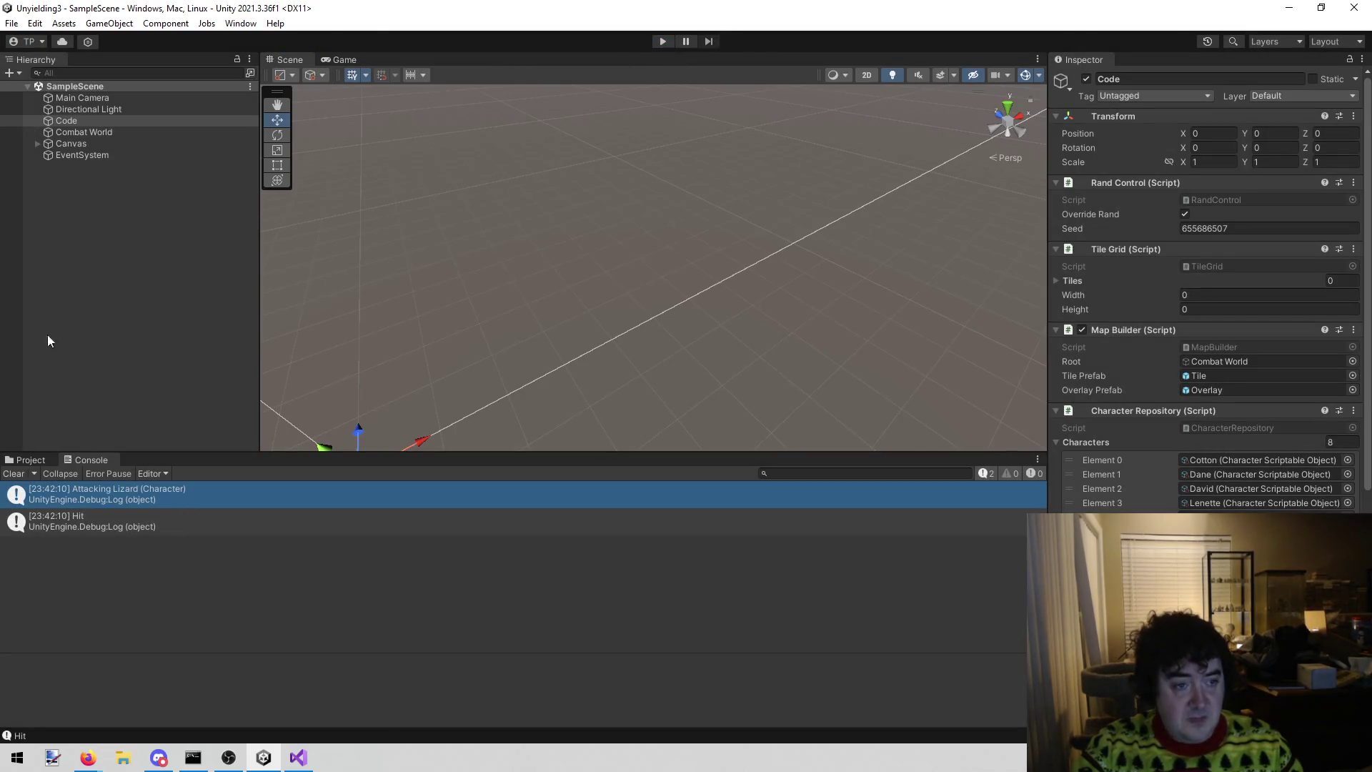
- In the Project tab, set the Lizard asset's Max Threshold to 8, then start the game
click(35, 461)
click(301, 522)
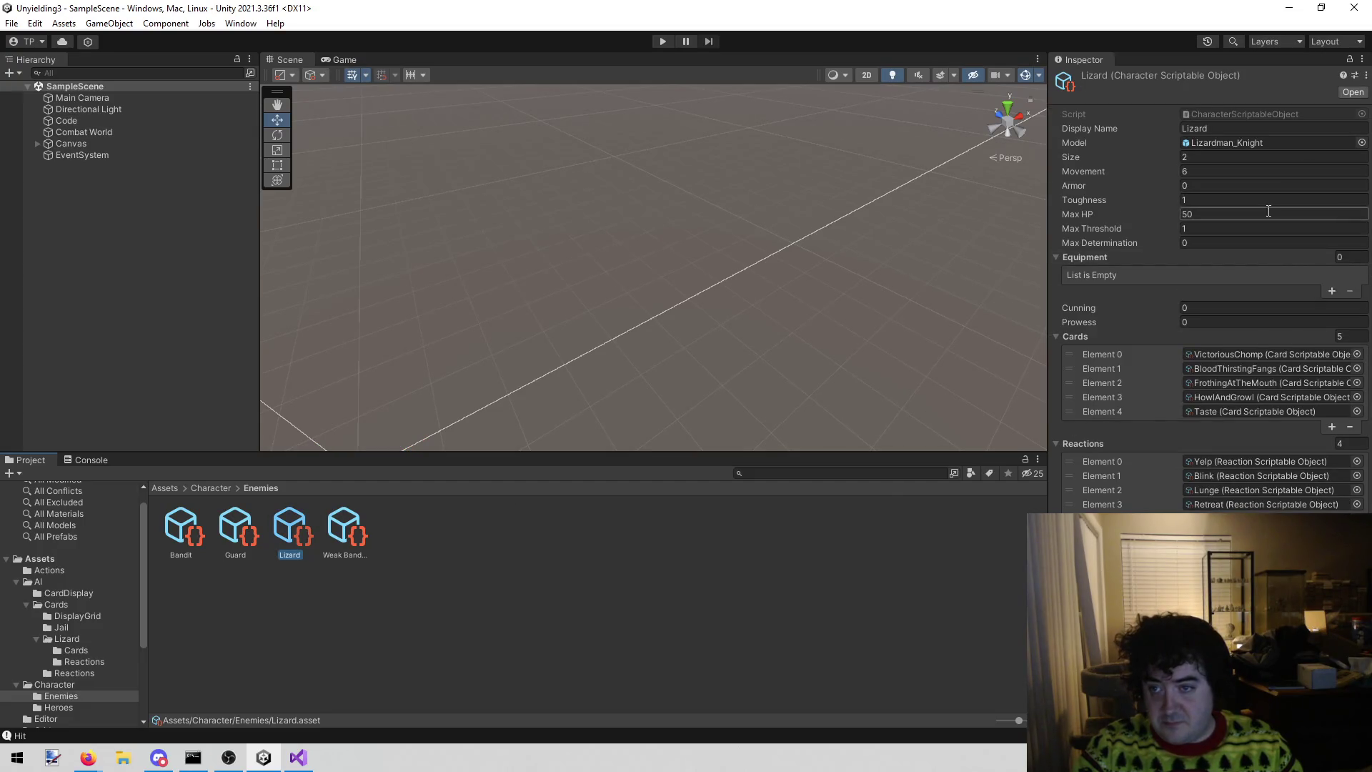
click(1214, 228)
text(8)
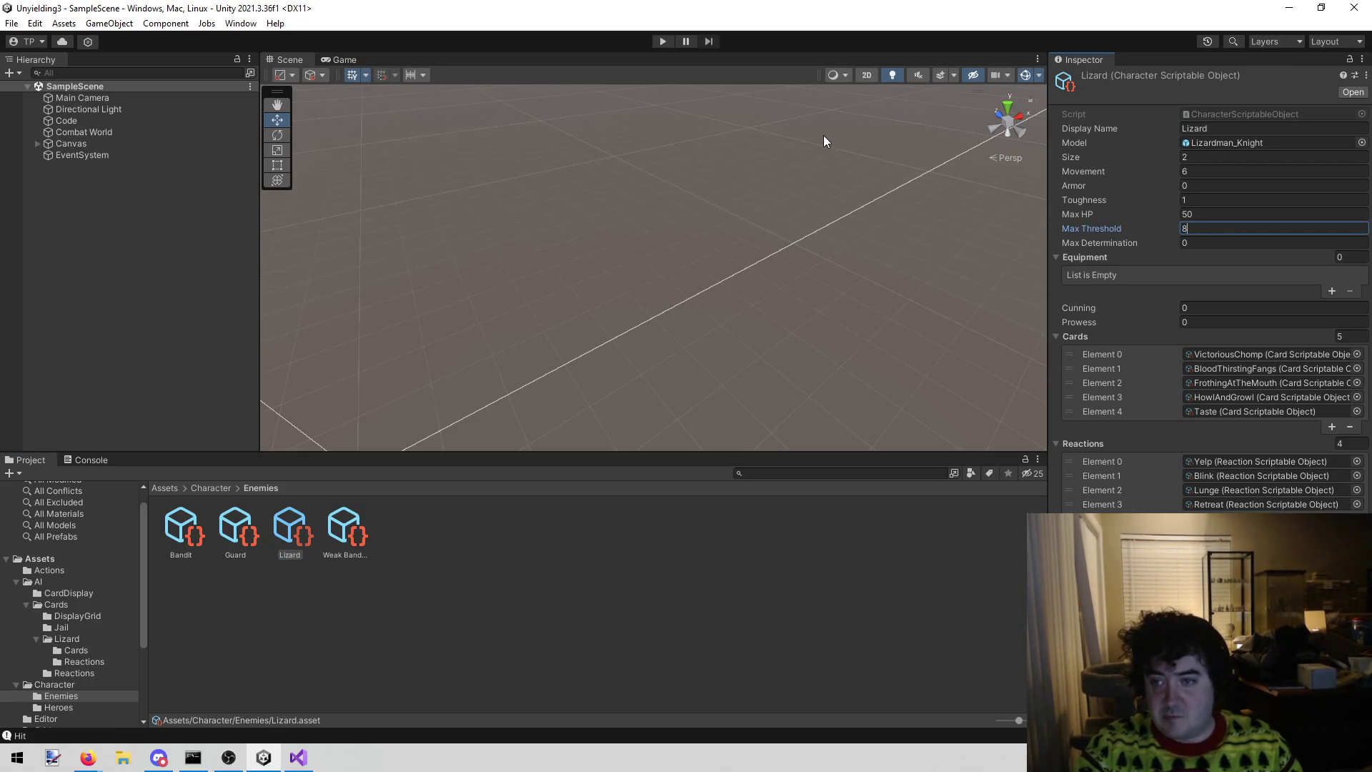
click(1213, 213)
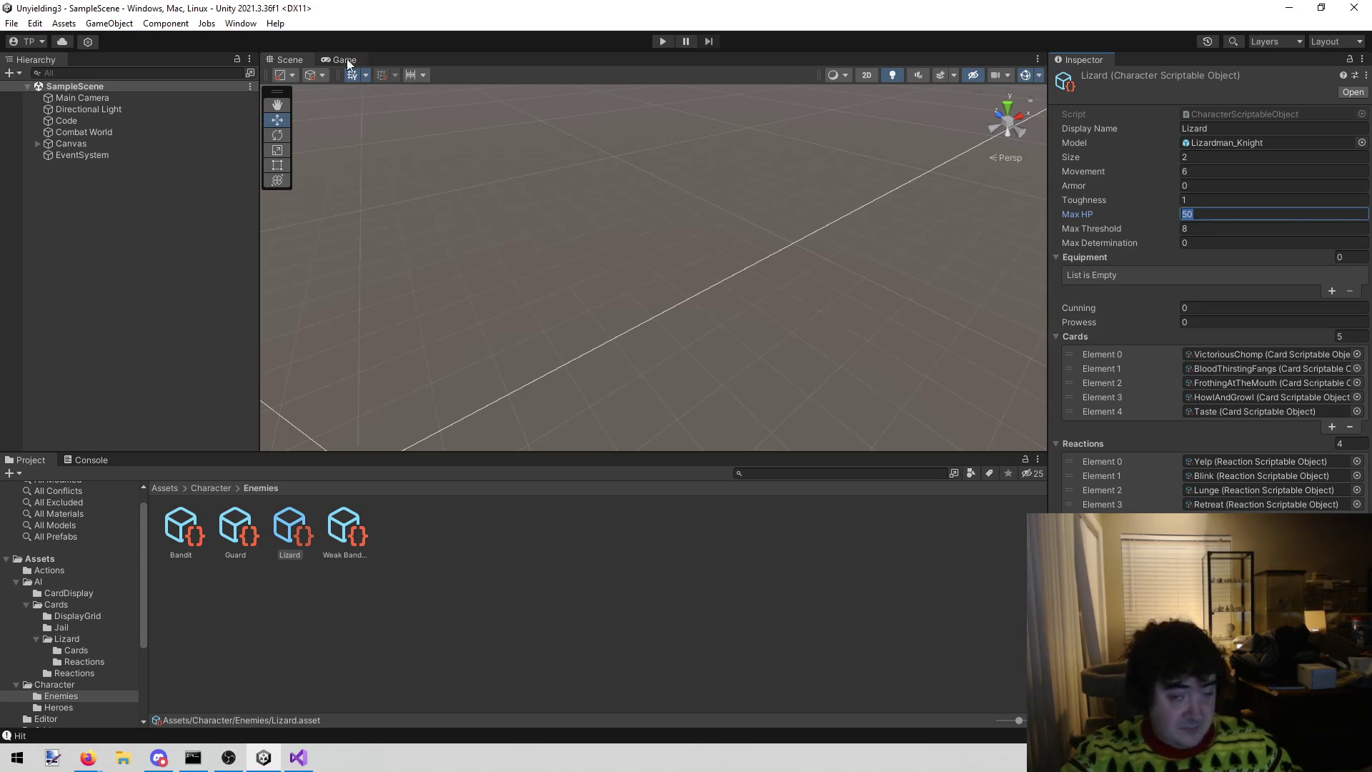
click(661, 39)
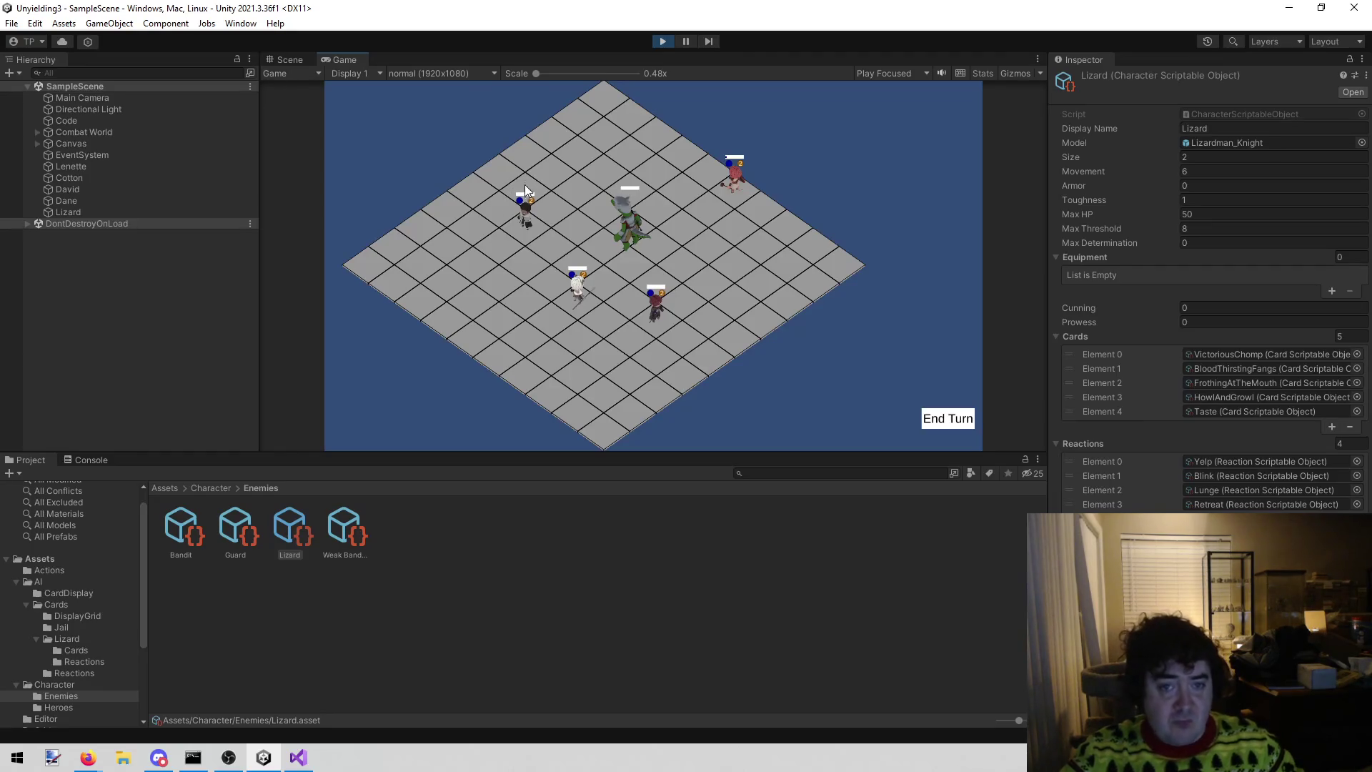
- Use Dane's Behold on the Lizard to reveal its reactions, then confirm their order
click(529, 230)
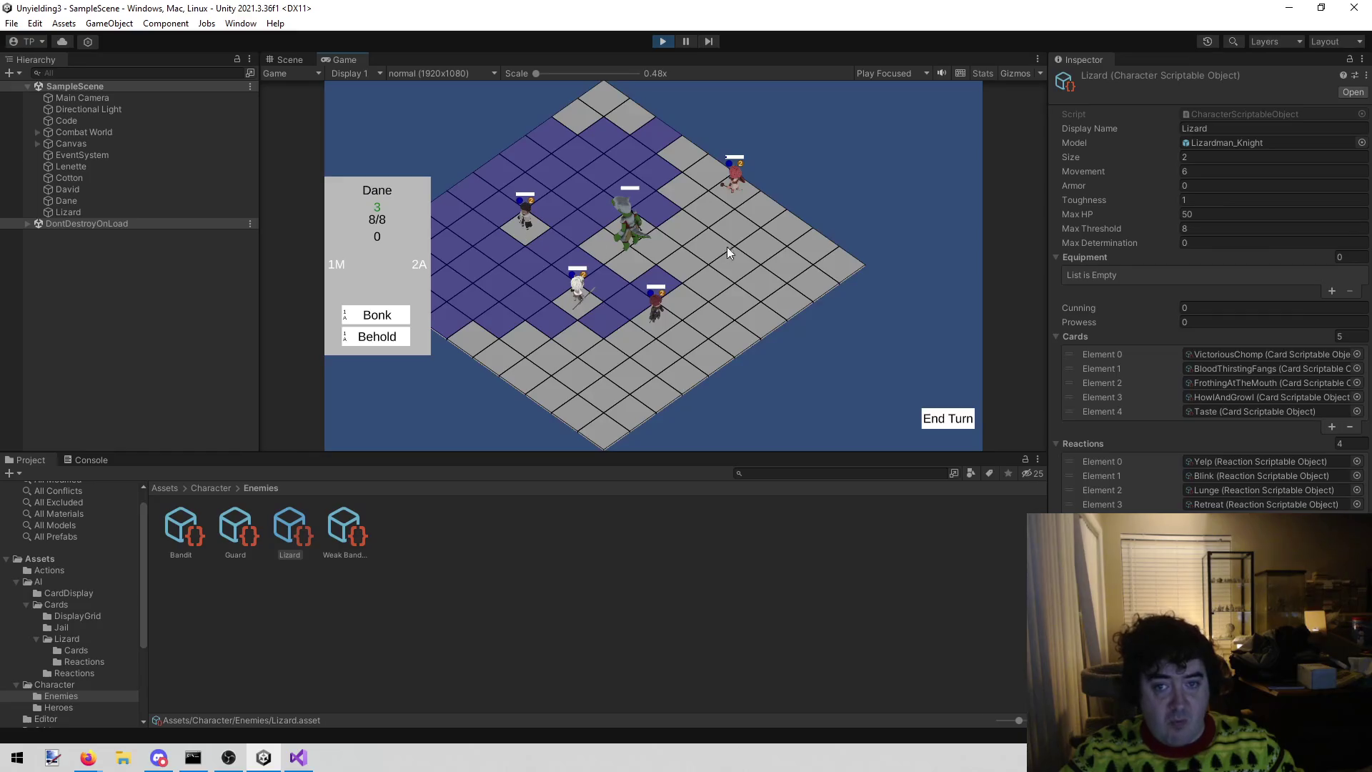
click(741, 192)
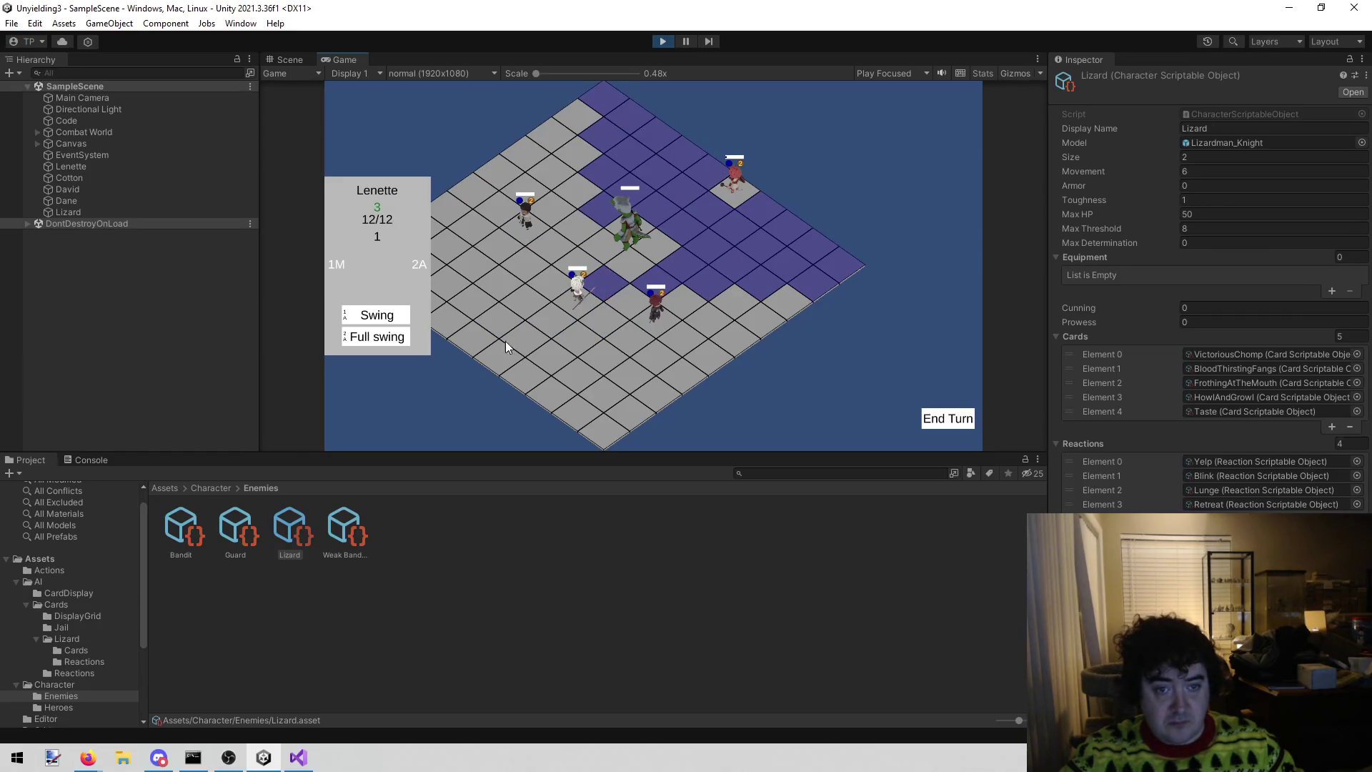
click(516, 220)
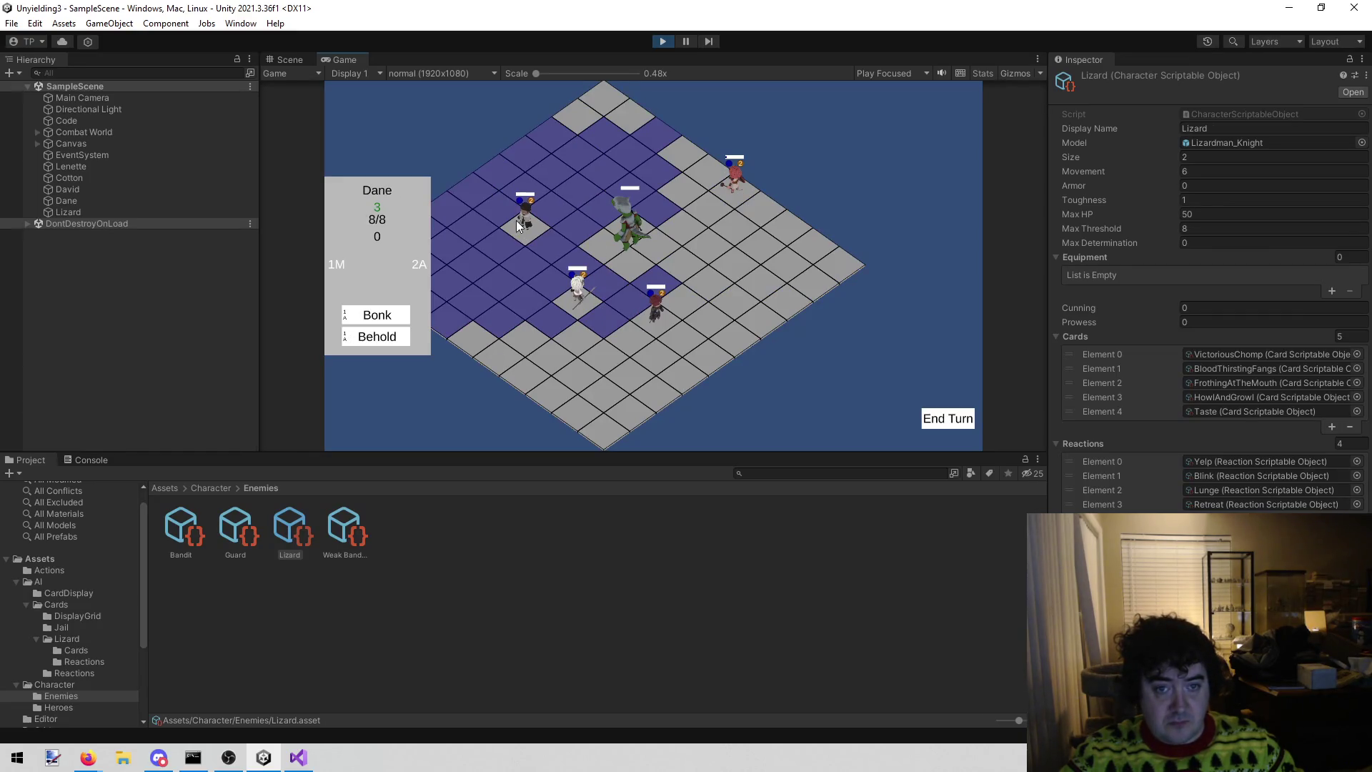
click(372, 342)
click(626, 242)
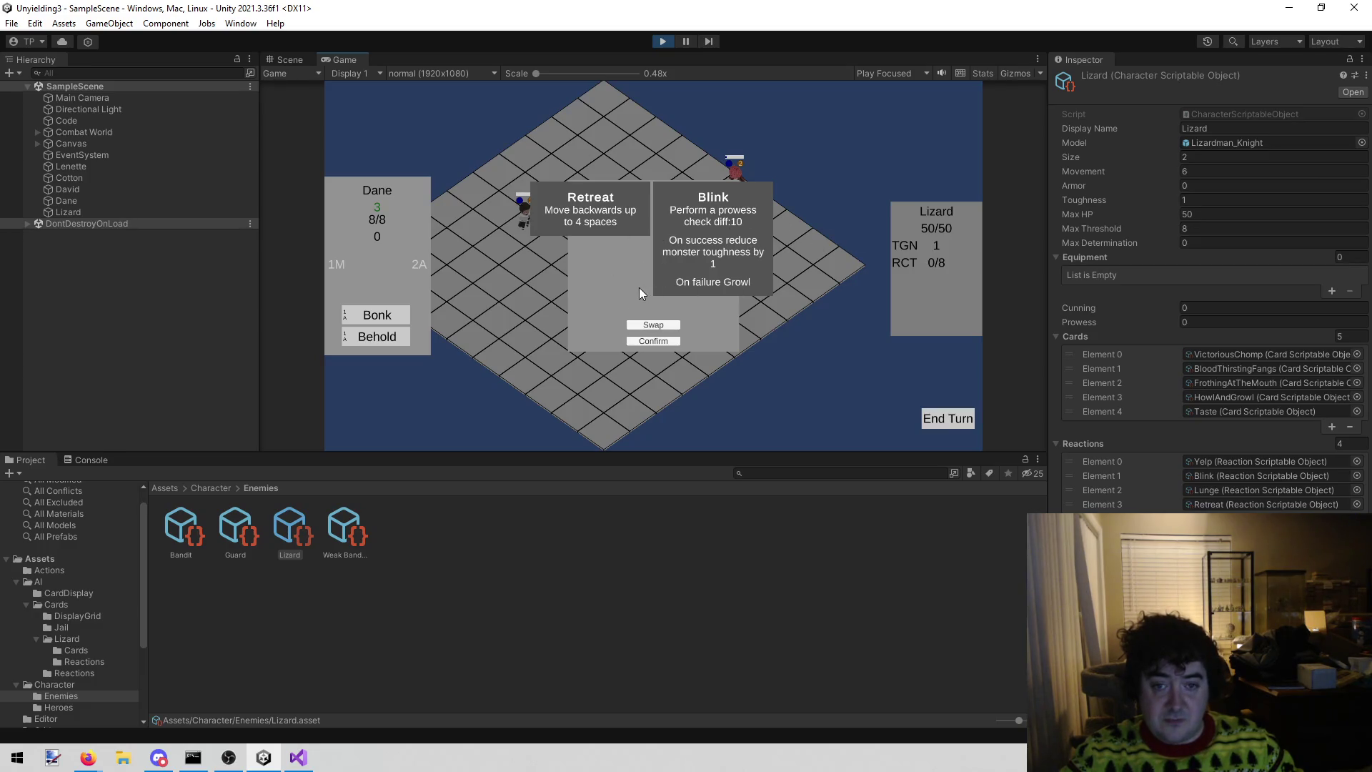
click(646, 330)
click(646, 326)
click(660, 343)
- Use David's Scry on the Lizard to see its Taste card
click(626, 311)
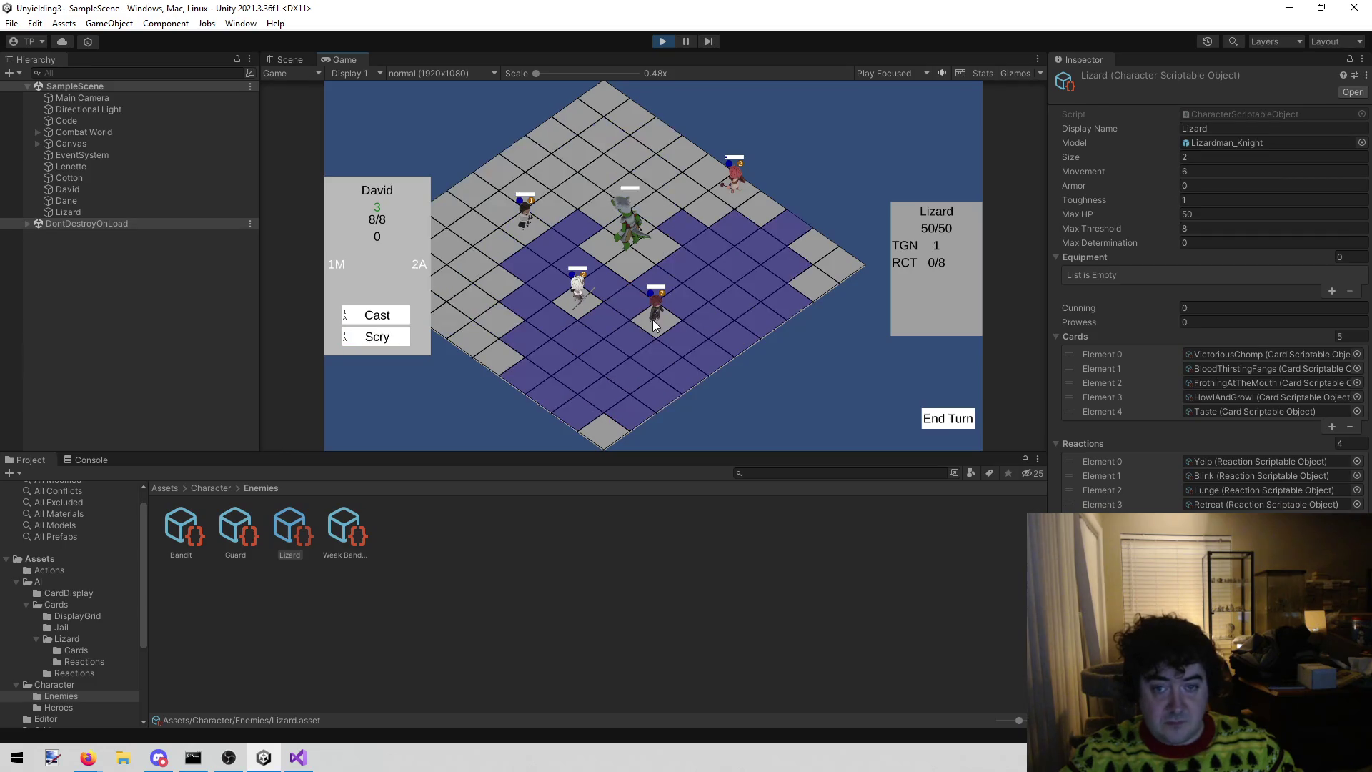
click(397, 333)
click(644, 250)
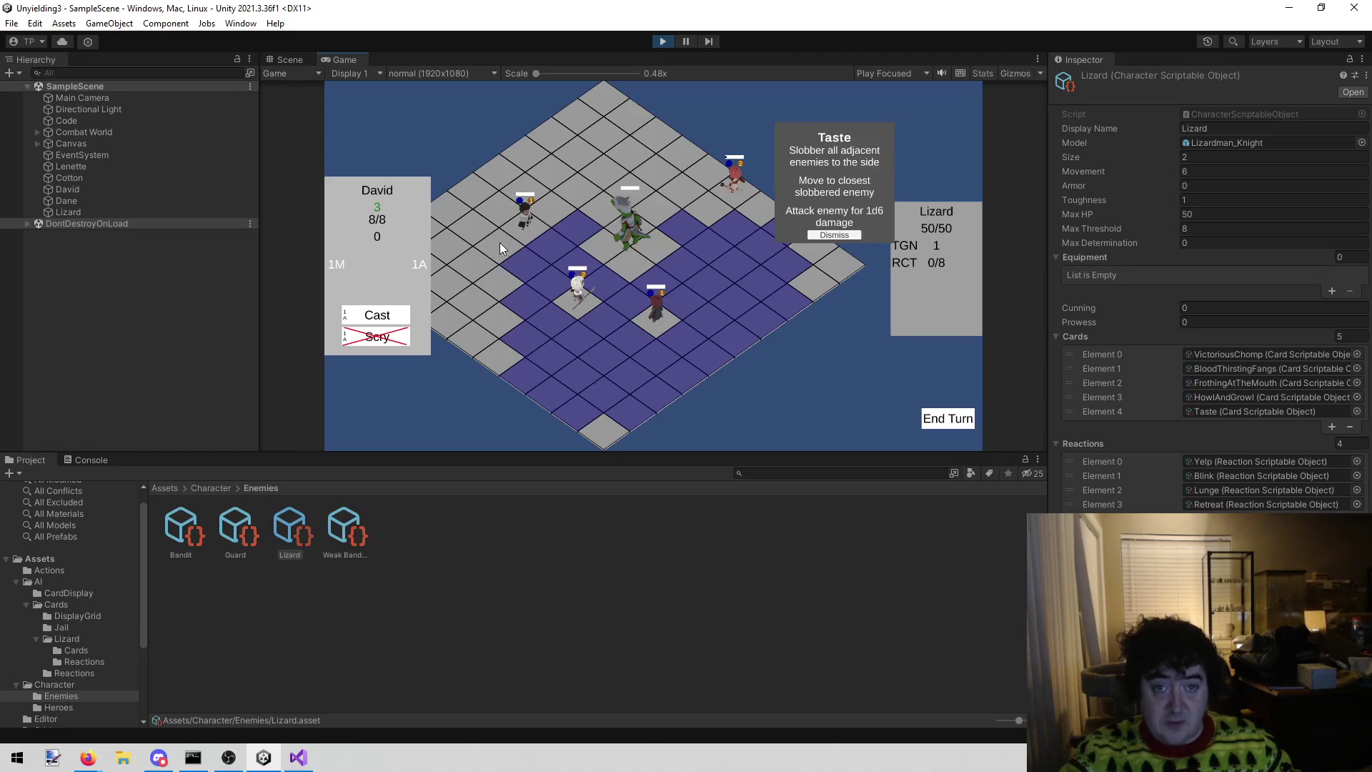
- Move Dane next to the Lizard and hit it with Bonk
click(534, 216)
click(589, 230)
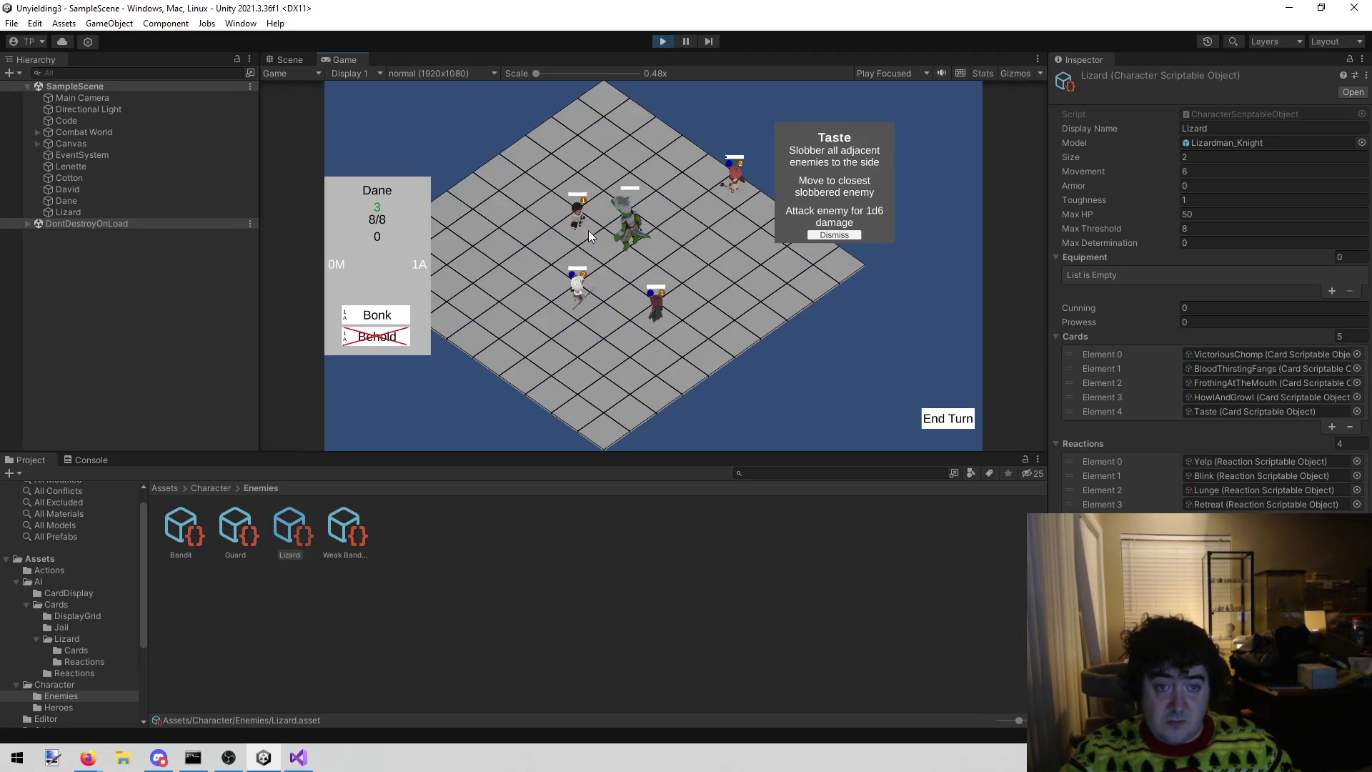
click(634, 252)
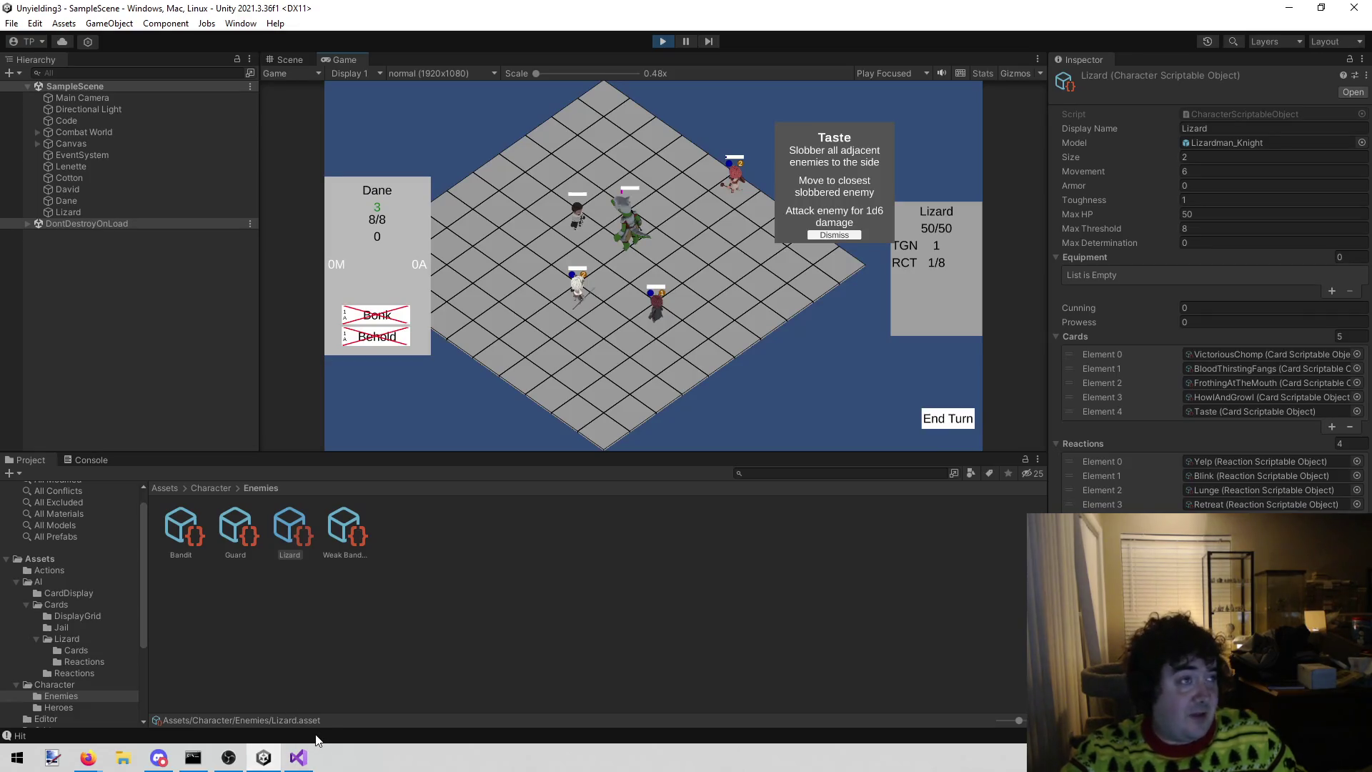
- Open todo.txt in Visual Studio and select the card swap window note on line 59
click(299, 756)
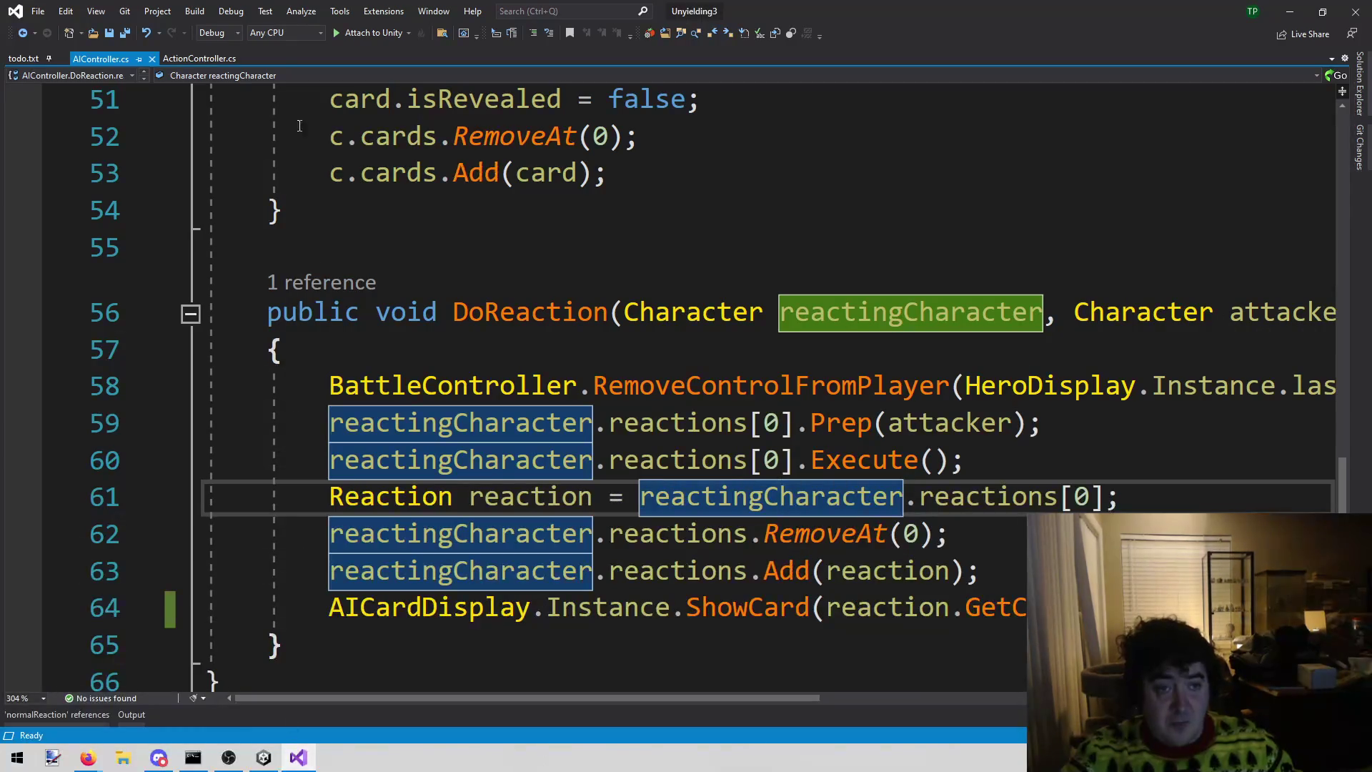
click(29, 59)
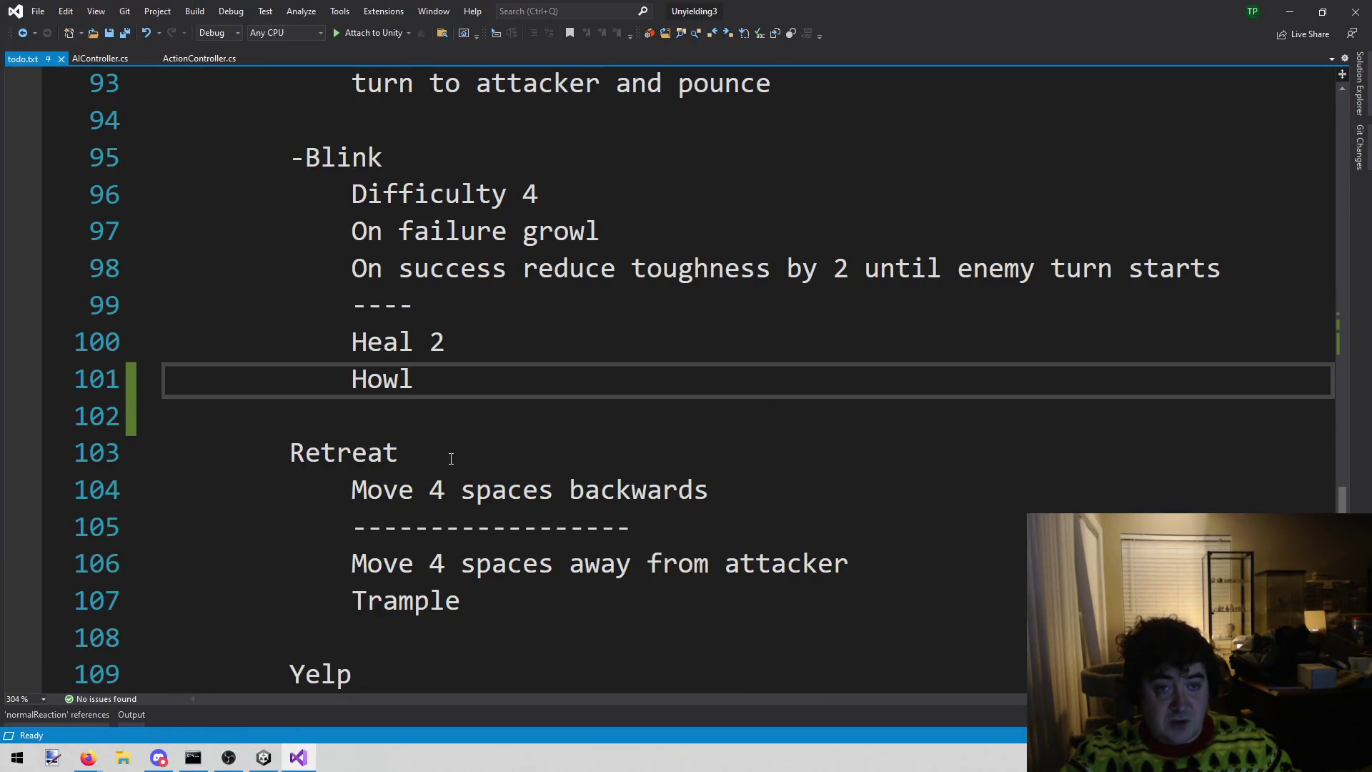
scroll(451, 458, up, 13)
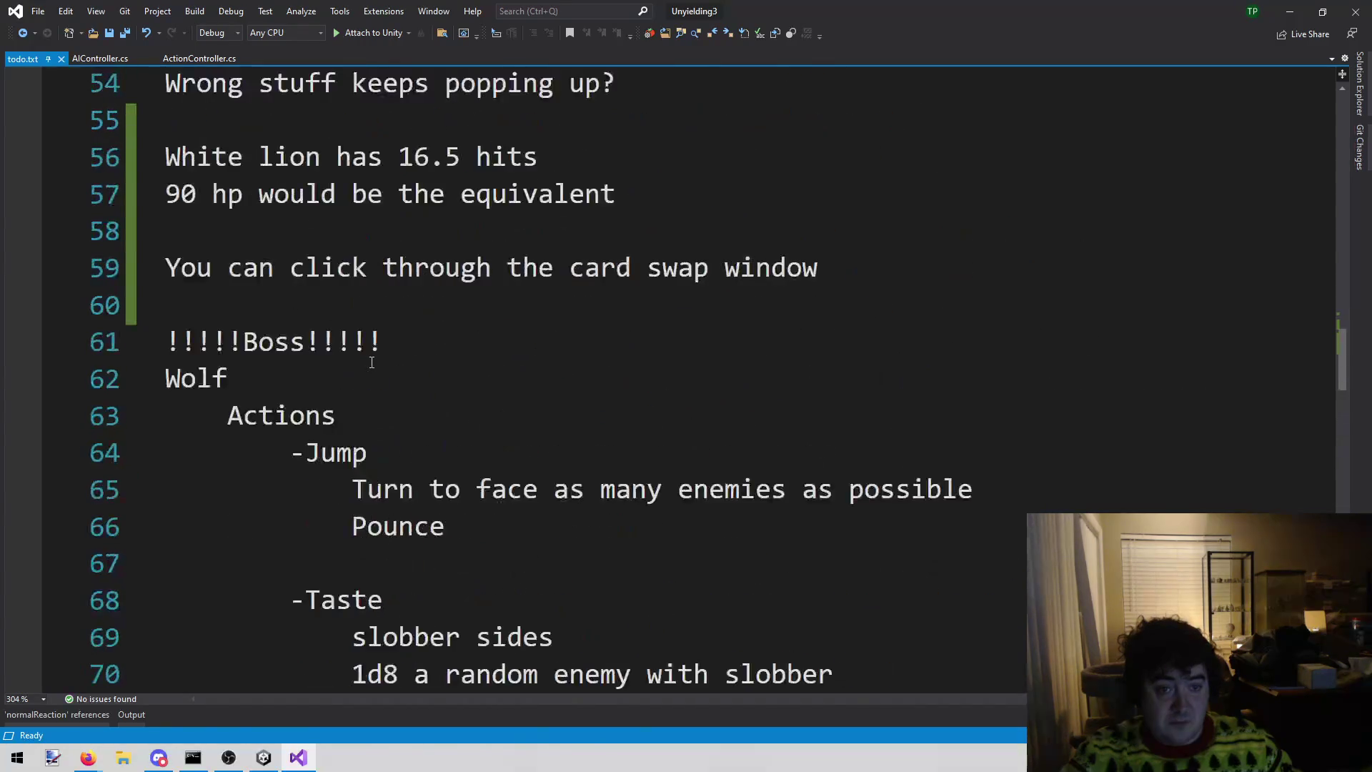
scroll(372, 360, up, 1)
mouse_move(818, 379)
mouse_down()
mouse_move(228, 378)
mouse_move(165, 367)
mouse_up()
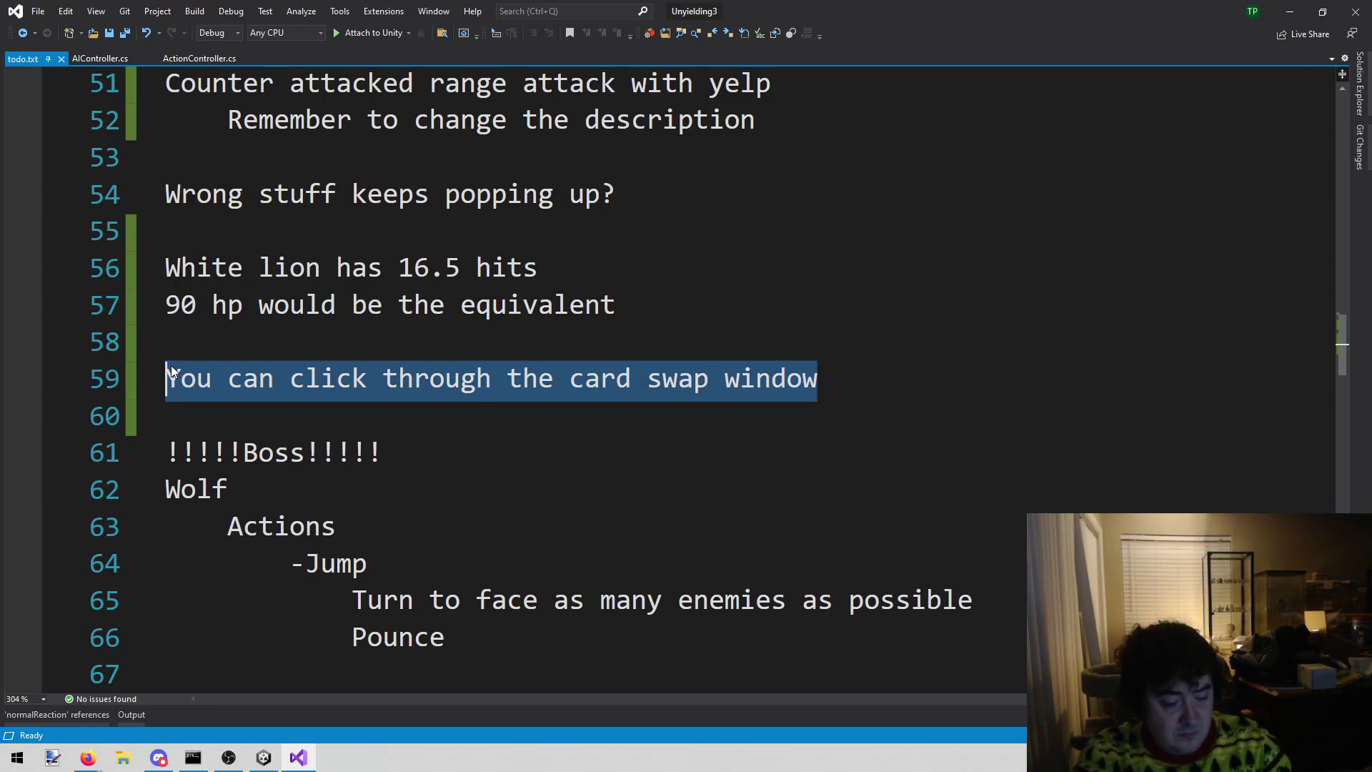
- Replace it with '0 damage should still pop up', save, and go back to Unity
text(0 damage shouyl)
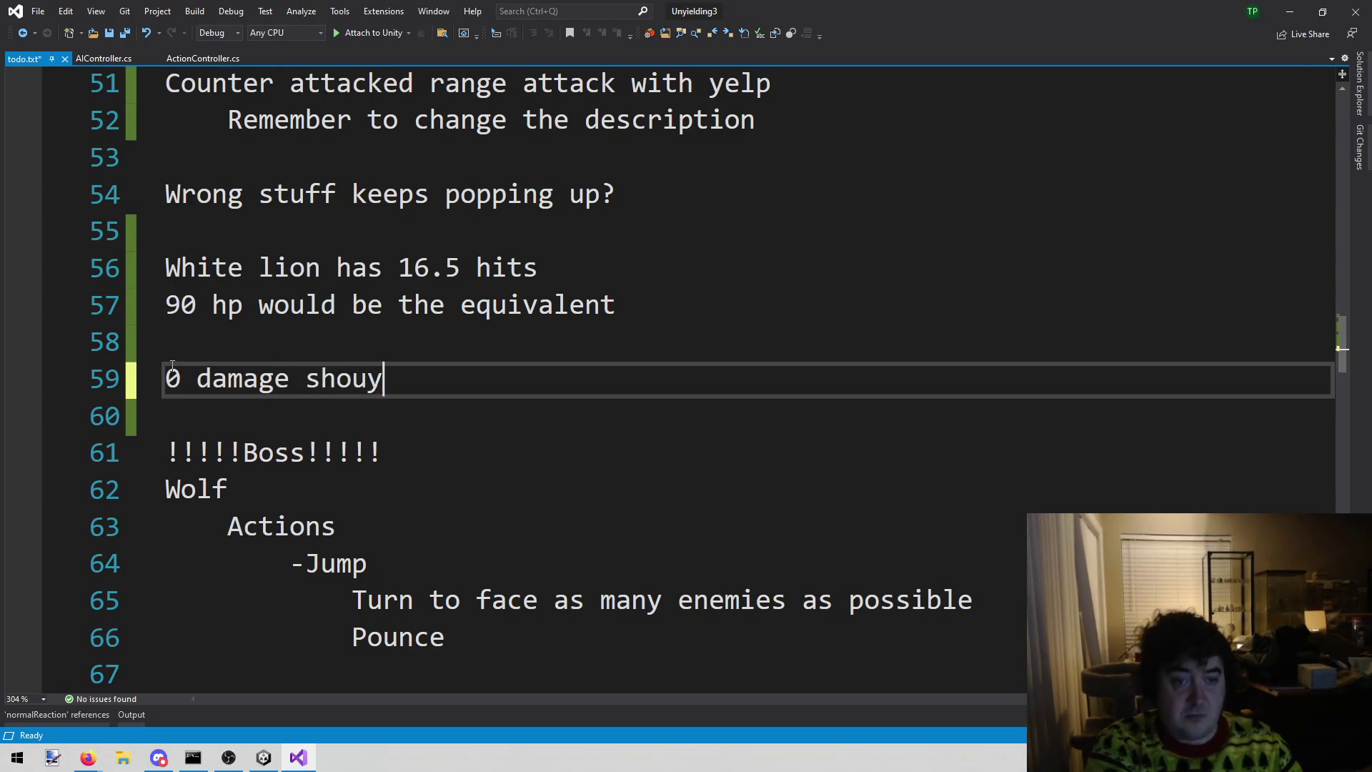
key(BackSpace)
key(BackSpace)
key(BackSpace)
text(uld s)
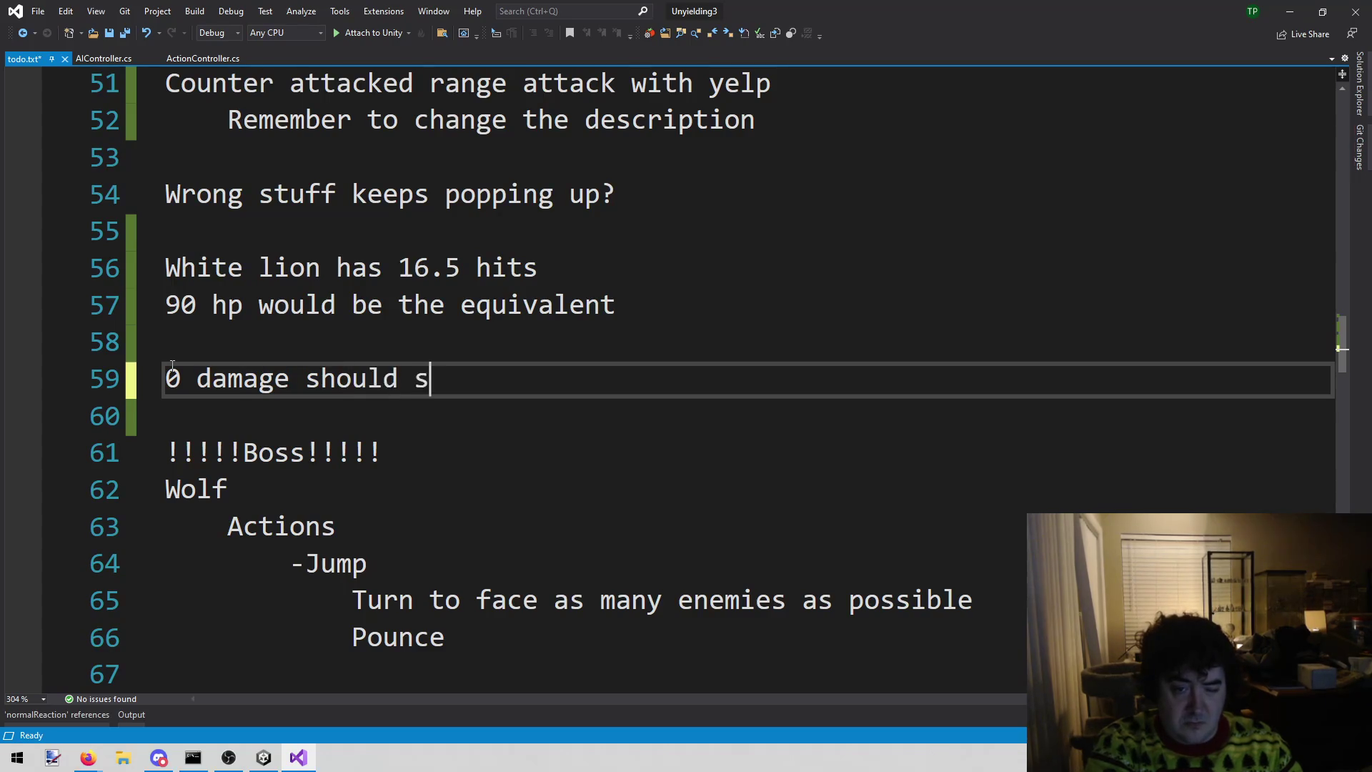
text(till pop up)
key(BackSpace)
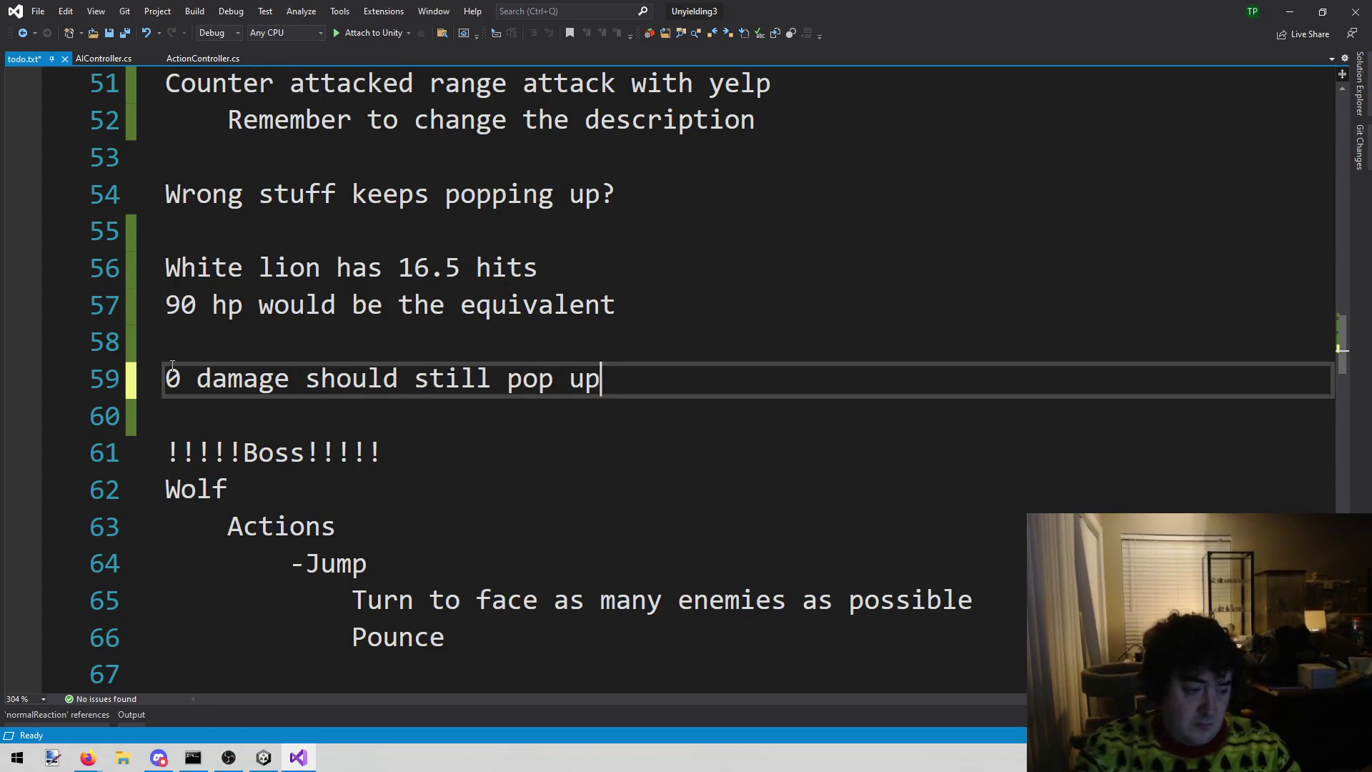
key(ctrl+s)
key(alt+Tab)
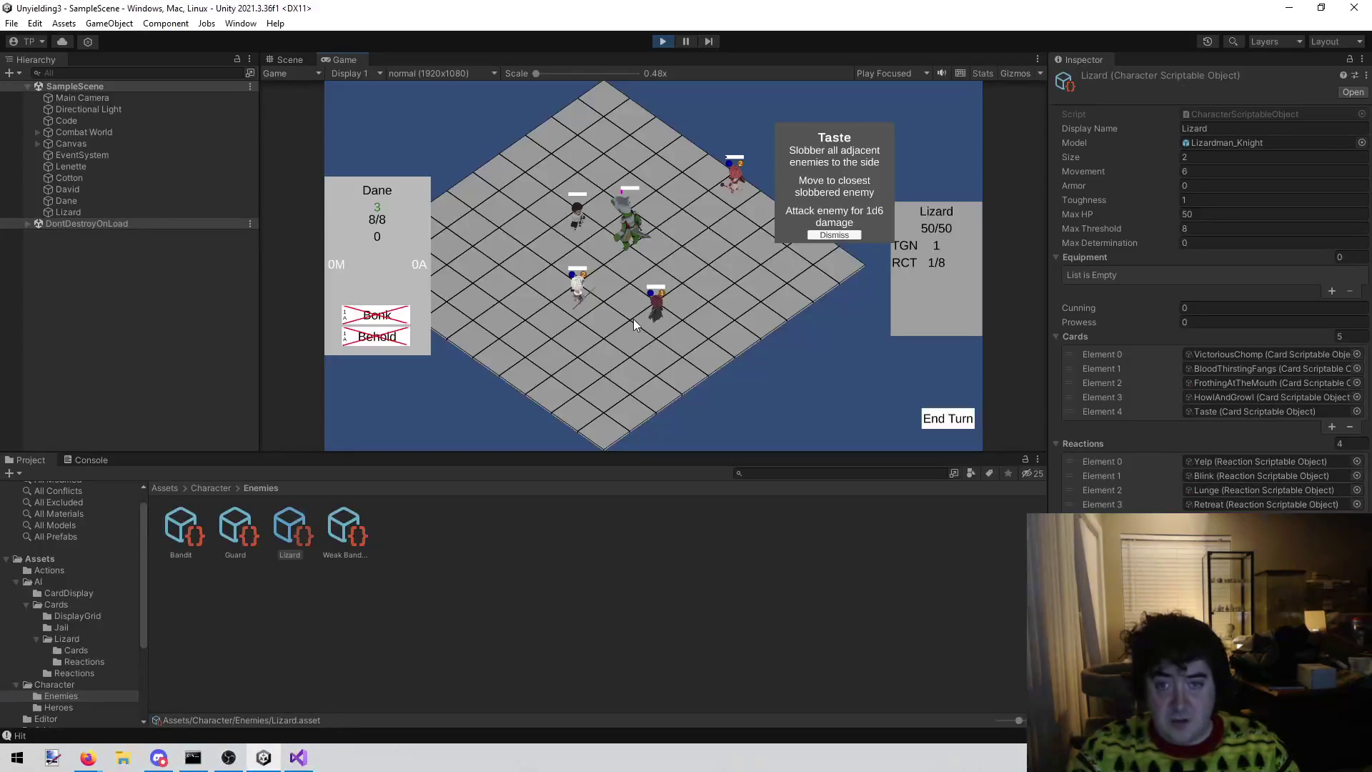
- Move Lenette and Cotton beside the Lizard, hit it with David's Cast and Cotton's Stab, and end the turn
mouse_move(723, 183)
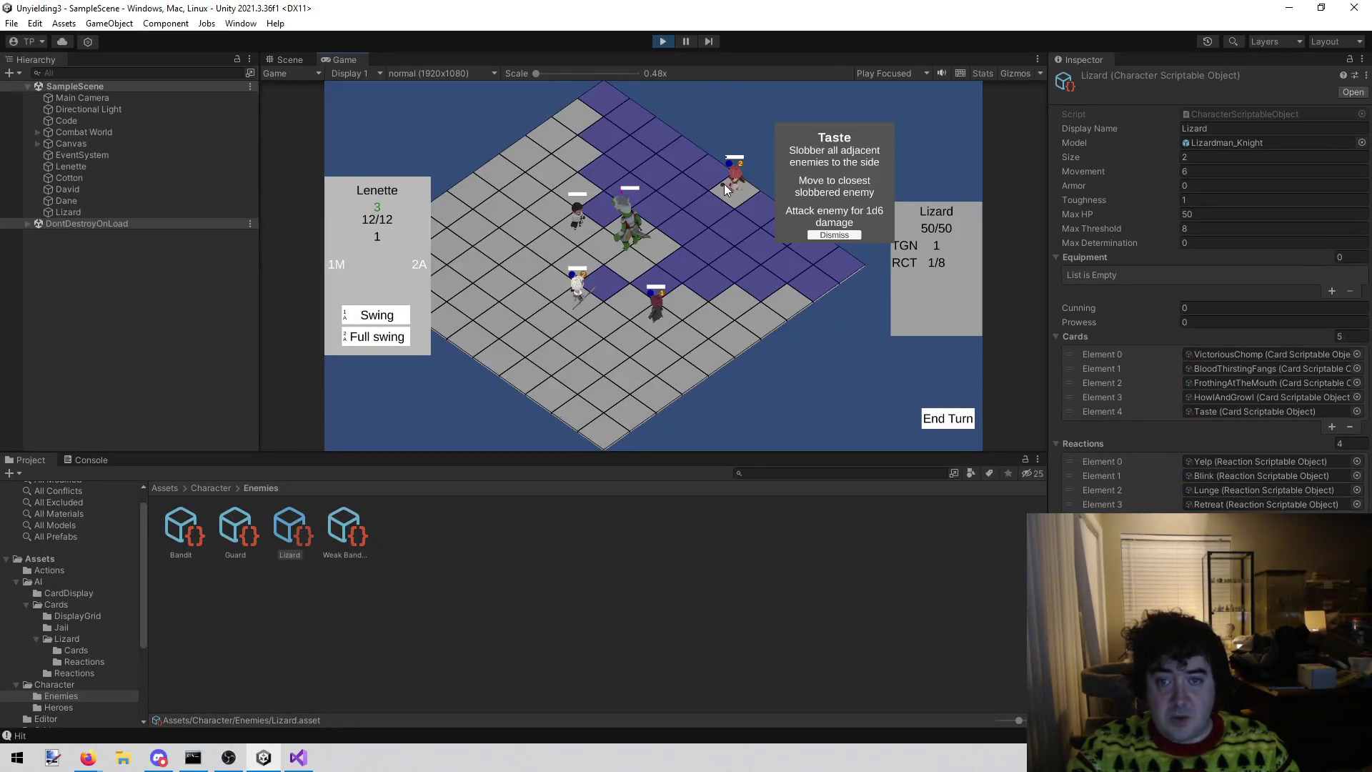
click(623, 212)
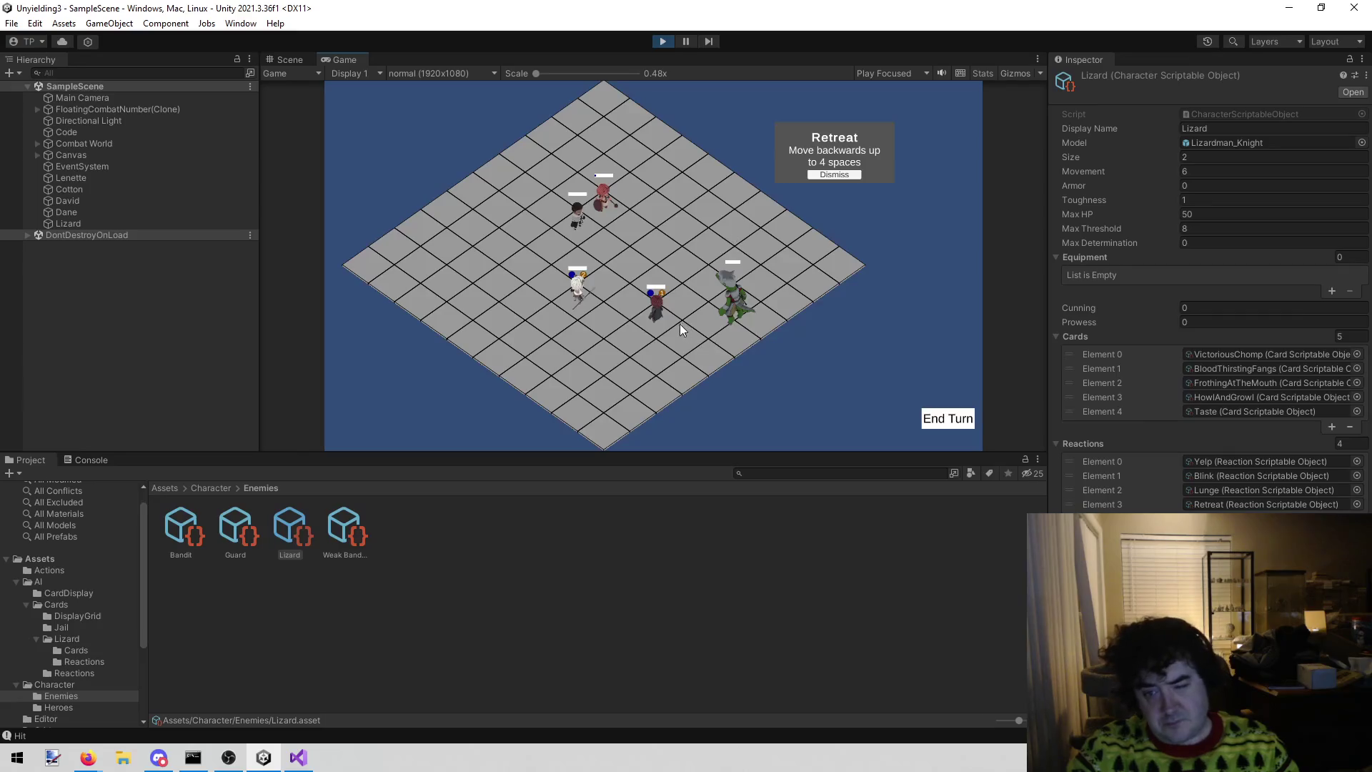
click(376, 315)
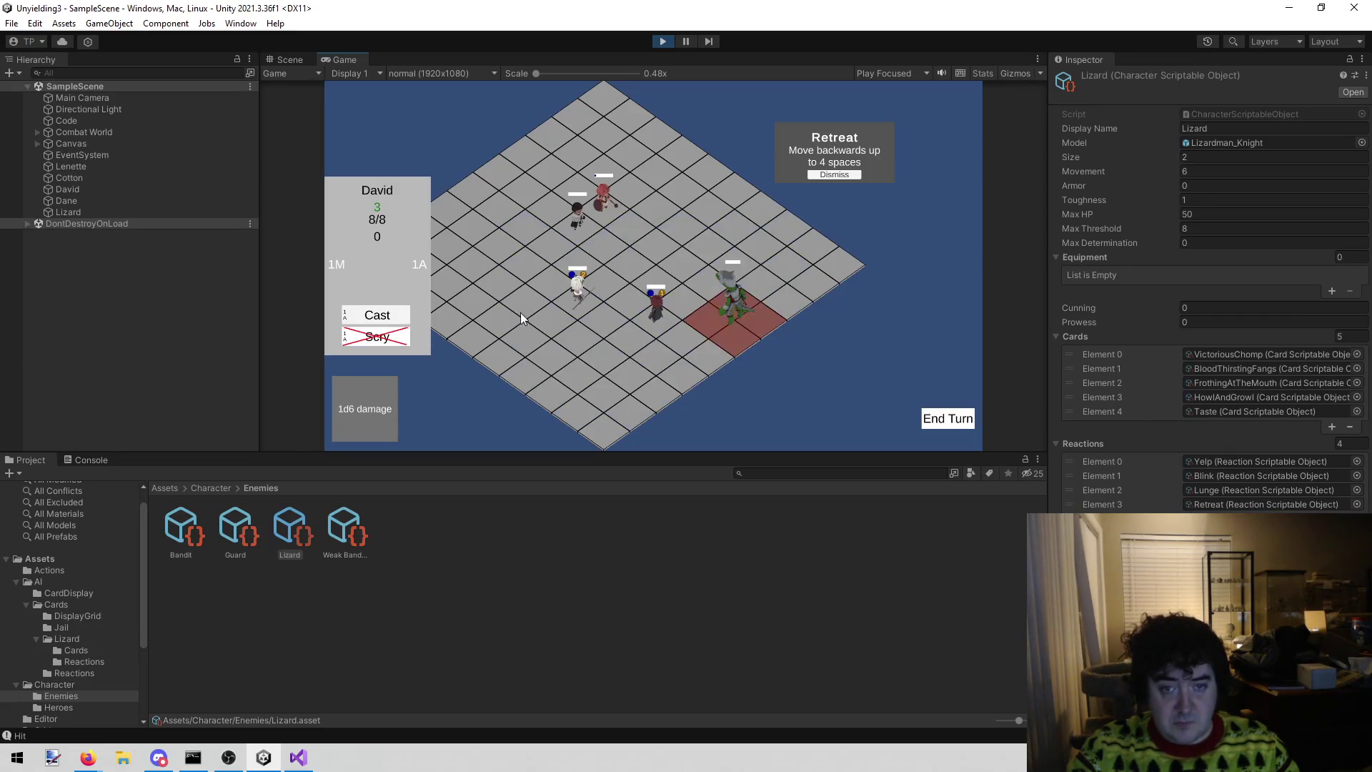
click(700, 313)
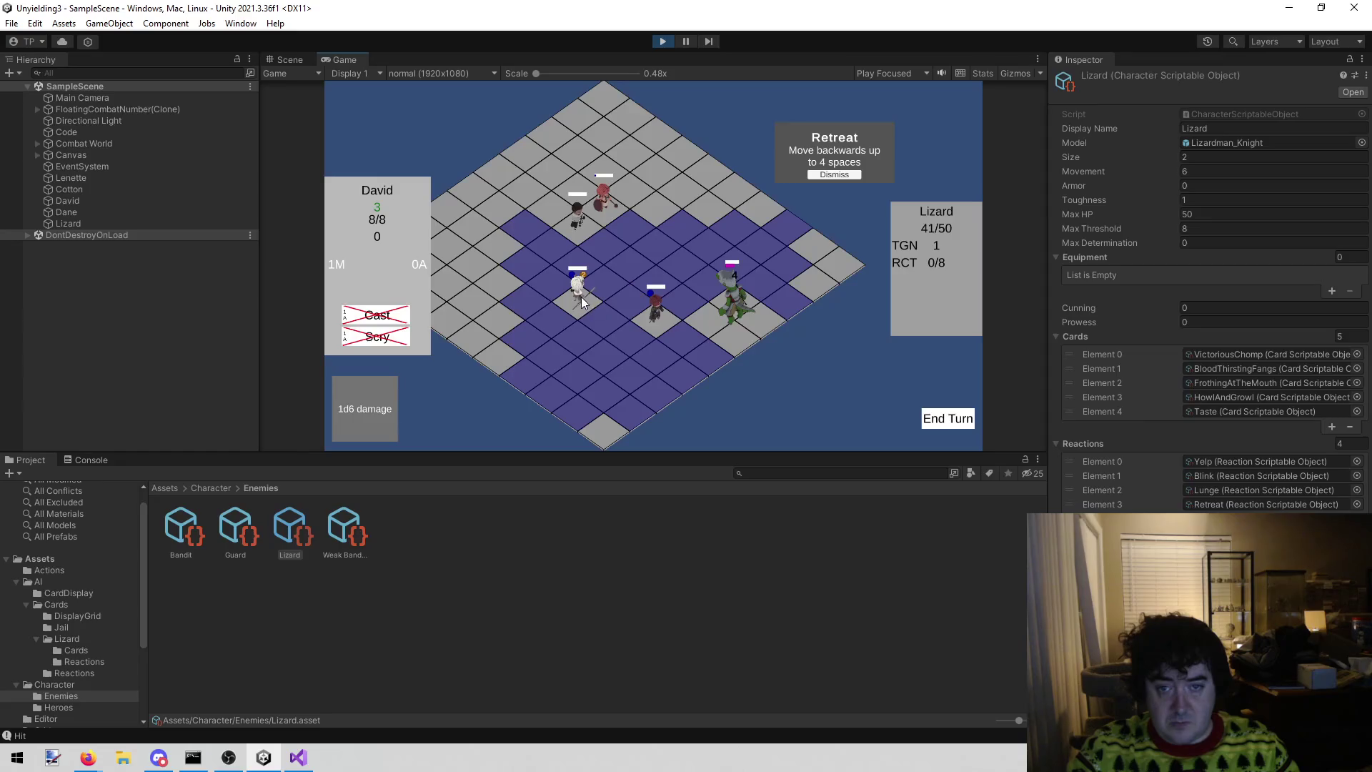
click(576, 294)
click(693, 281)
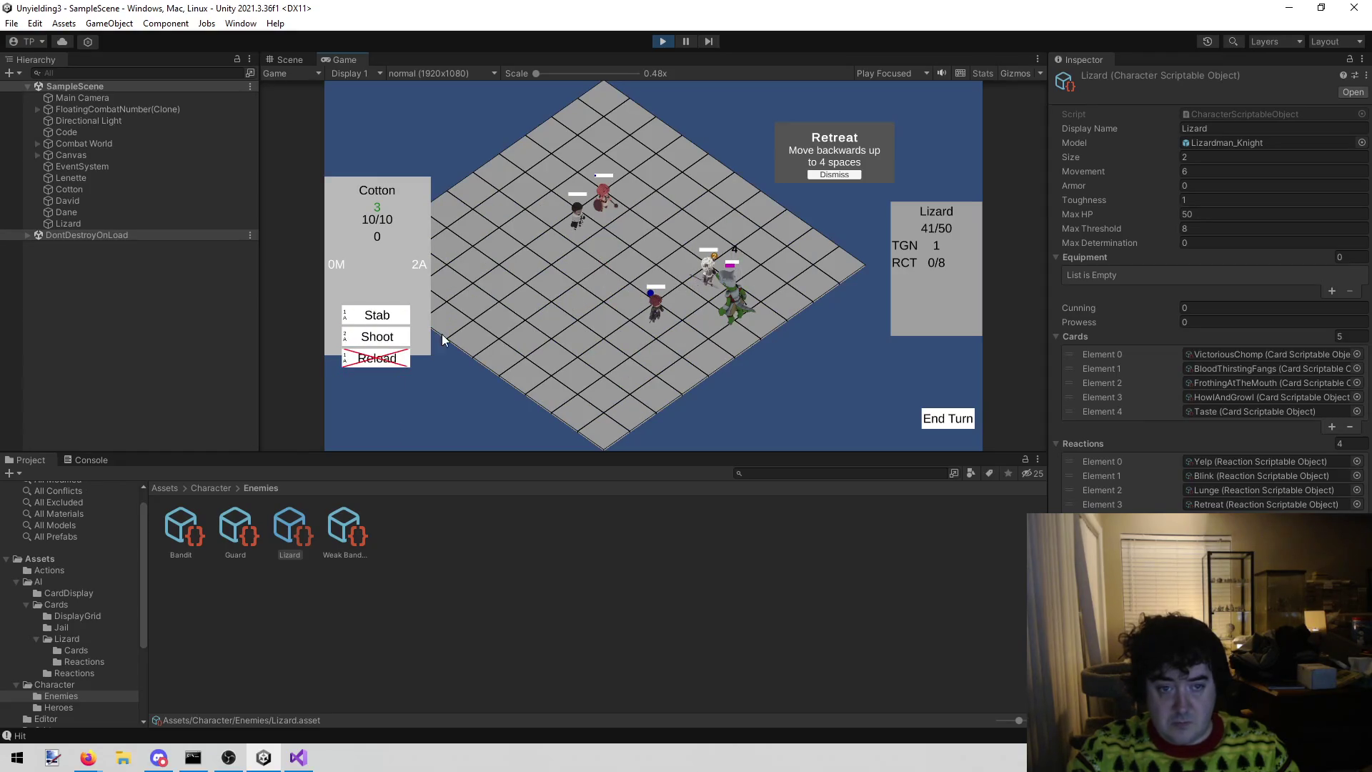
click(390, 315)
click(725, 321)
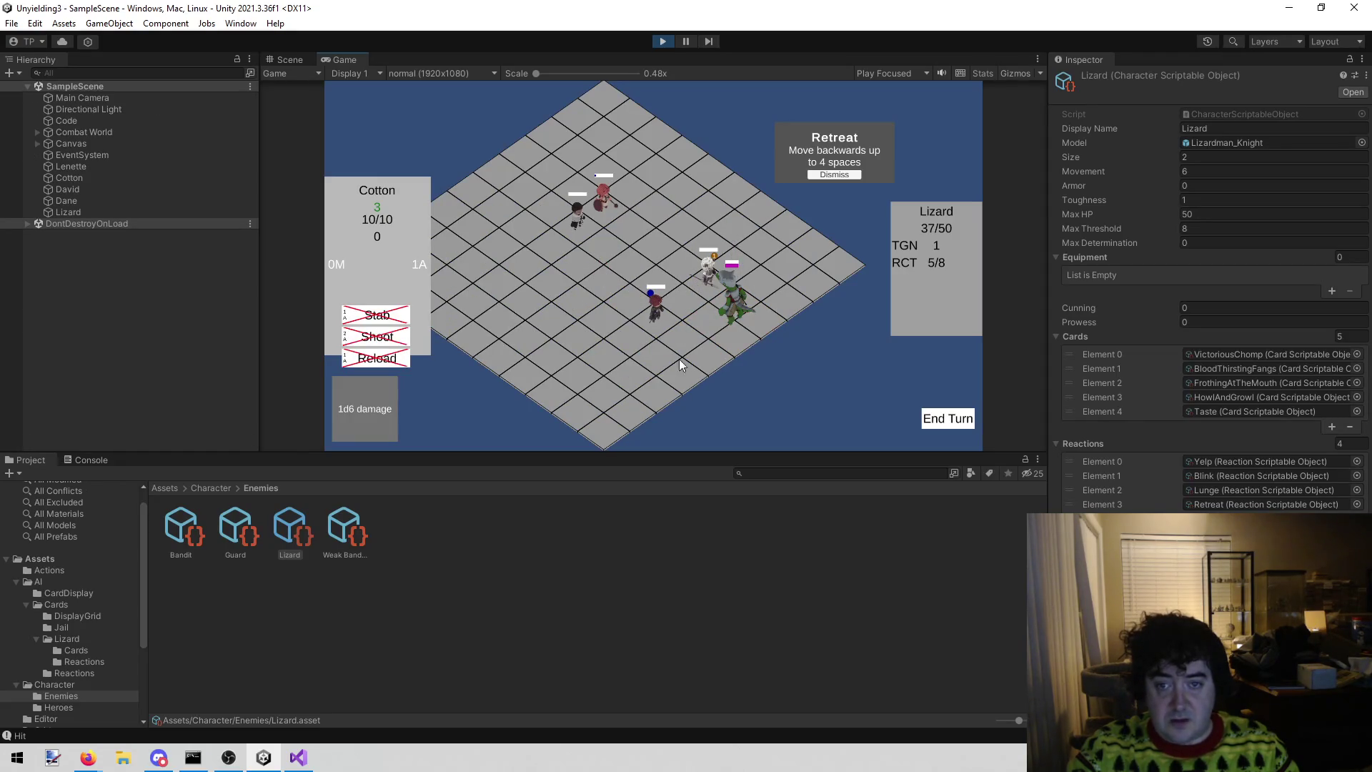
click(941, 418)
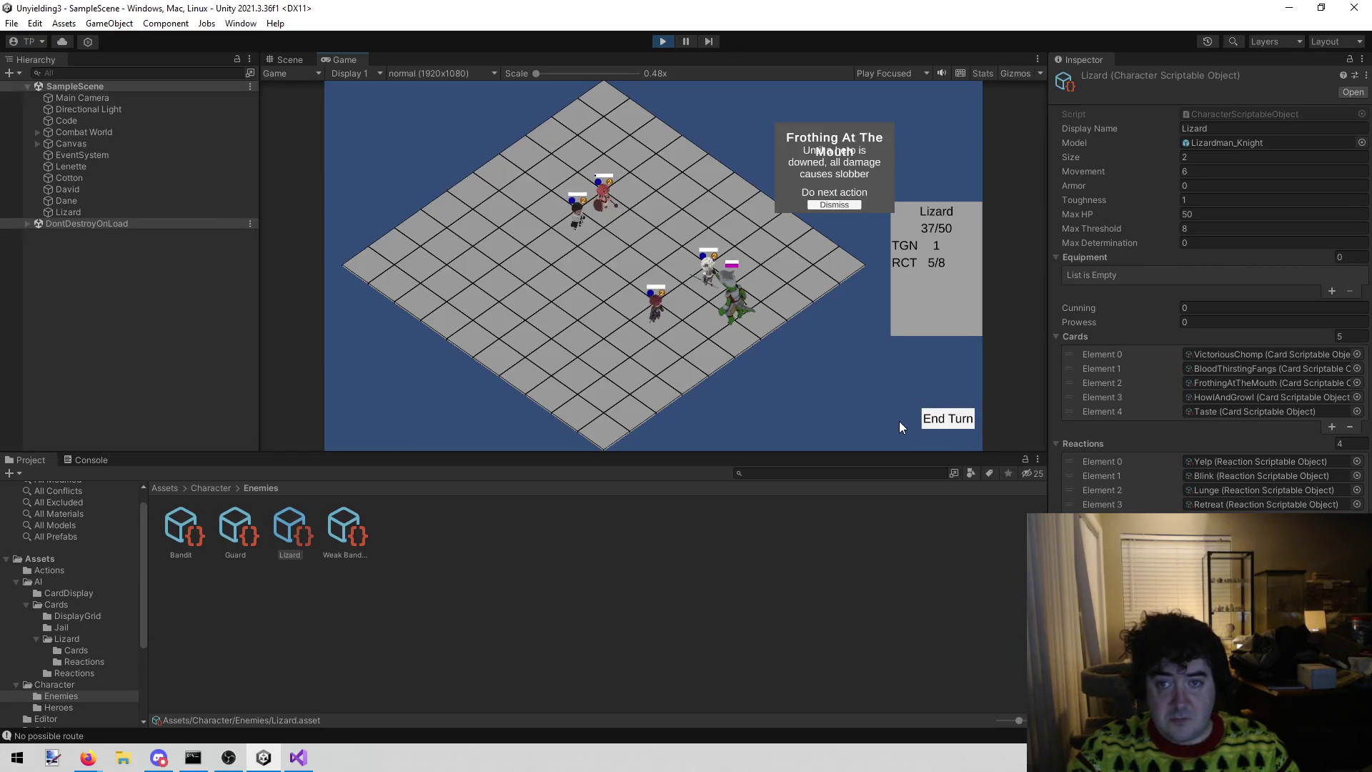
click(839, 204)
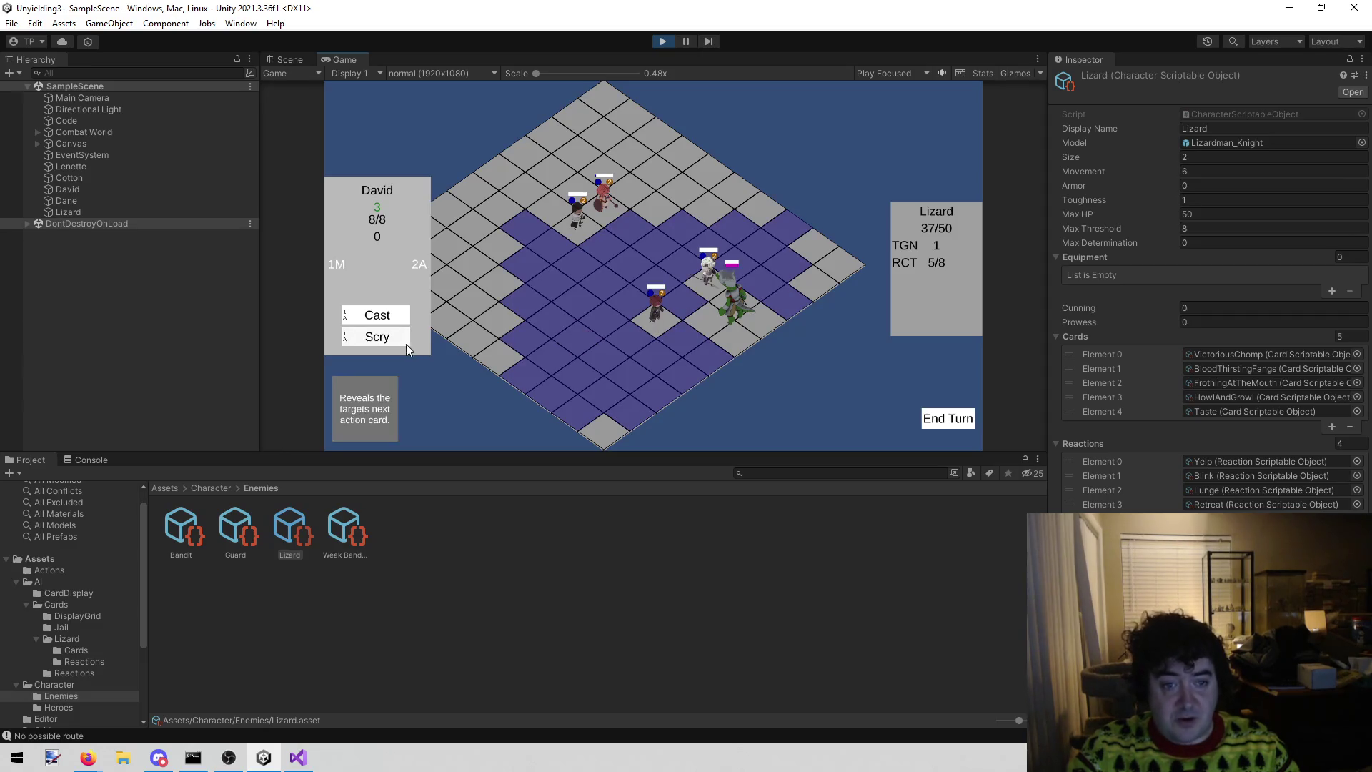
- Scry the Lizard's next action with David and Behold its next two reactions, Blink and Yelp
click(379, 342)
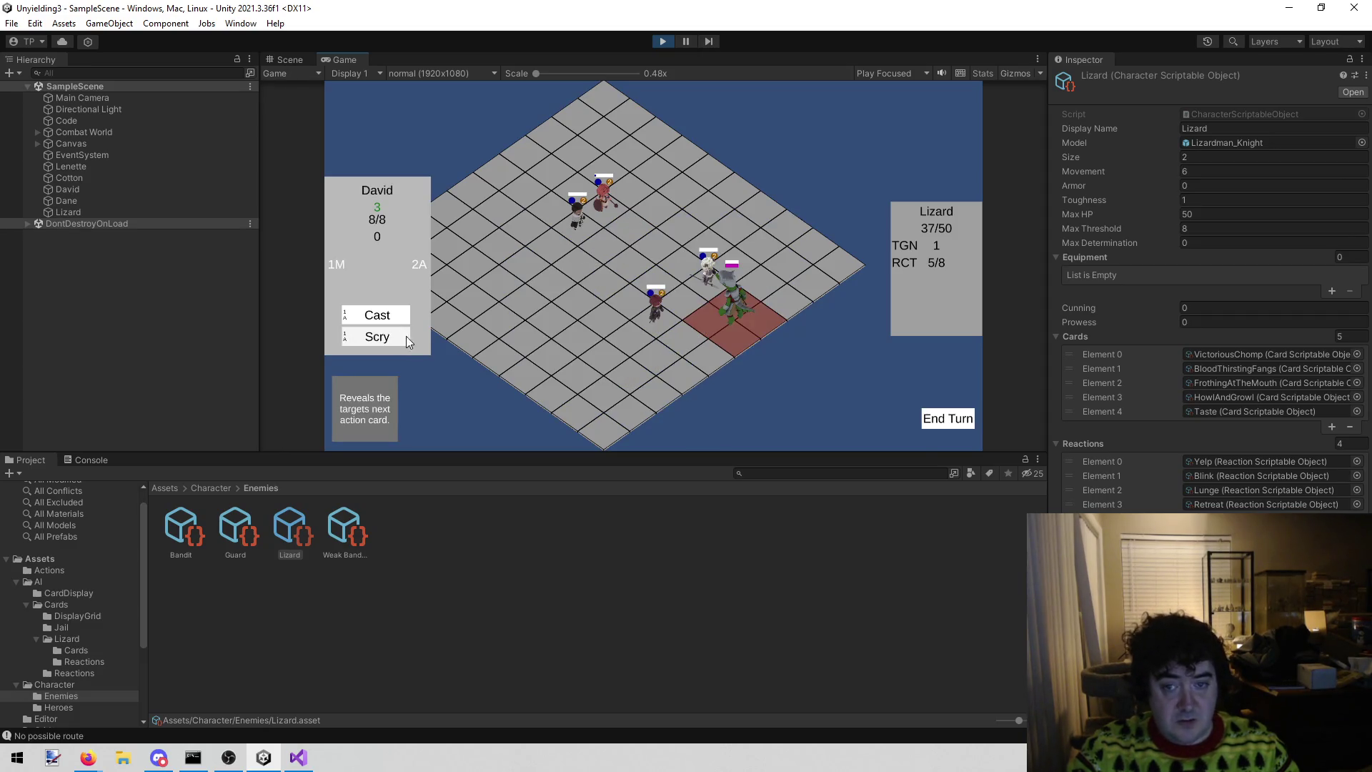
click(737, 320)
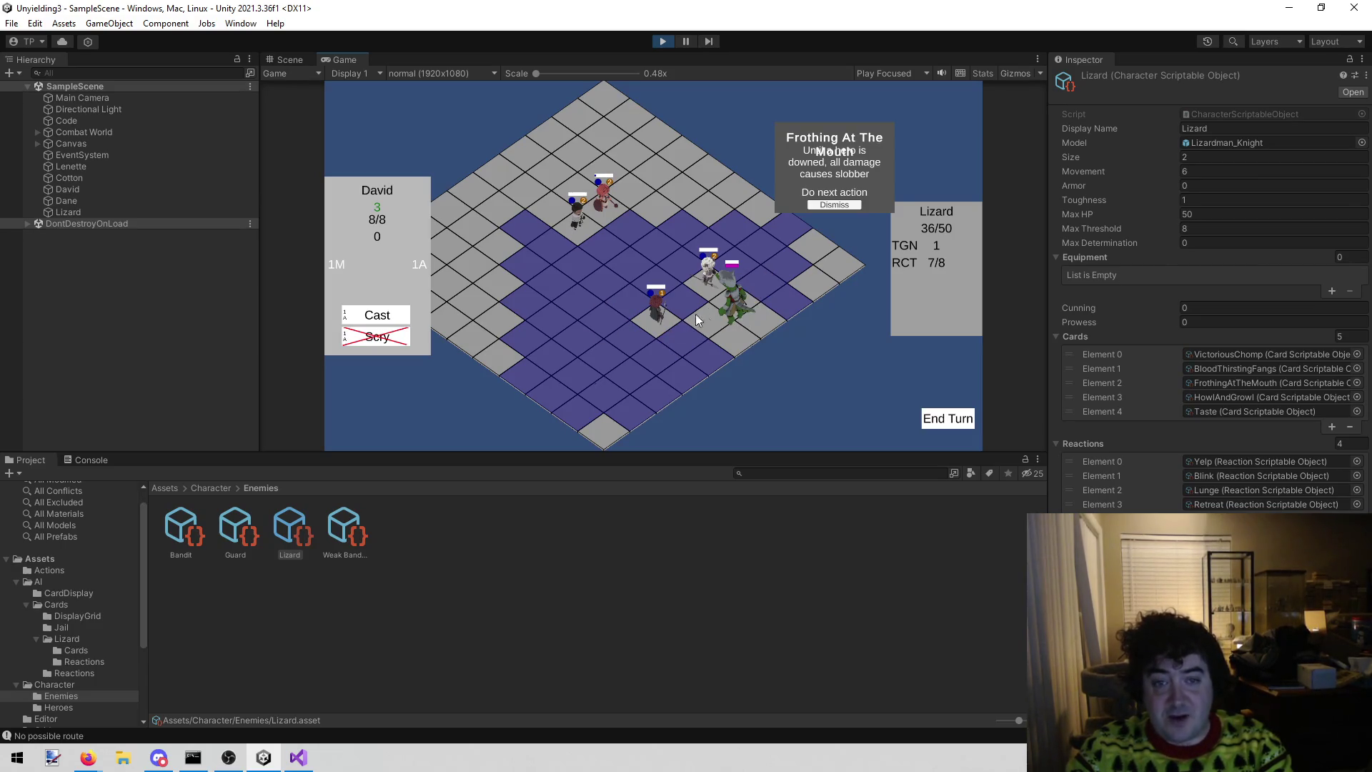
click(586, 225)
click(376, 337)
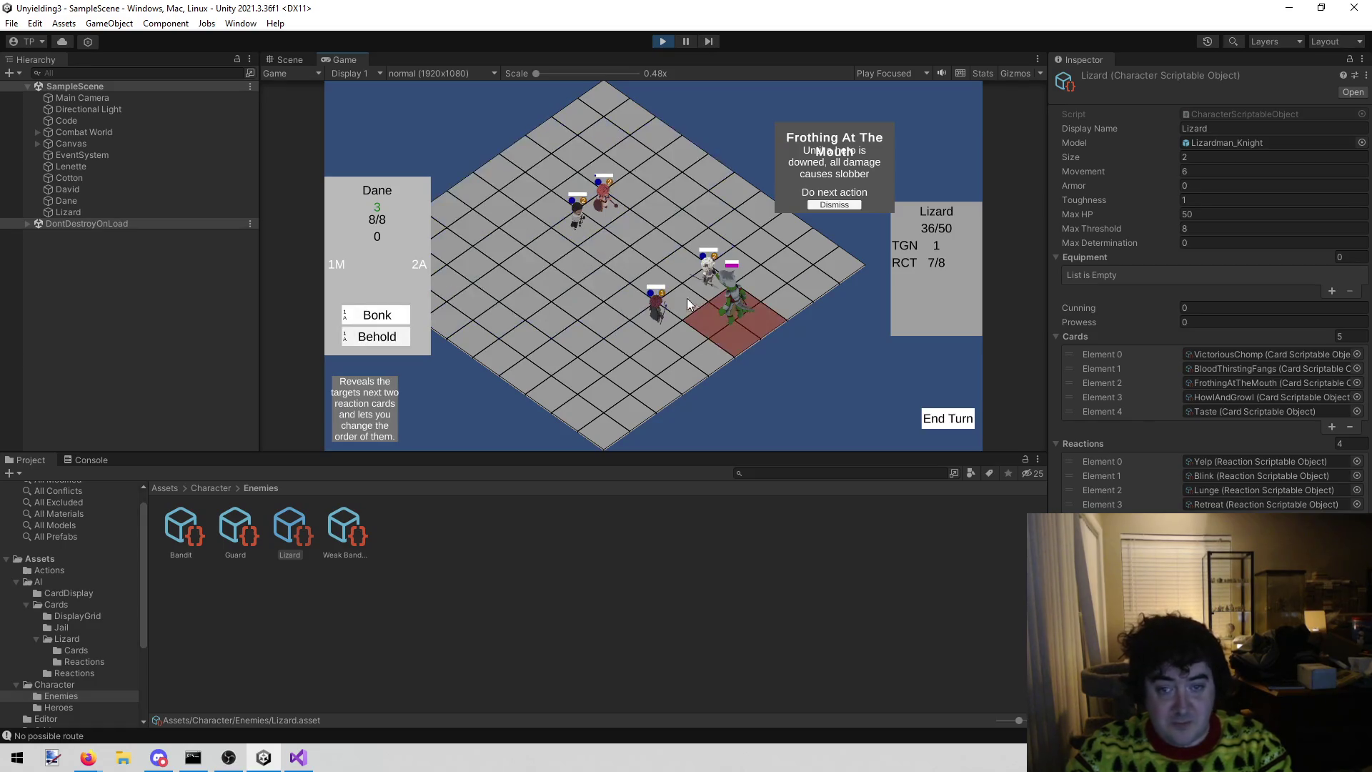
click(732, 317)
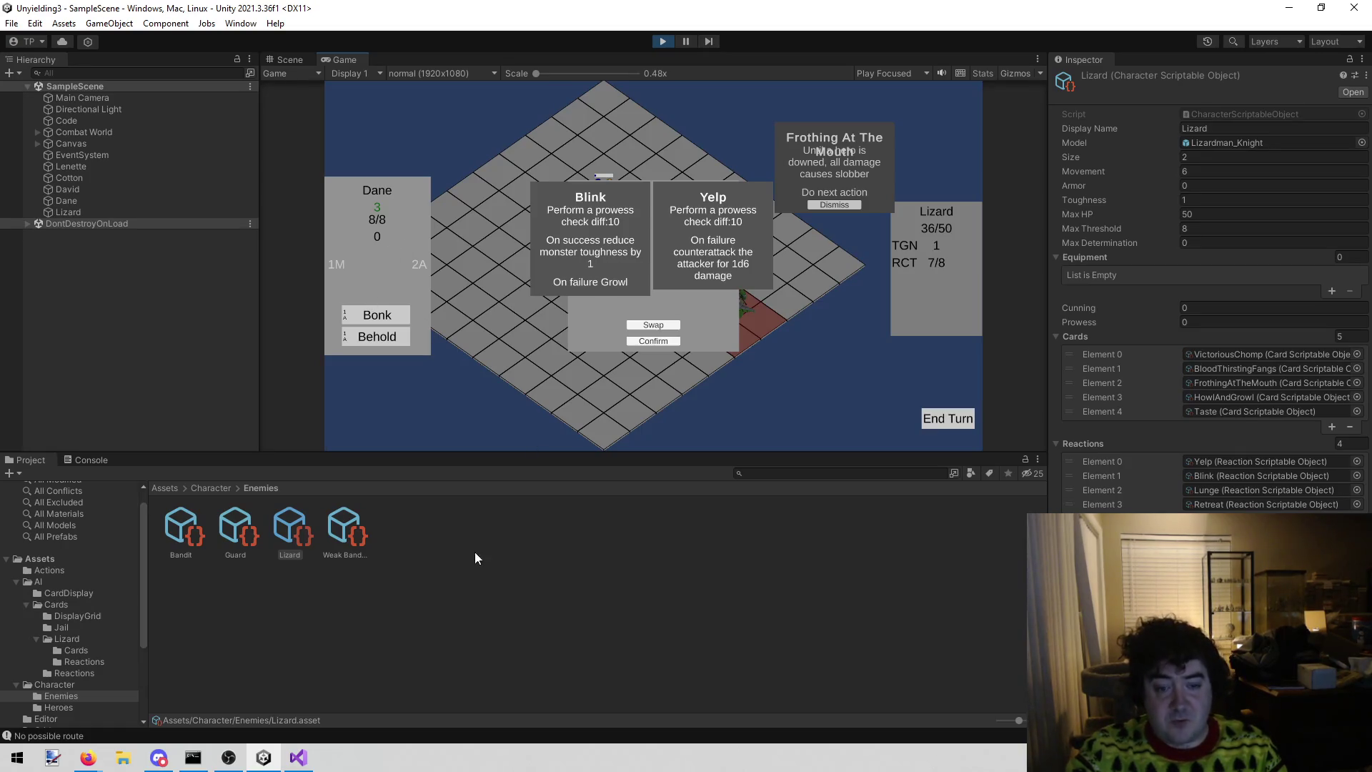
- Bring up todo.txt in Visual Studio and place the cursor for a new note
click(298, 757)
click(625, 403)
click(677, 363)
click(644, 348)
- Add 'Hero display should show cunning and prowess' on a new line, save, and return to the game
key(Return)
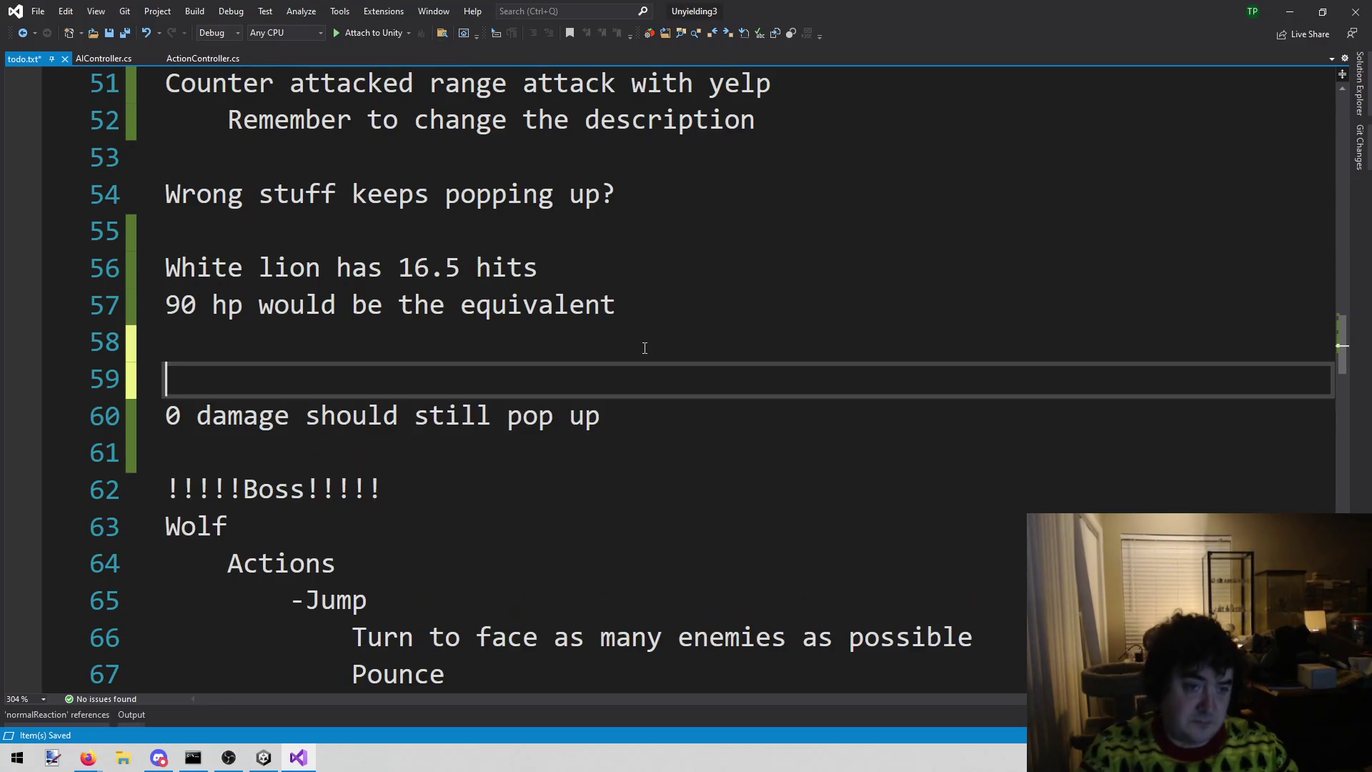
text(Hero display should show )
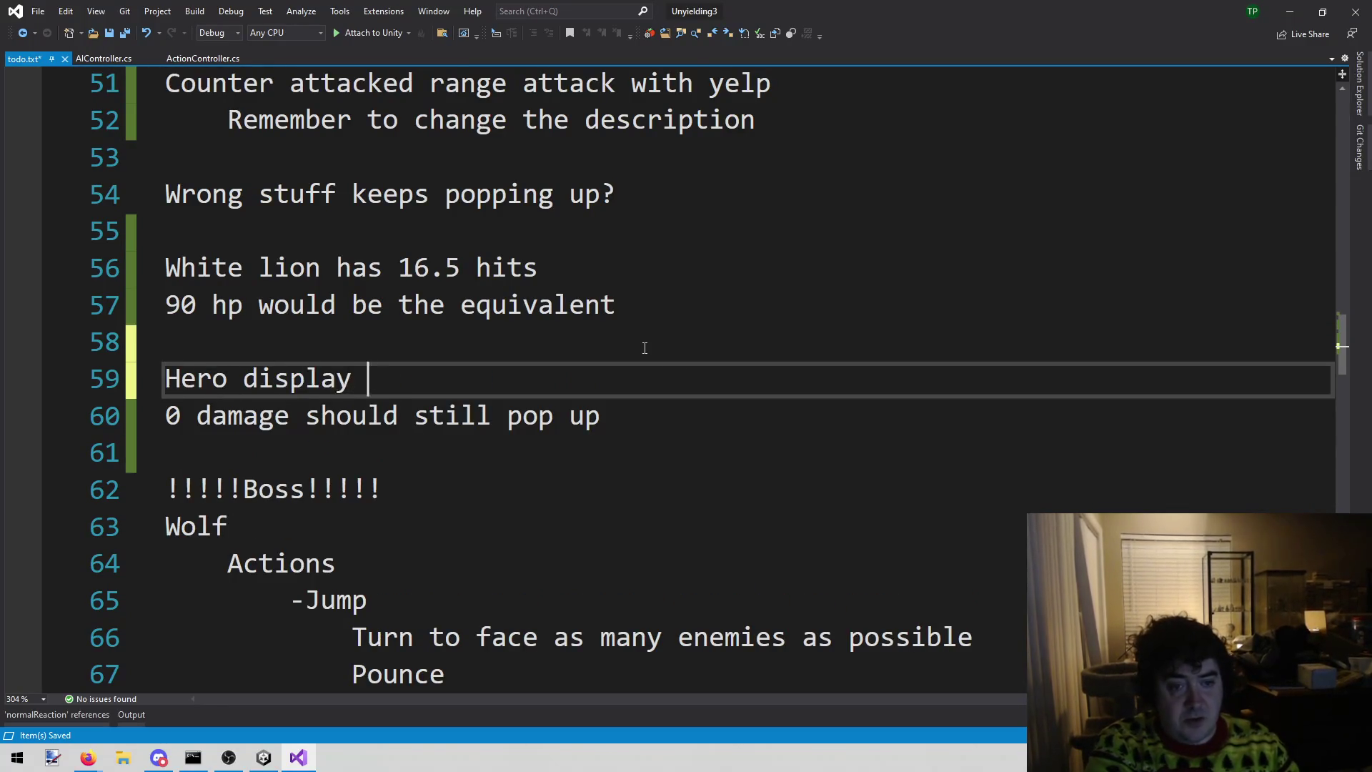
text(cun)
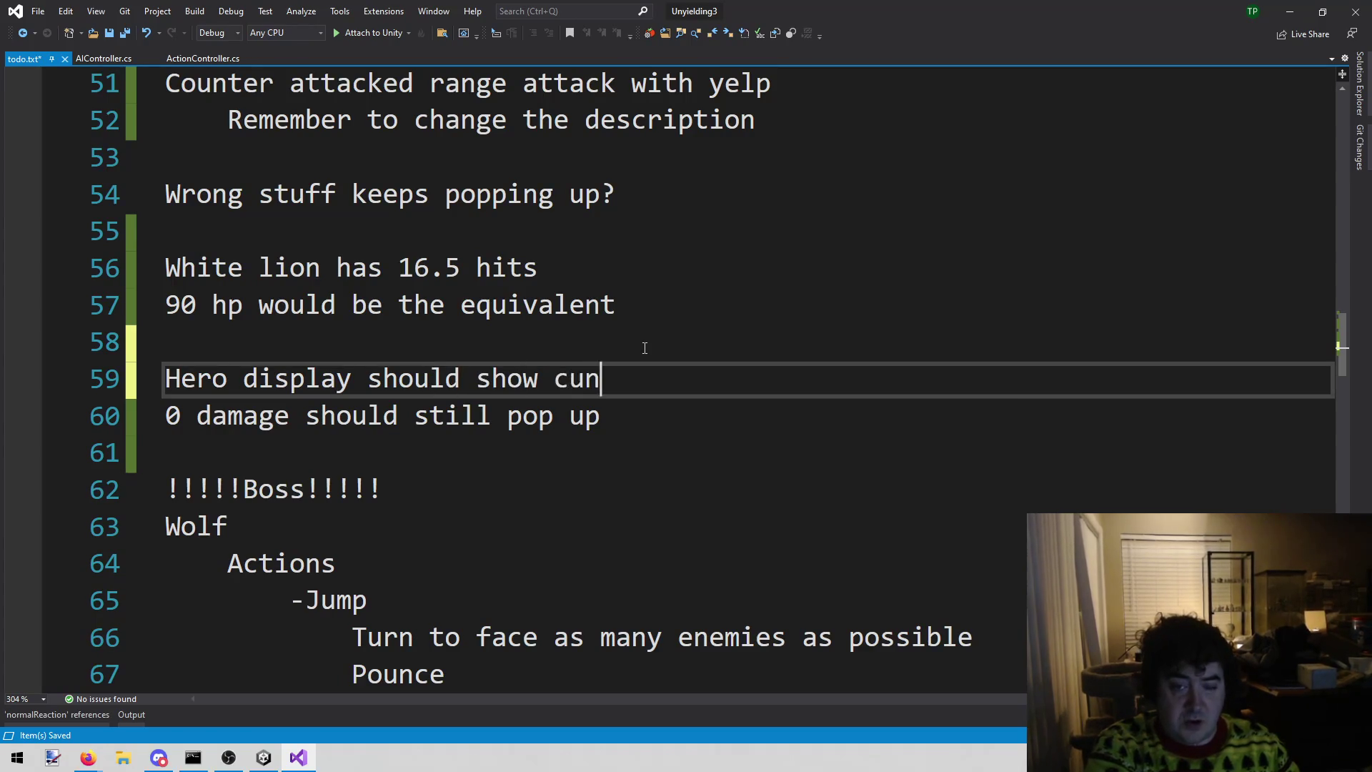
text(ning and prowess)
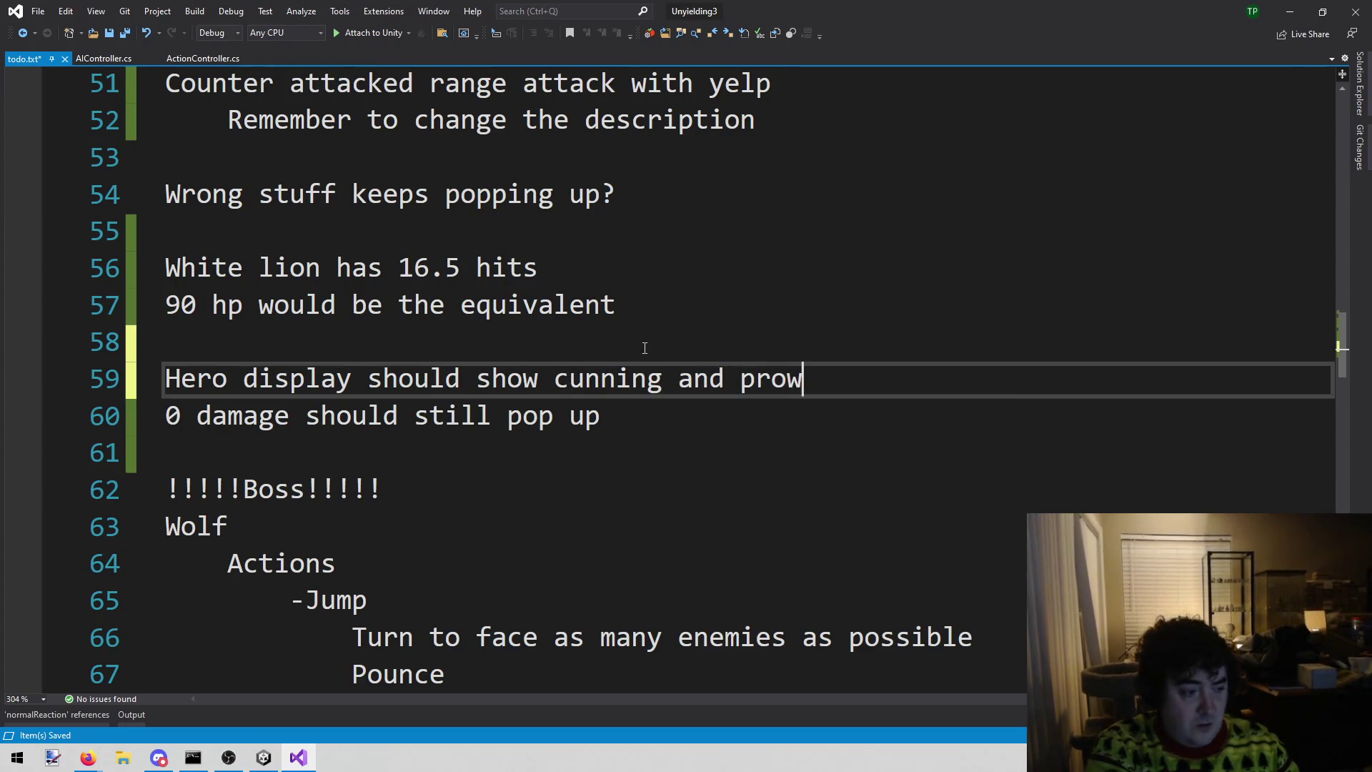
key(ctrl+s)
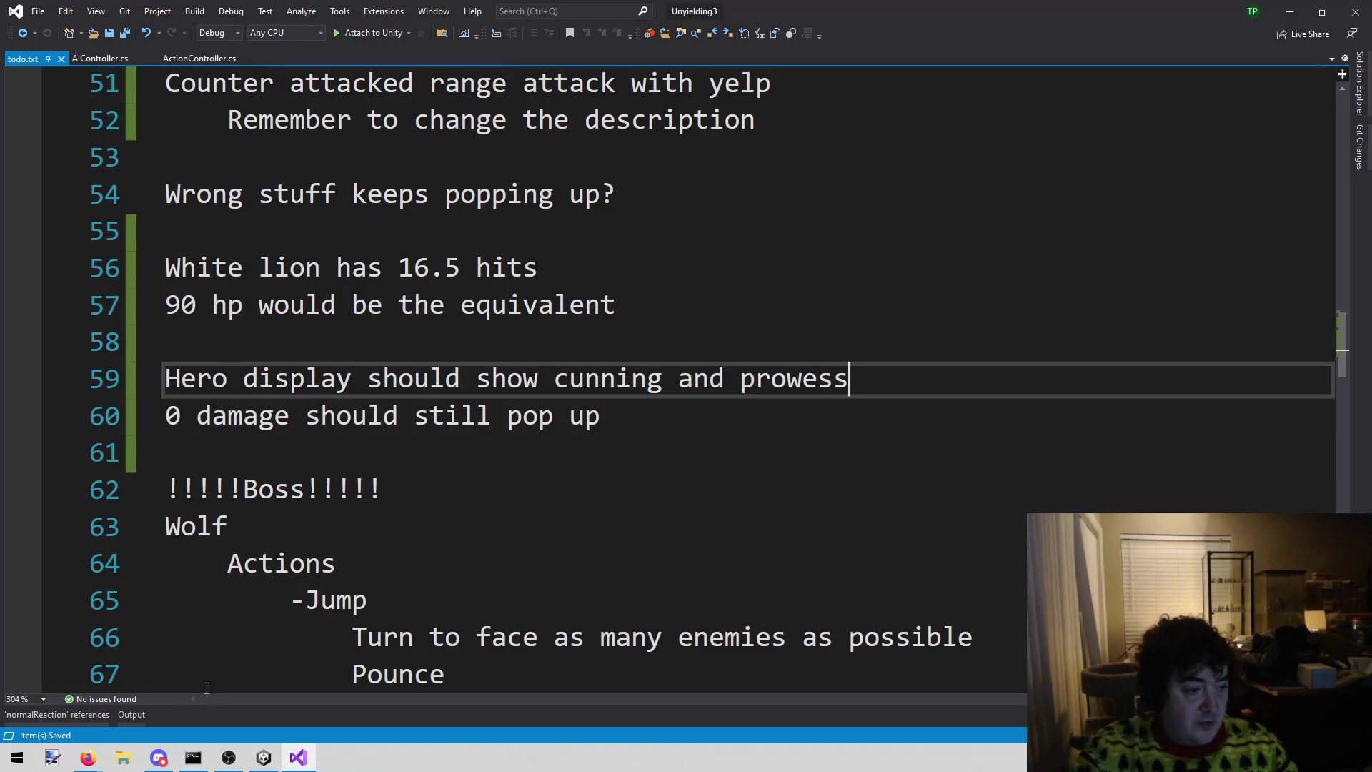
click(263, 757)
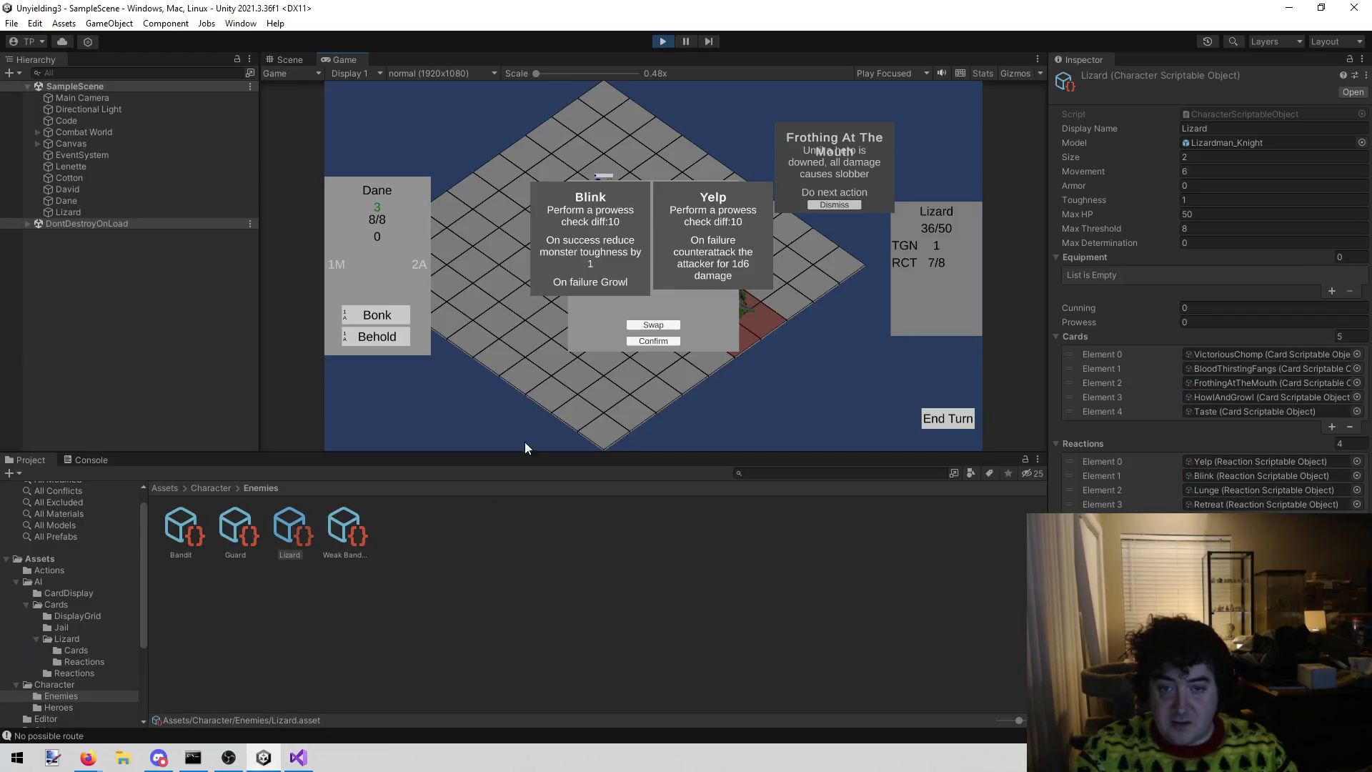
- Accept the revealed reaction order and shoot the Lizard with Cotton
click(641, 341)
click(377, 314)
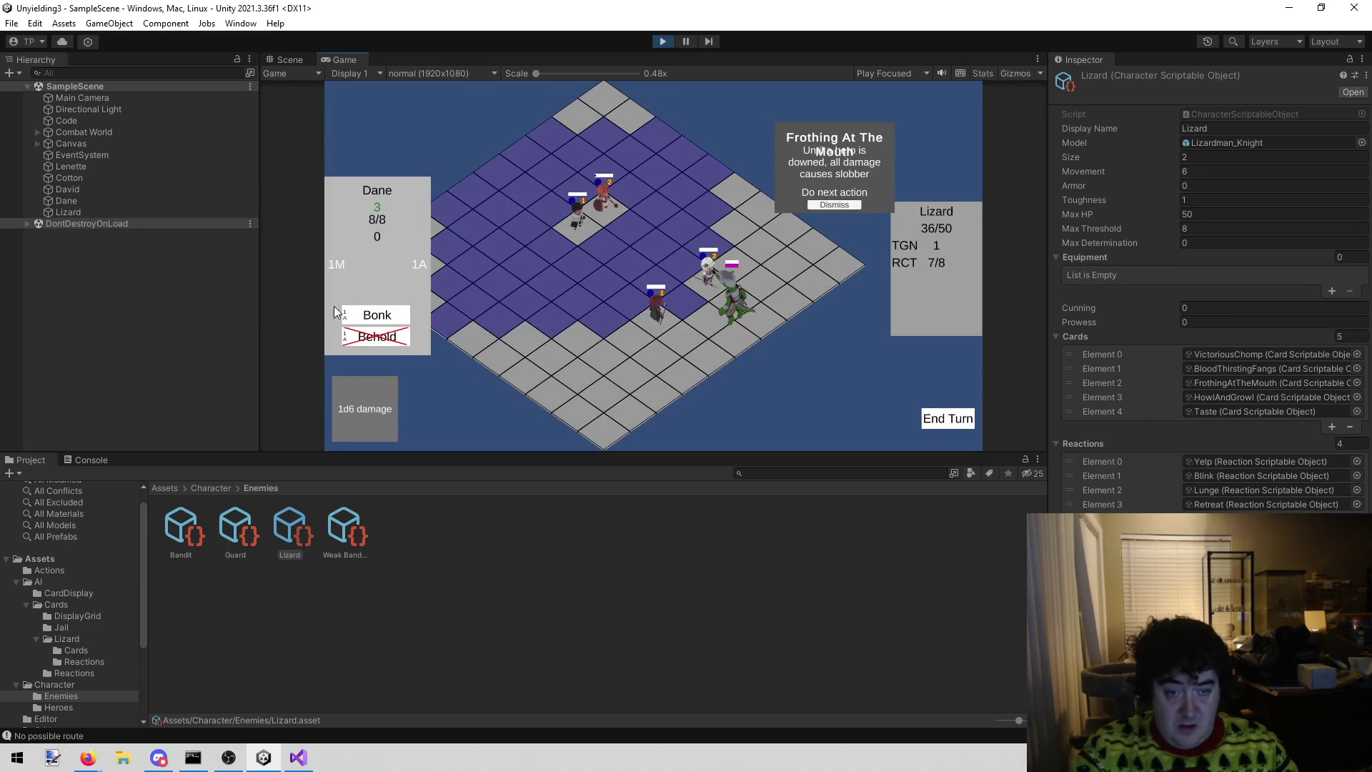
click(700, 287)
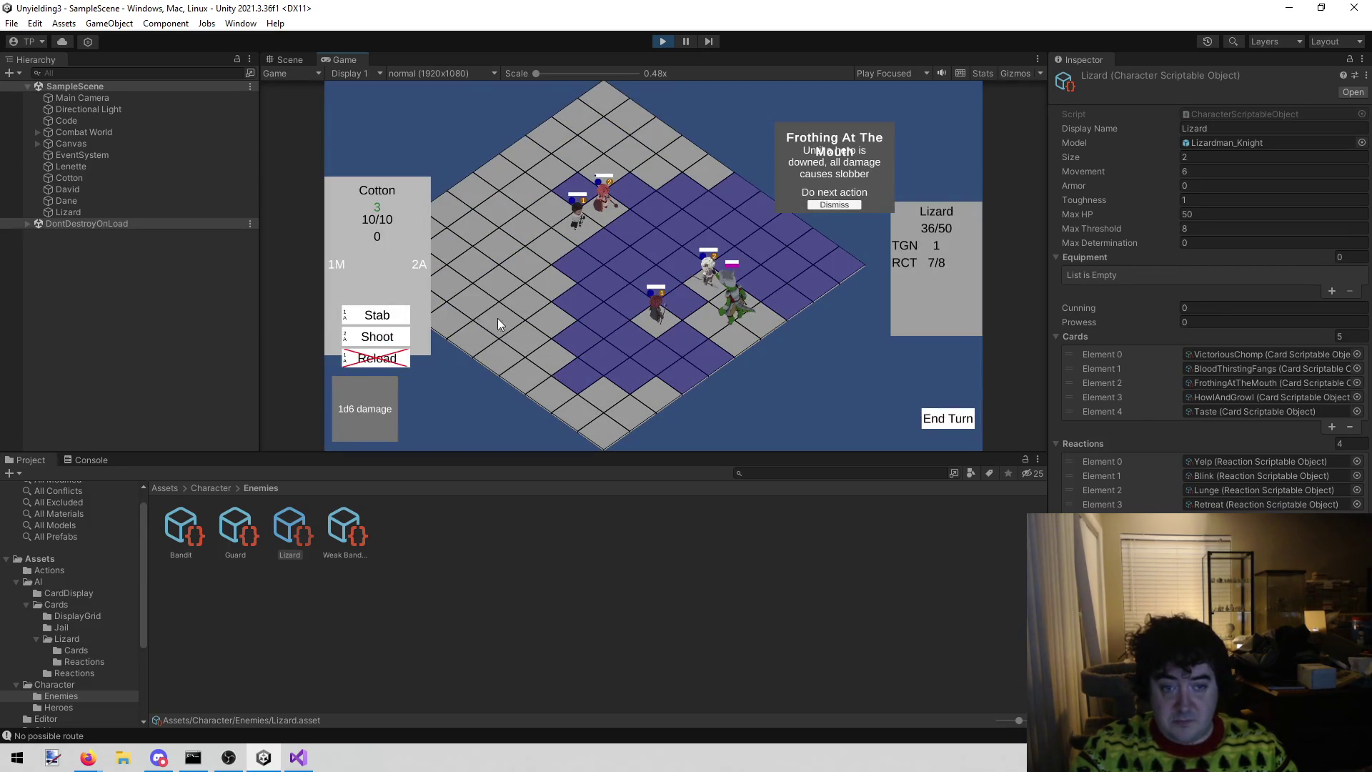
click(382, 339)
click(736, 315)
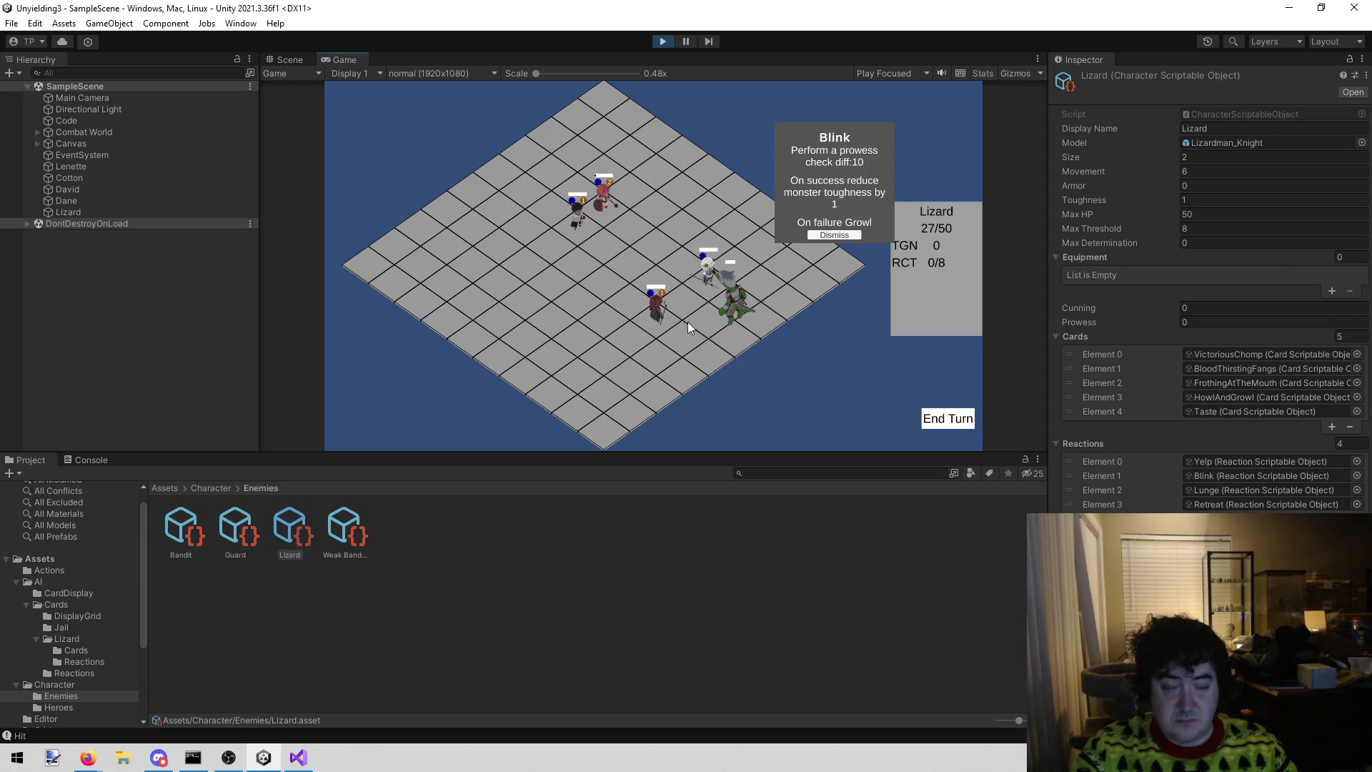
- Reposition Cotton, then ready David's Cast and move him to a new tile
click(733, 257)
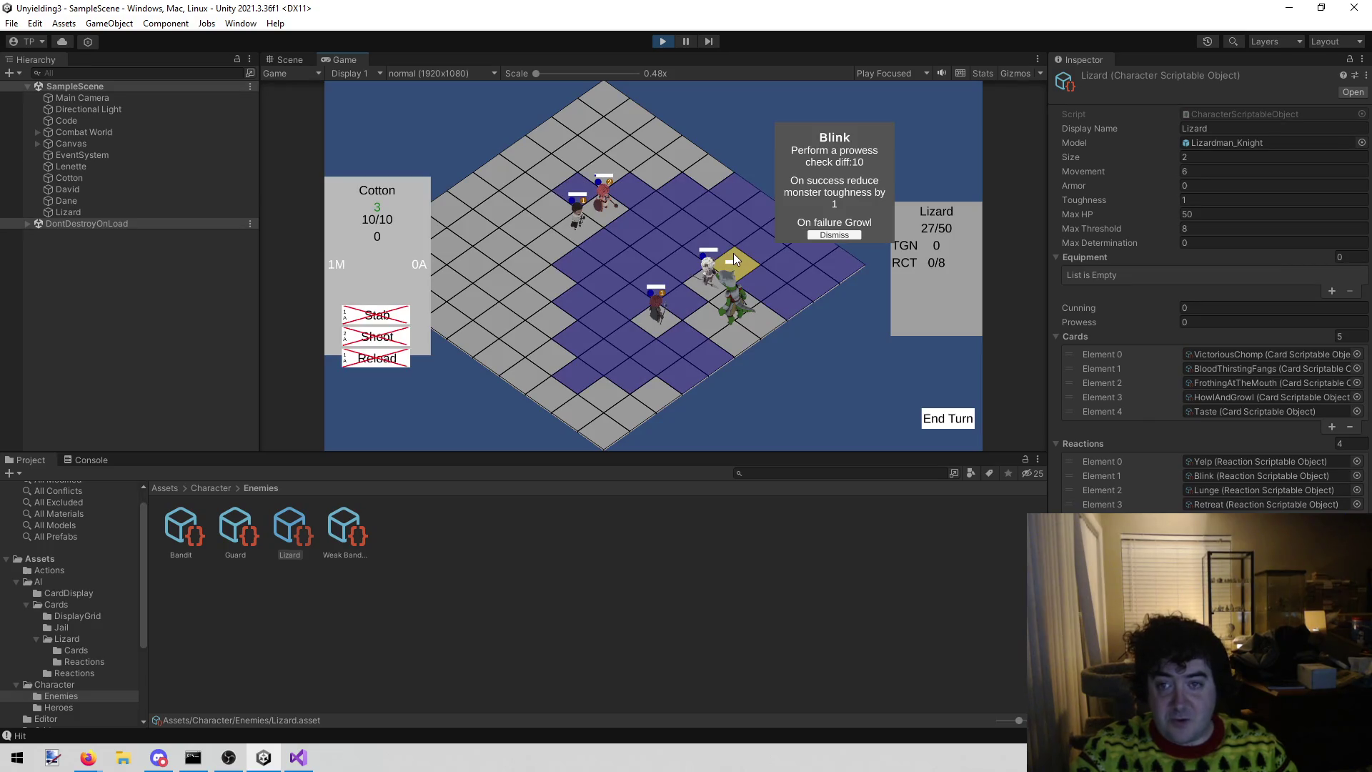
click(752, 246)
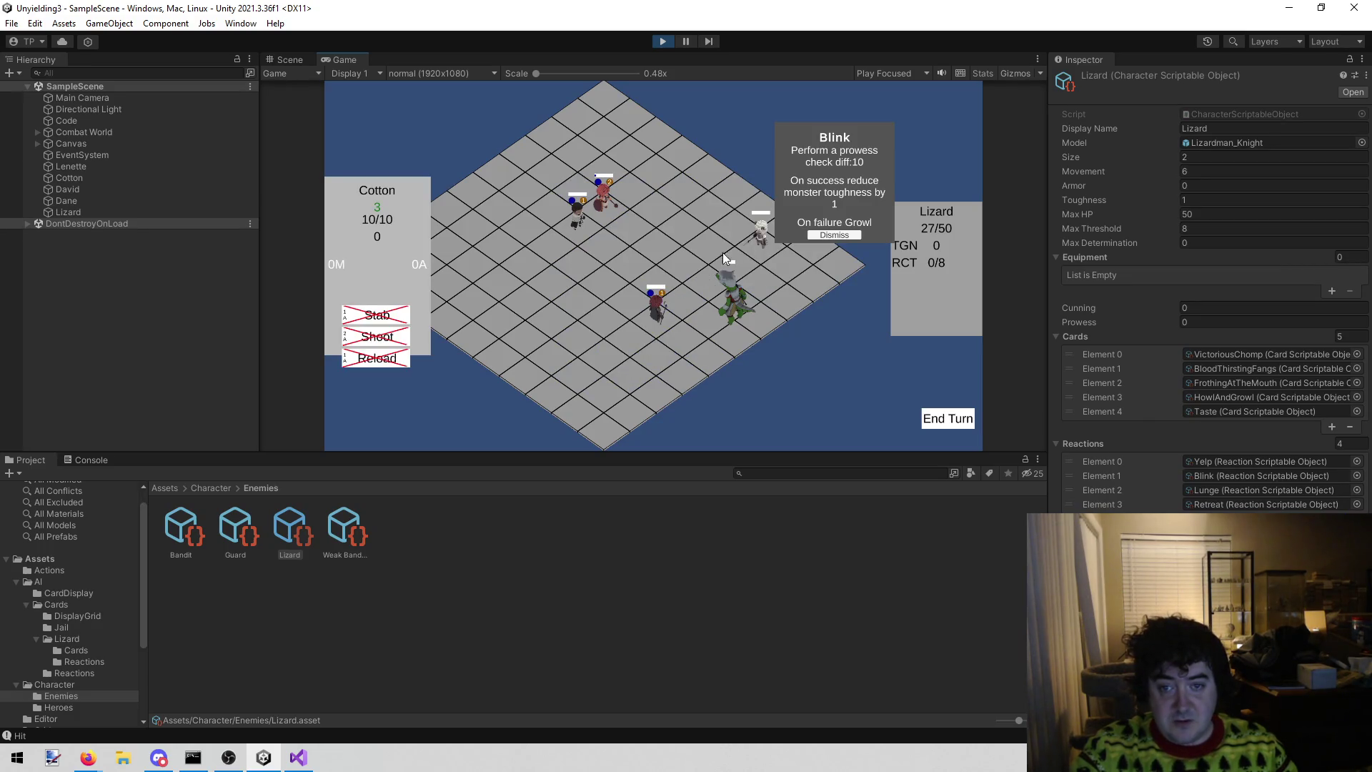
click(638, 320)
click(393, 316)
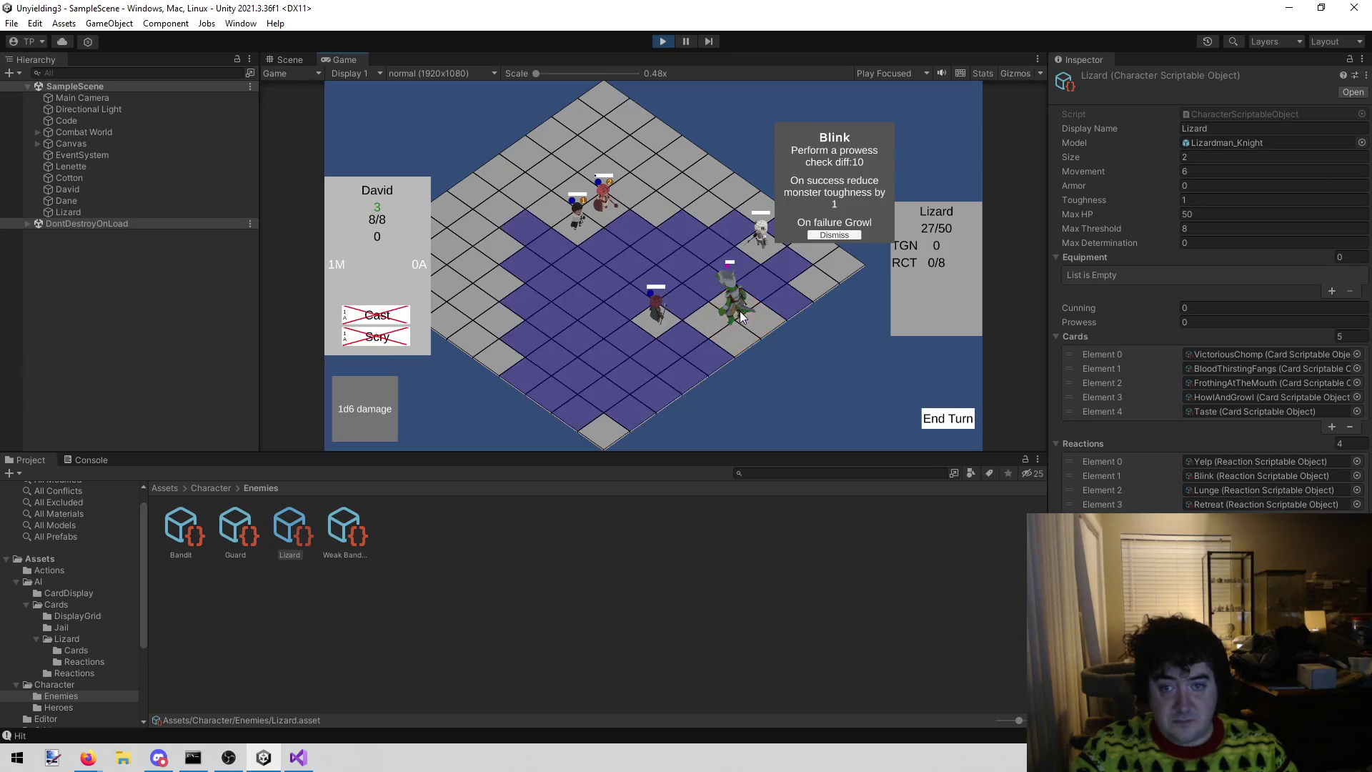
click(624, 327)
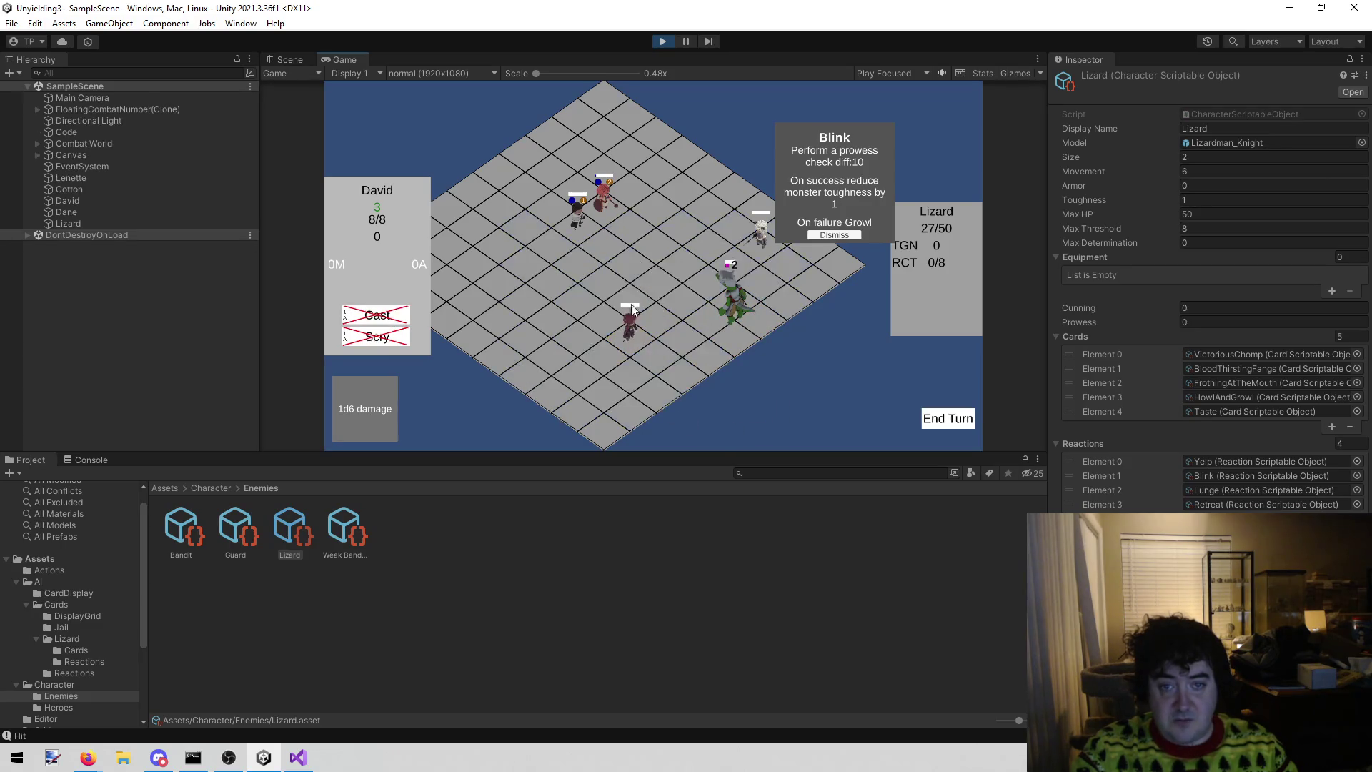
- Hit the Lizard with Lenette's Full swing and Dane's Bonk, dropping it to 18/50 HP
click(606, 214)
click(705, 276)
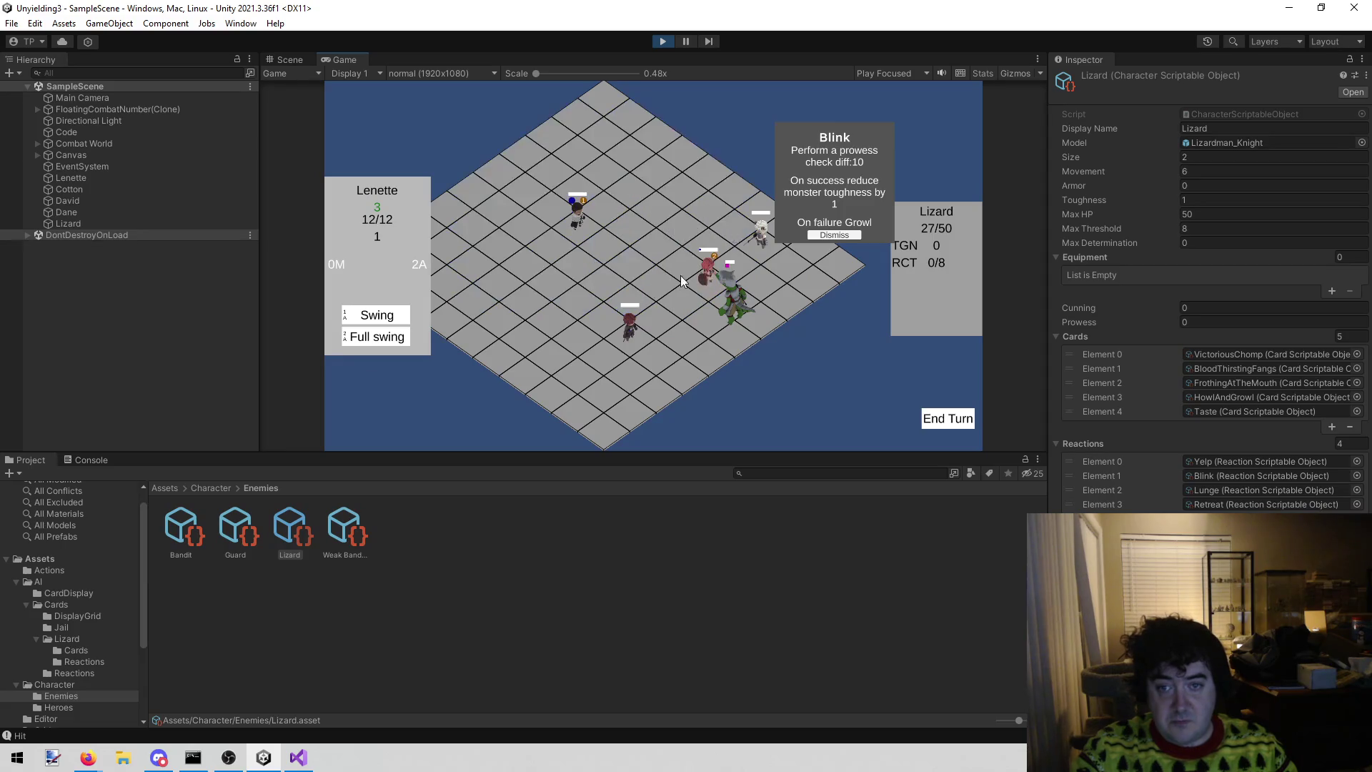
click(381, 339)
click(716, 312)
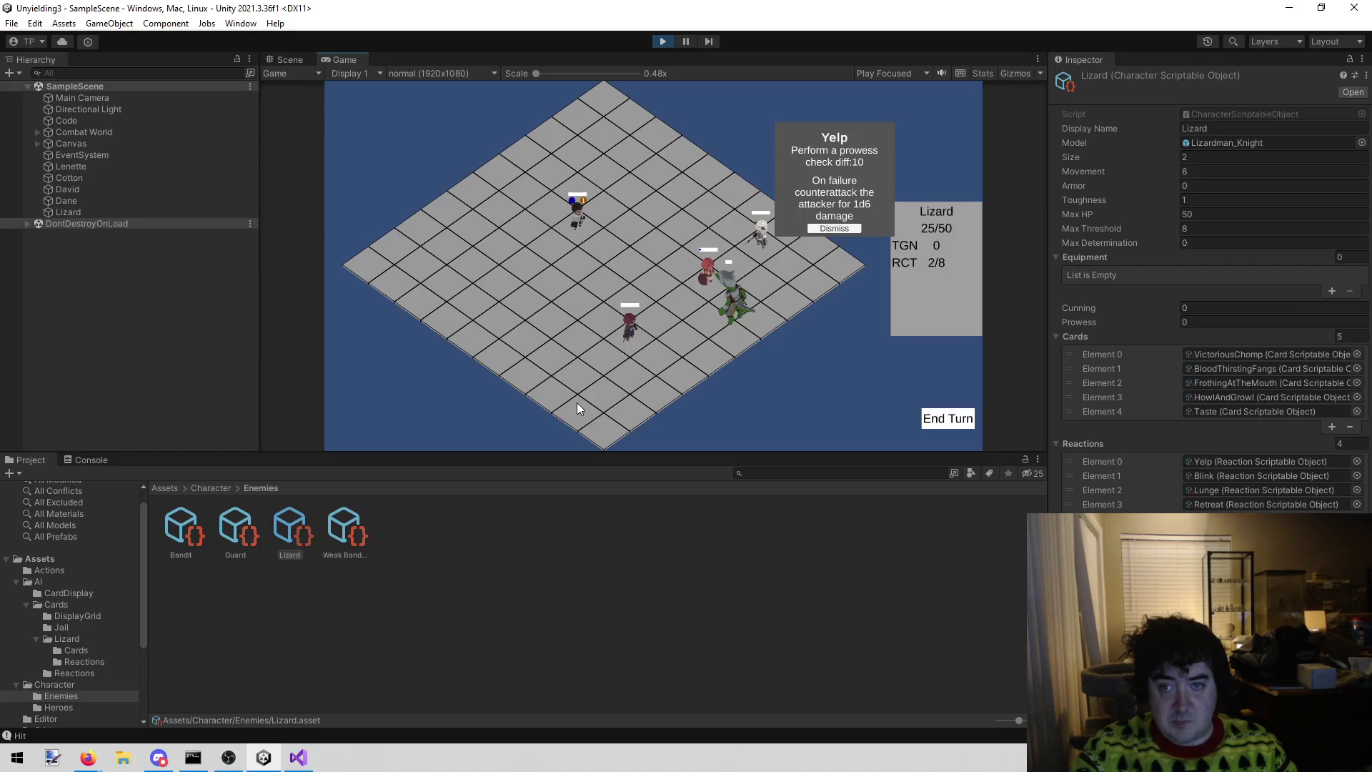
click(575, 220)
click(686, 297)
click(722, 306)
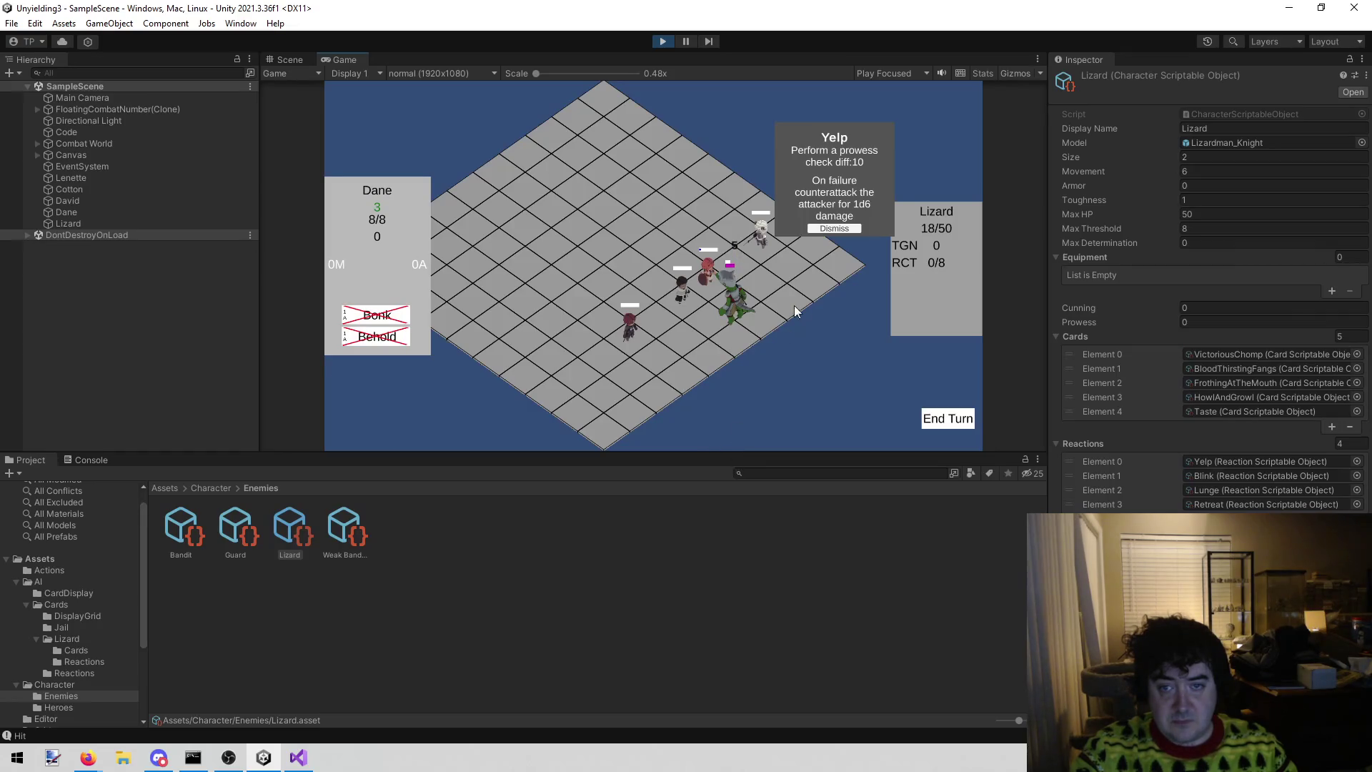
- End the heroes' turn and open the NullReferenceException's stack trace in the Console
click(834, 229)
click(943, 414)
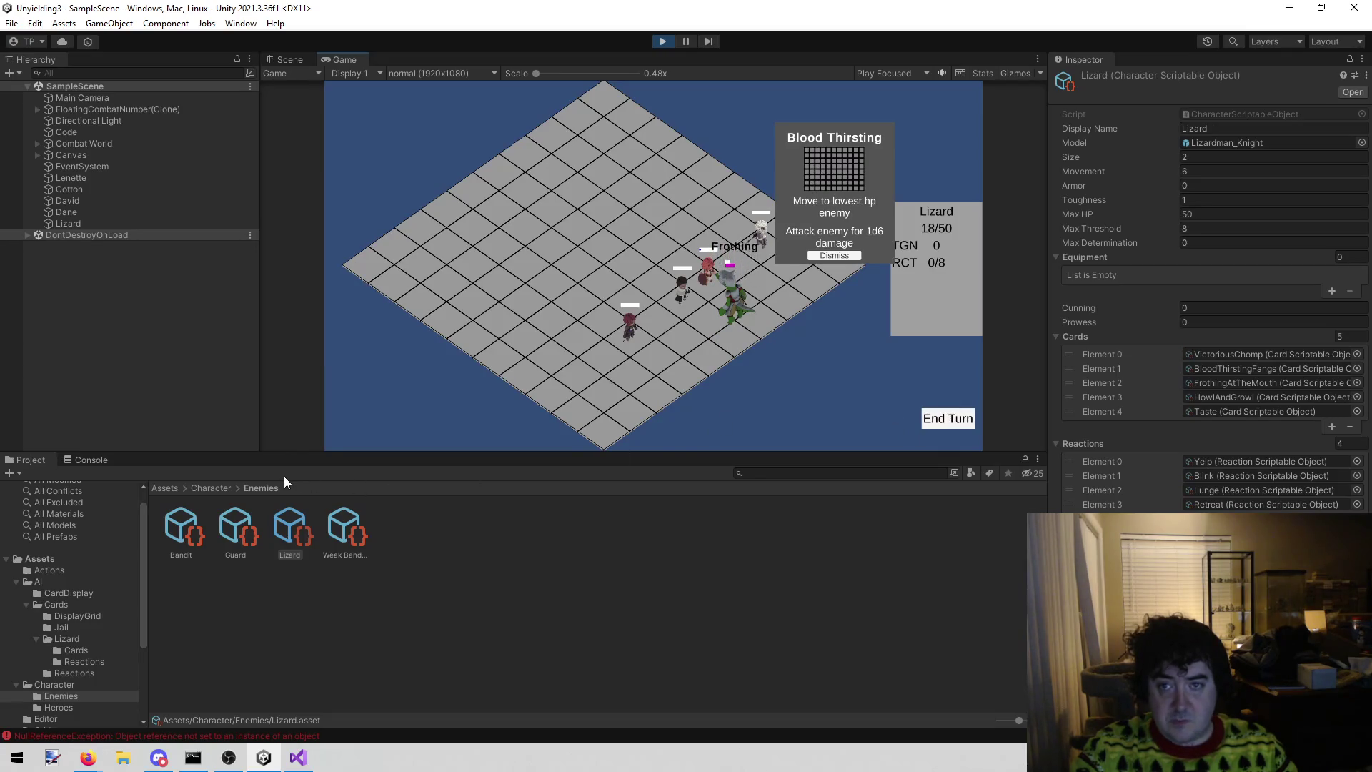
click(89, 461)
click(173, 632)
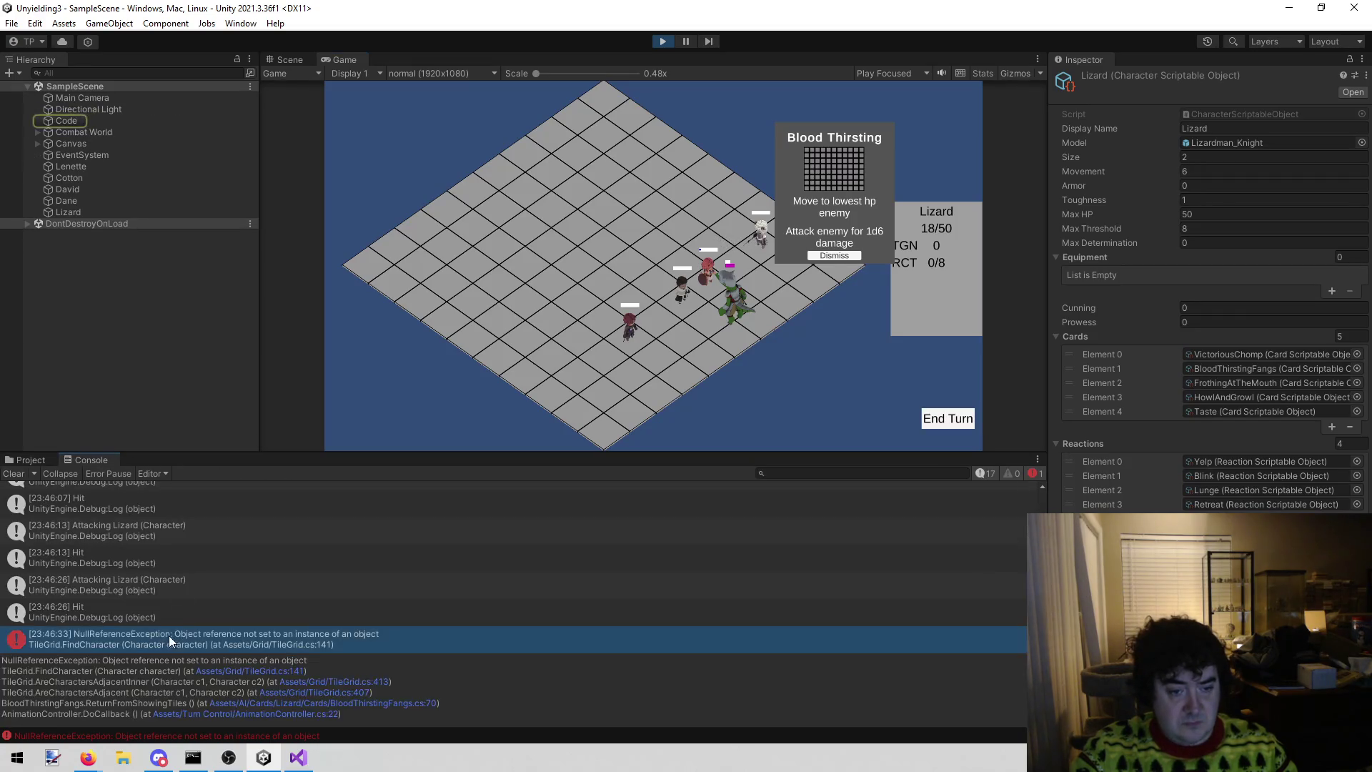
click(256, 668)
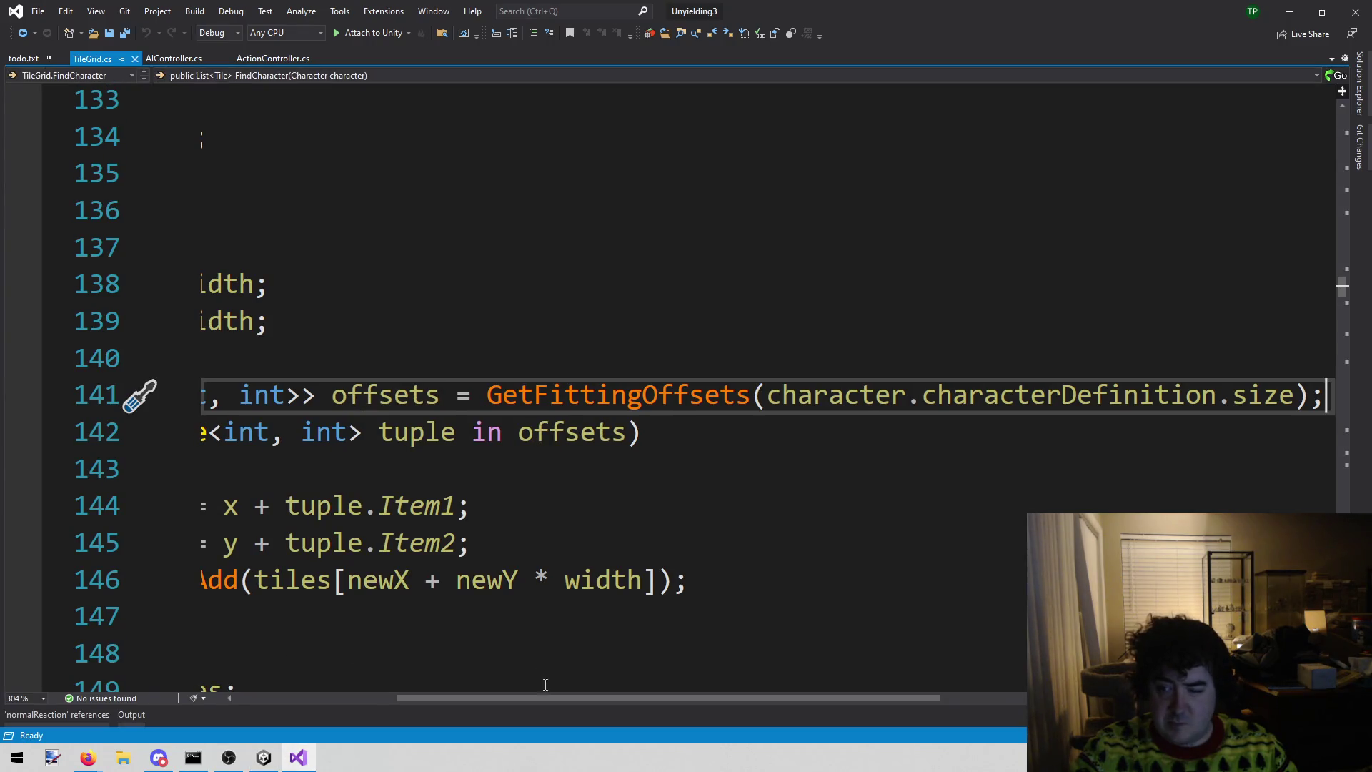
- Review the FindCharacter method above TileGrid.cs line 141, then return to Unity
mouse_move(522, 696)
mouse_down()
mouse_move(540, 698)
mouse_move(303, 697)
mouse_up()
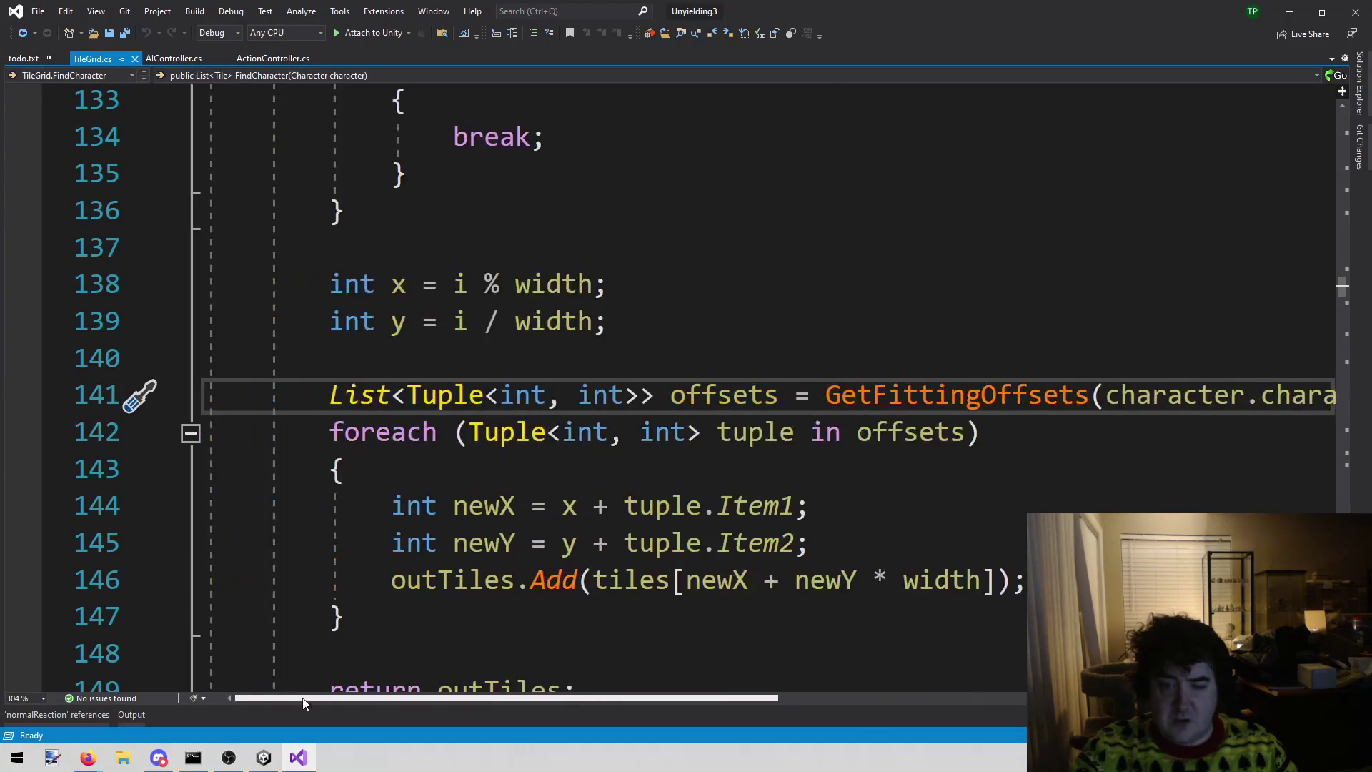
scroll(631, 515, up, 1)
scroll(631, 515, up, 4)
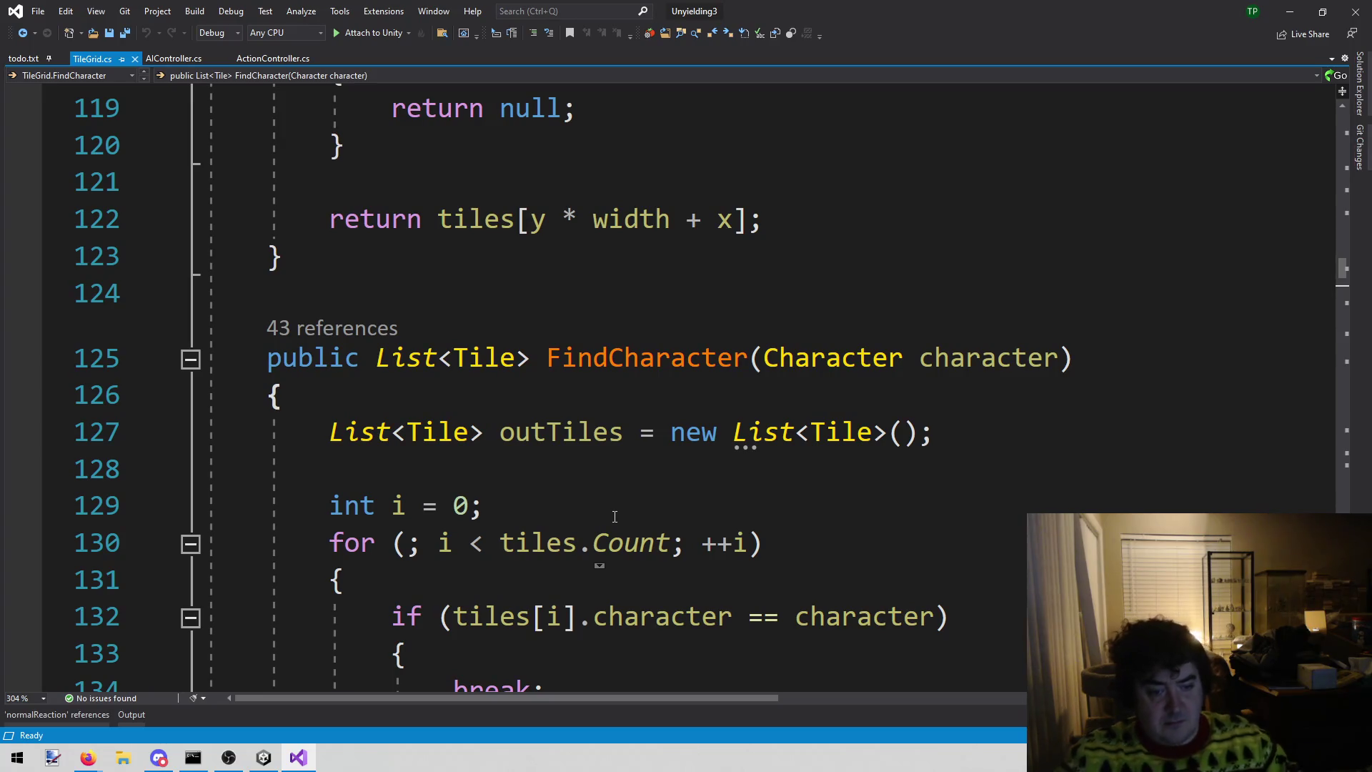
click(266, 760)
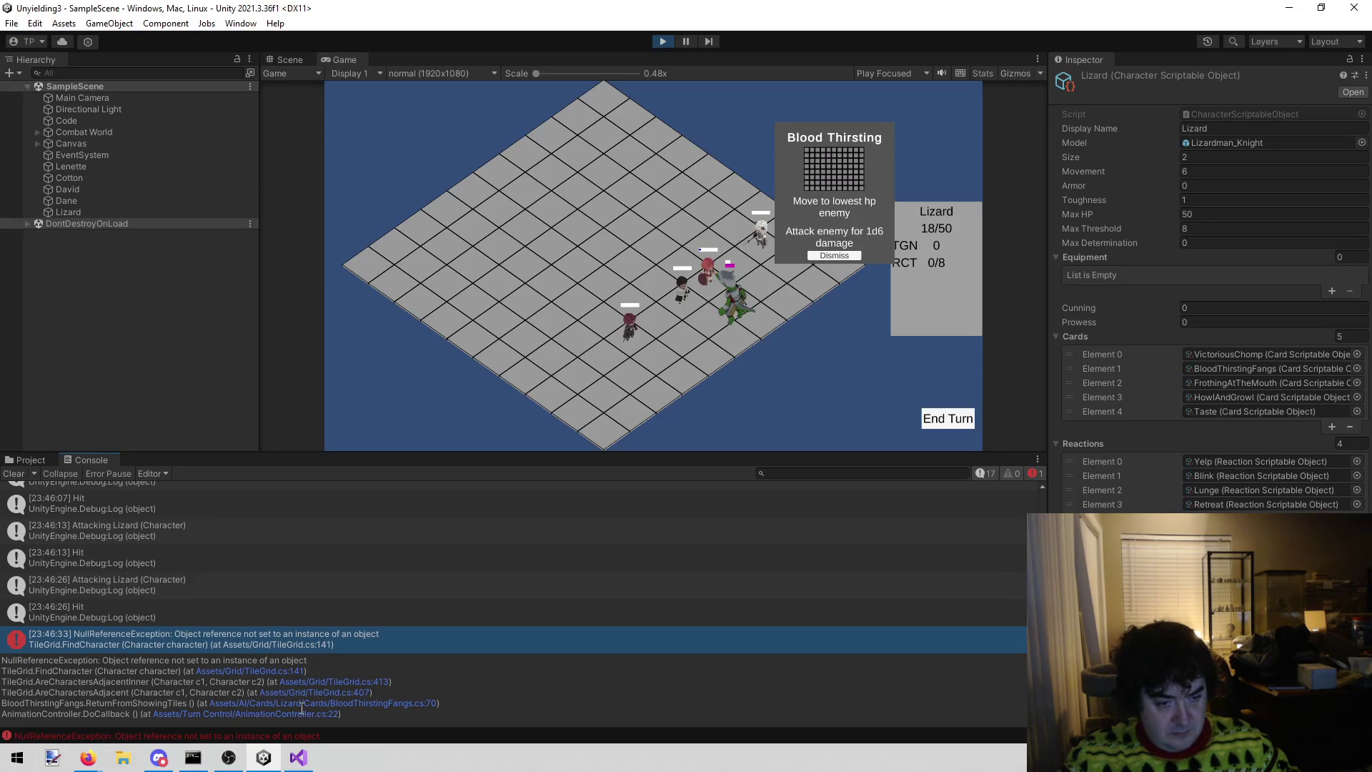
- Open BloodThirstingFangs.cs at line 70 from the stack trace and look over it
click(376, 705)
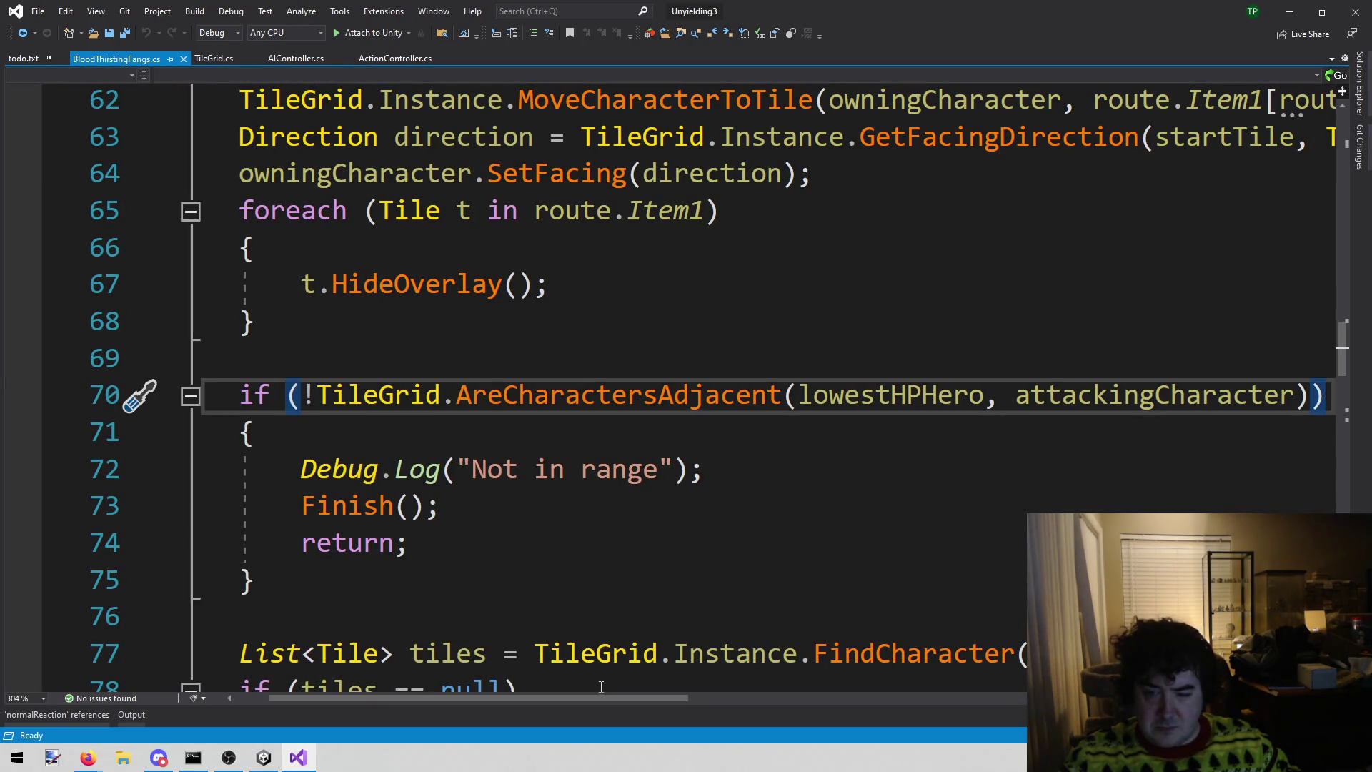
mouse_move(549, 700)
mouse_down()
mouse_move(606, 699)
mouse_move(504, 700)
mouse_move(845, 667)
mouse_move(885, 472)
mouse_up()
scroll(886, 473, up, 1)
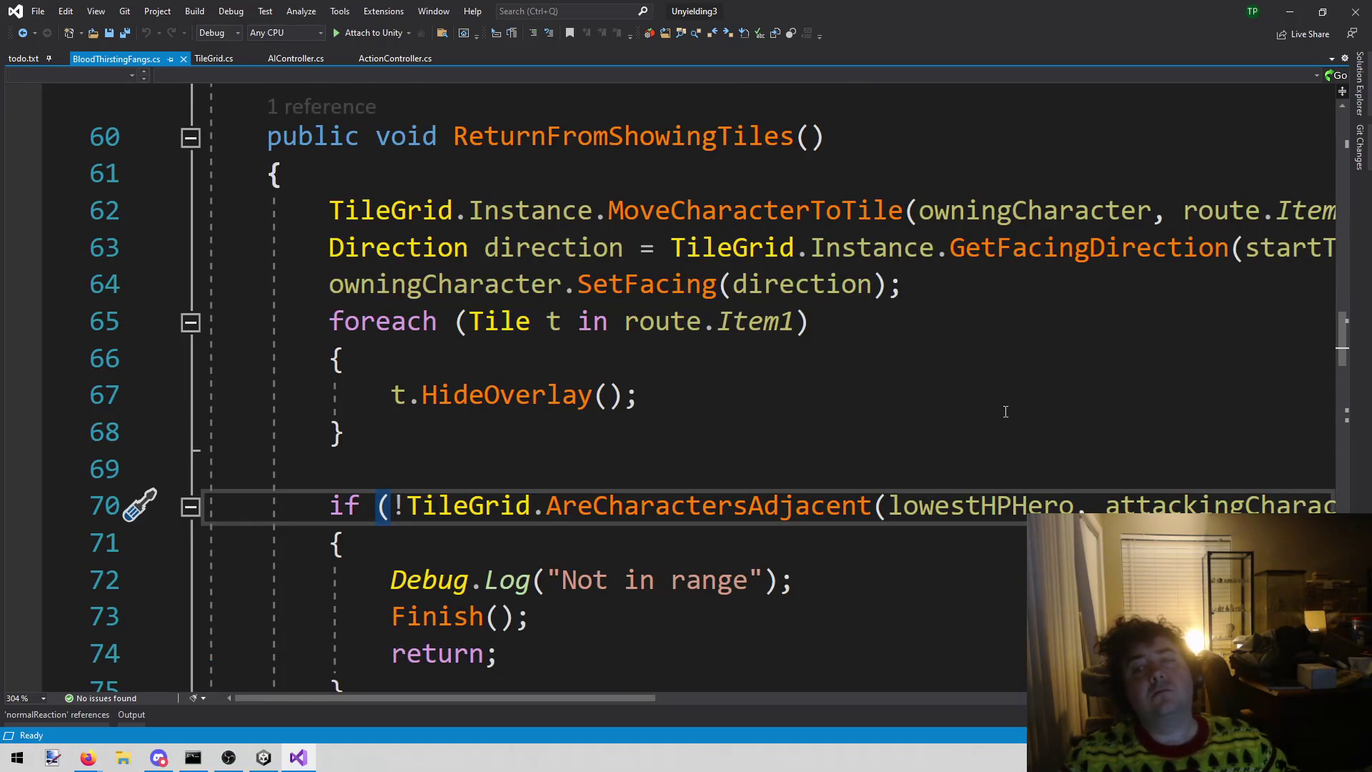
click(266, 759)
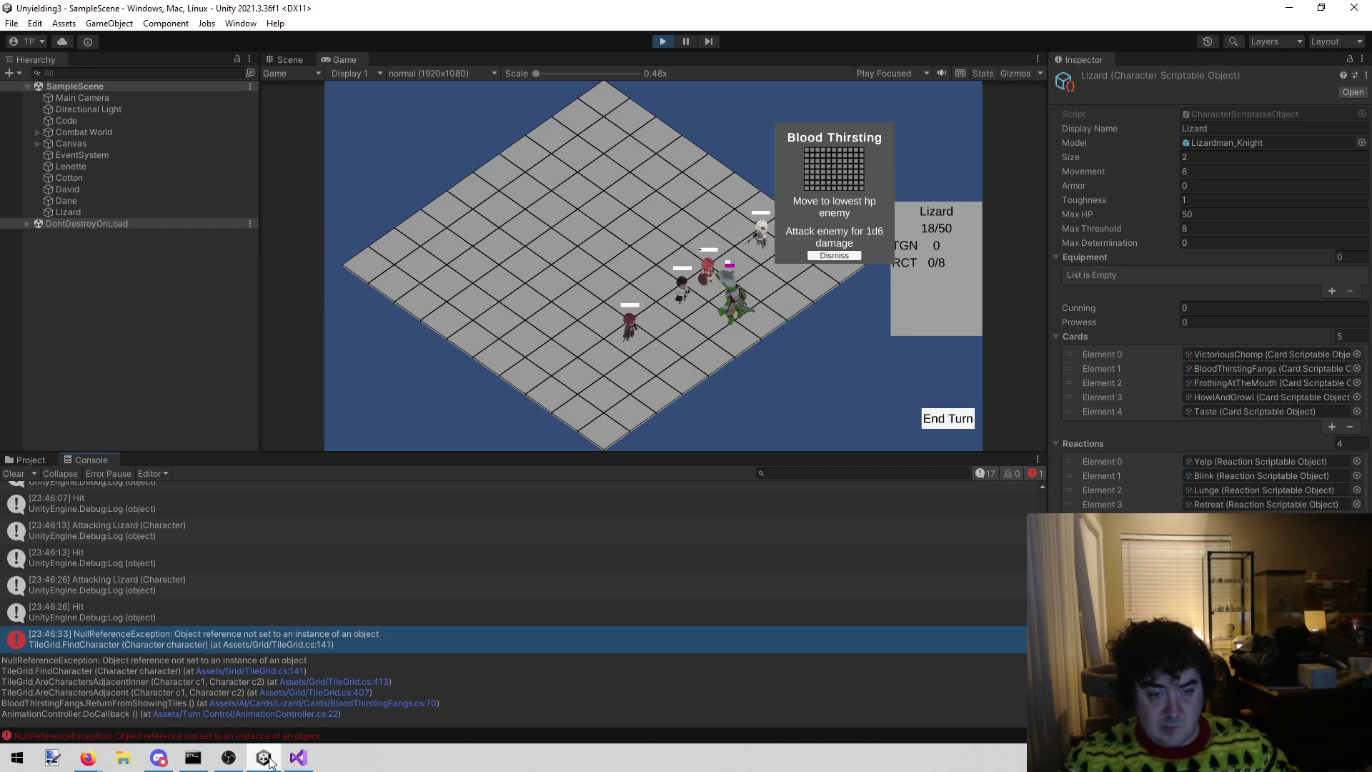
- Highlight every use of lowestHPHero and scroll through them, then check the error in Unity
click(308, 762)
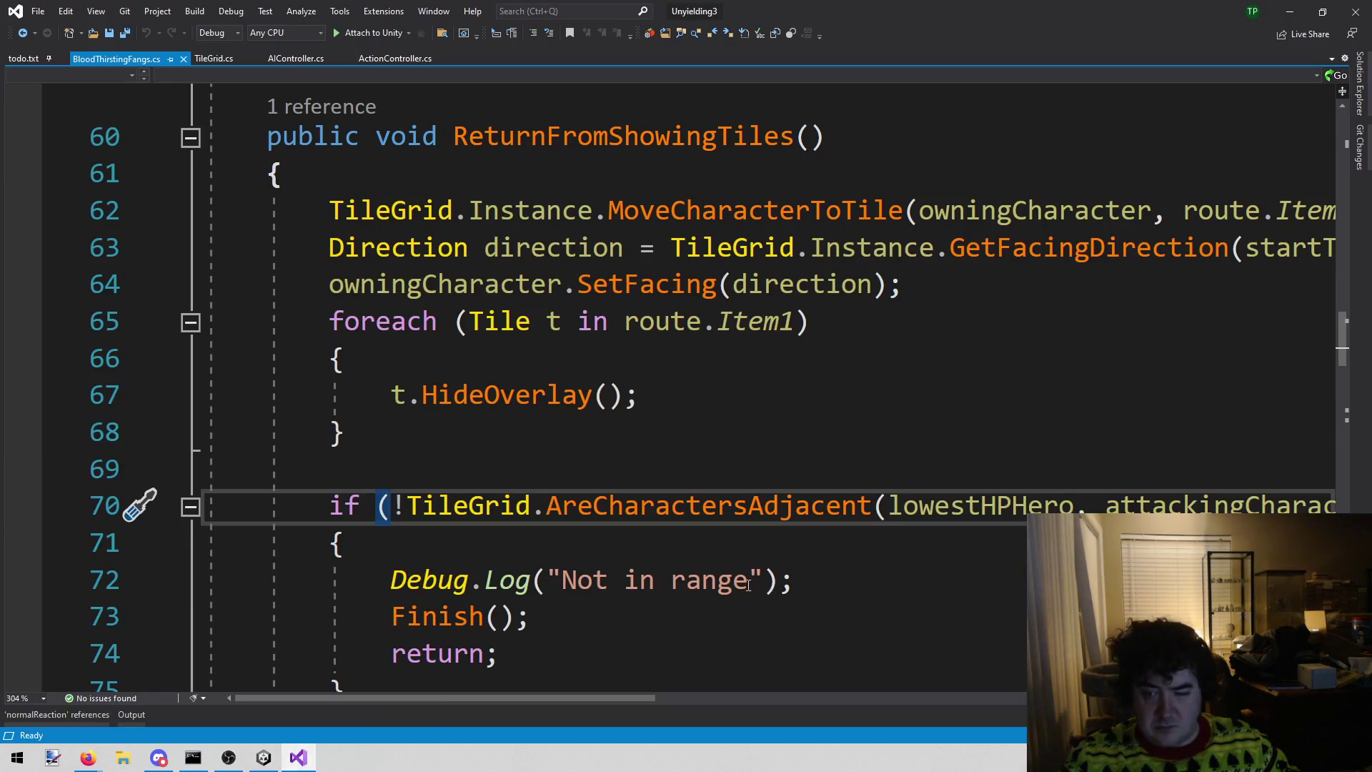
click(1010, 505)
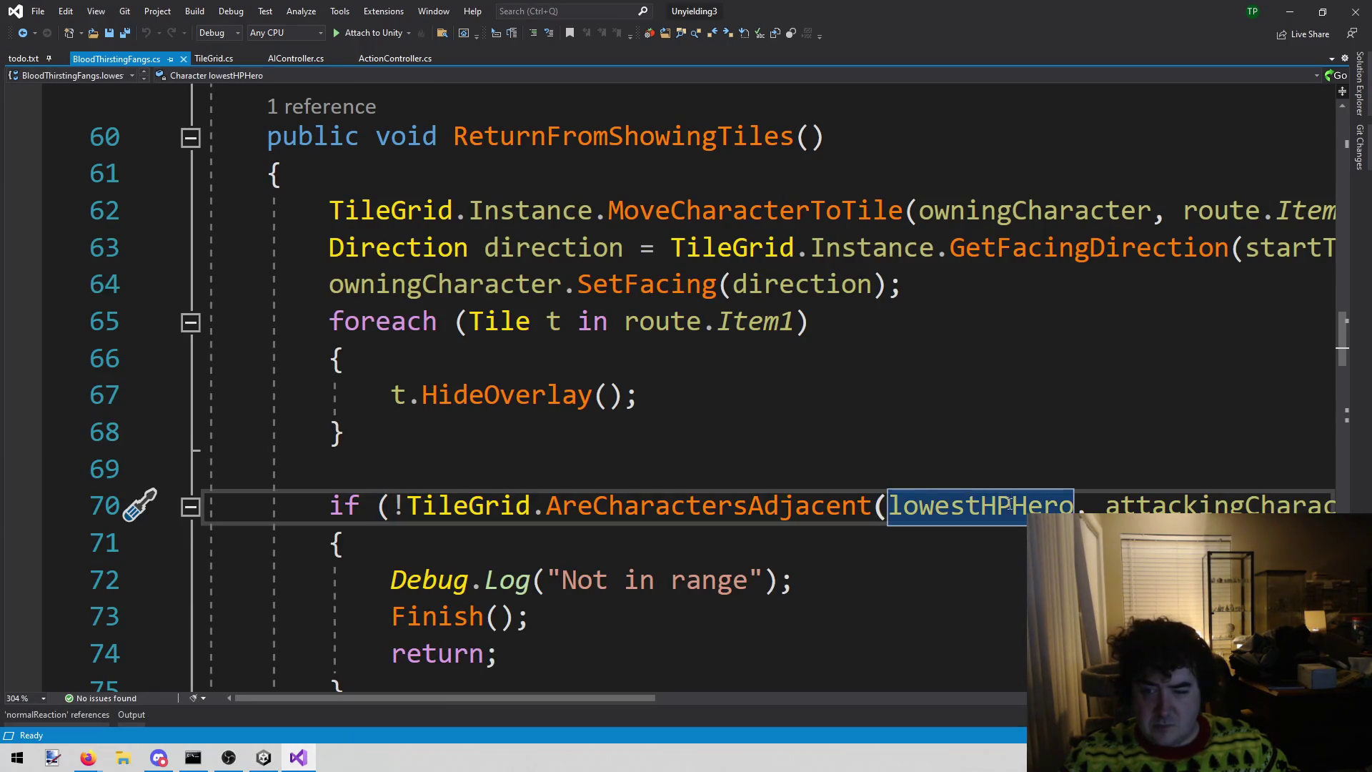
scroll(714, 500, up, 5)
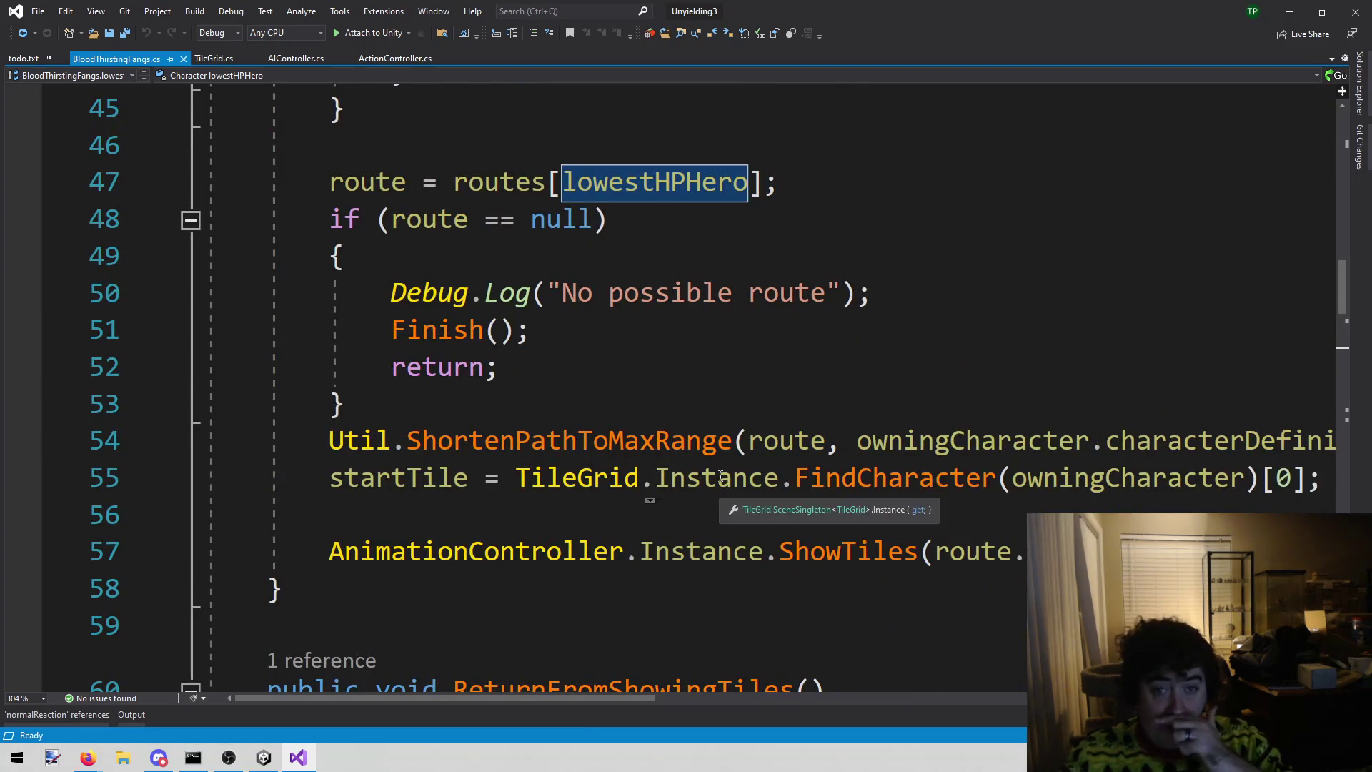
scroll(696, 504, up, 2)
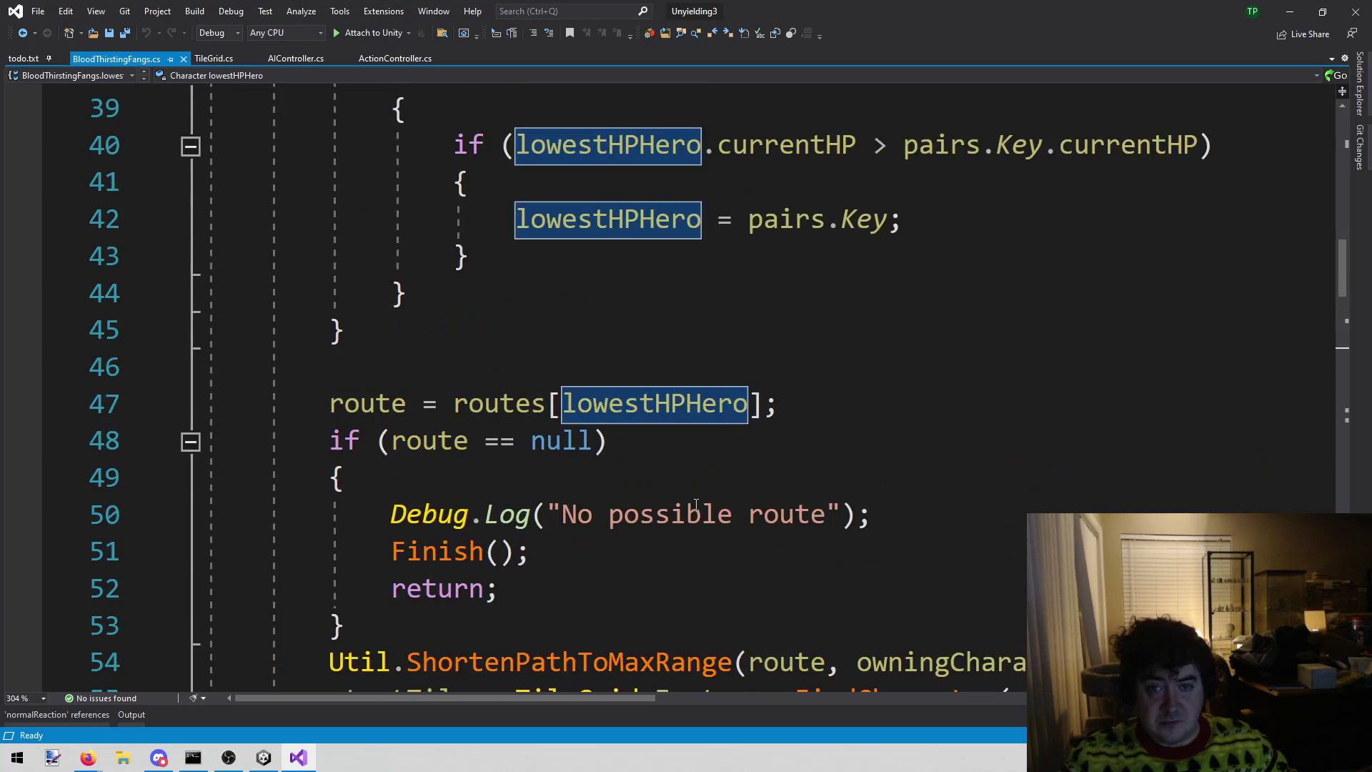
scroll(678, 422, down, 7)
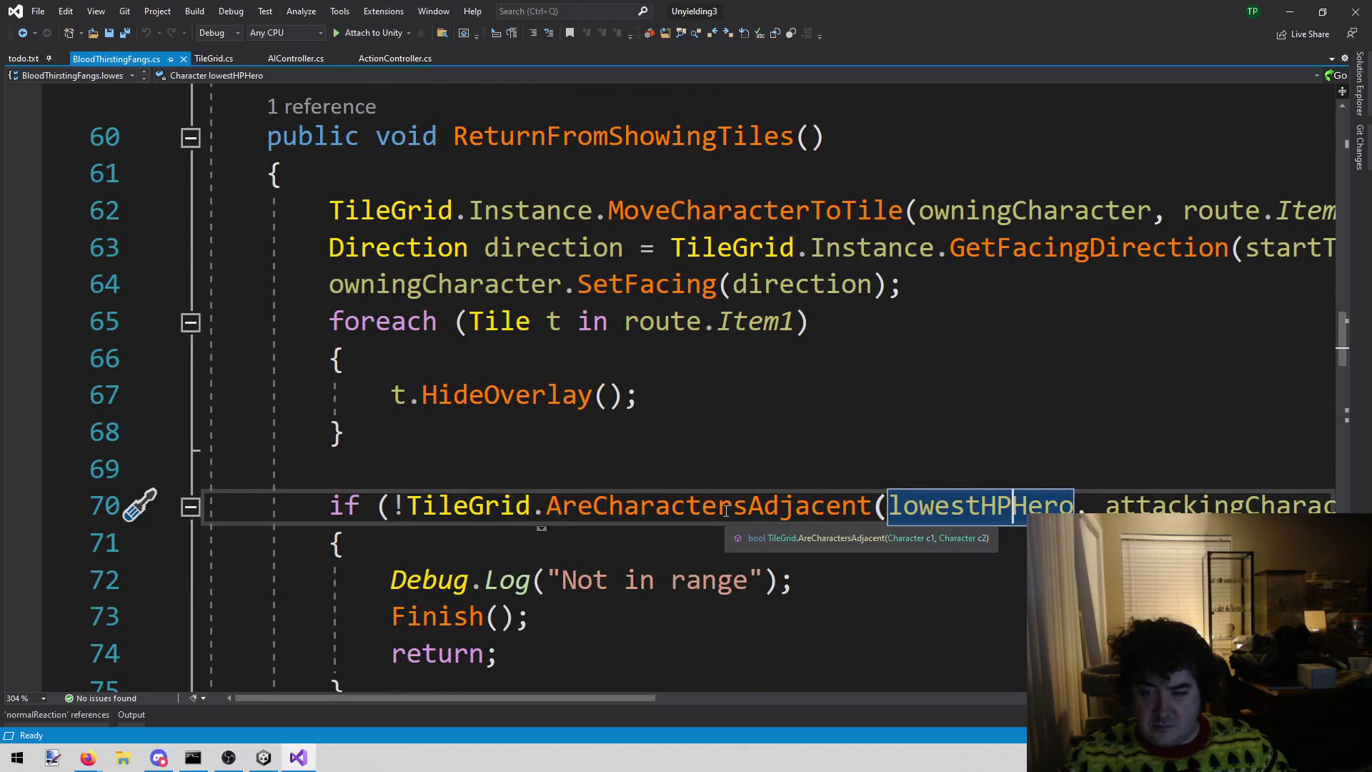
scroll(726, 510, up, 9)
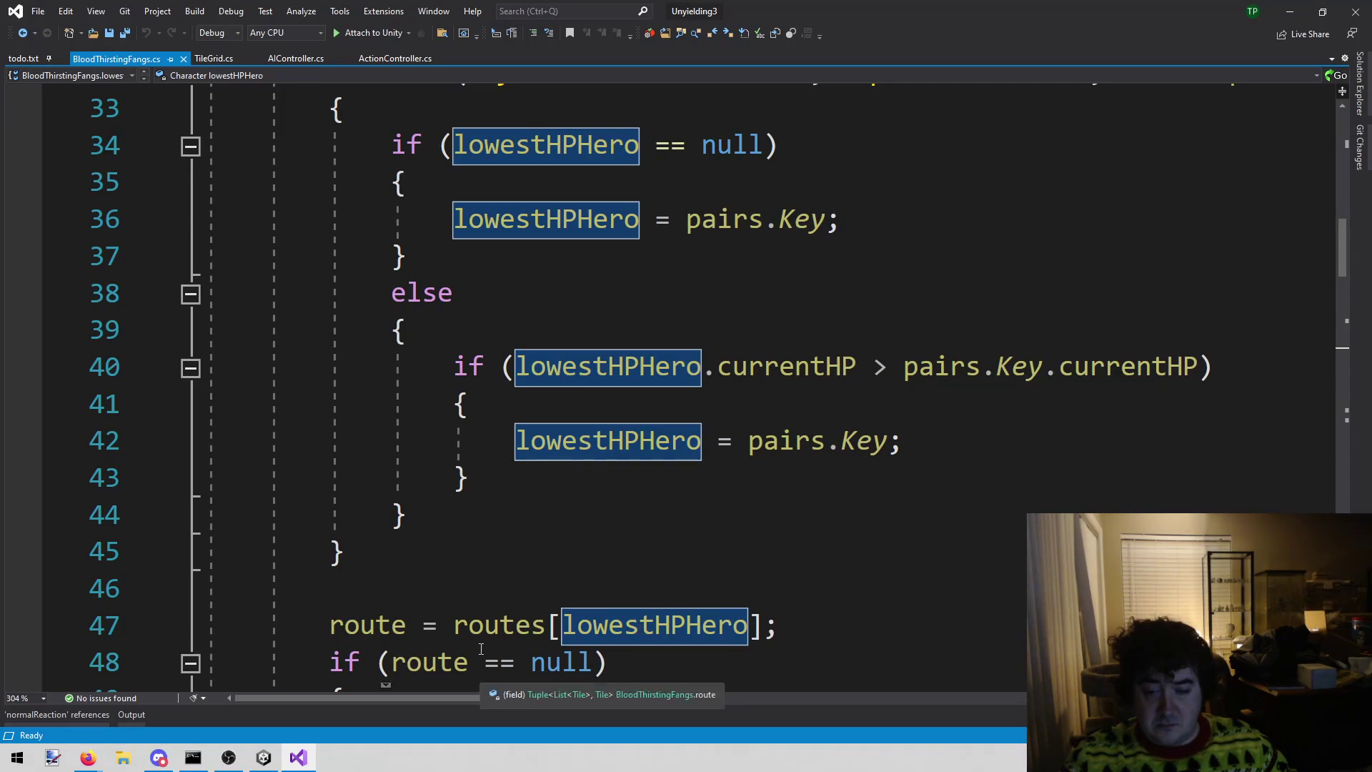
scroll(492, 628, down, 10)
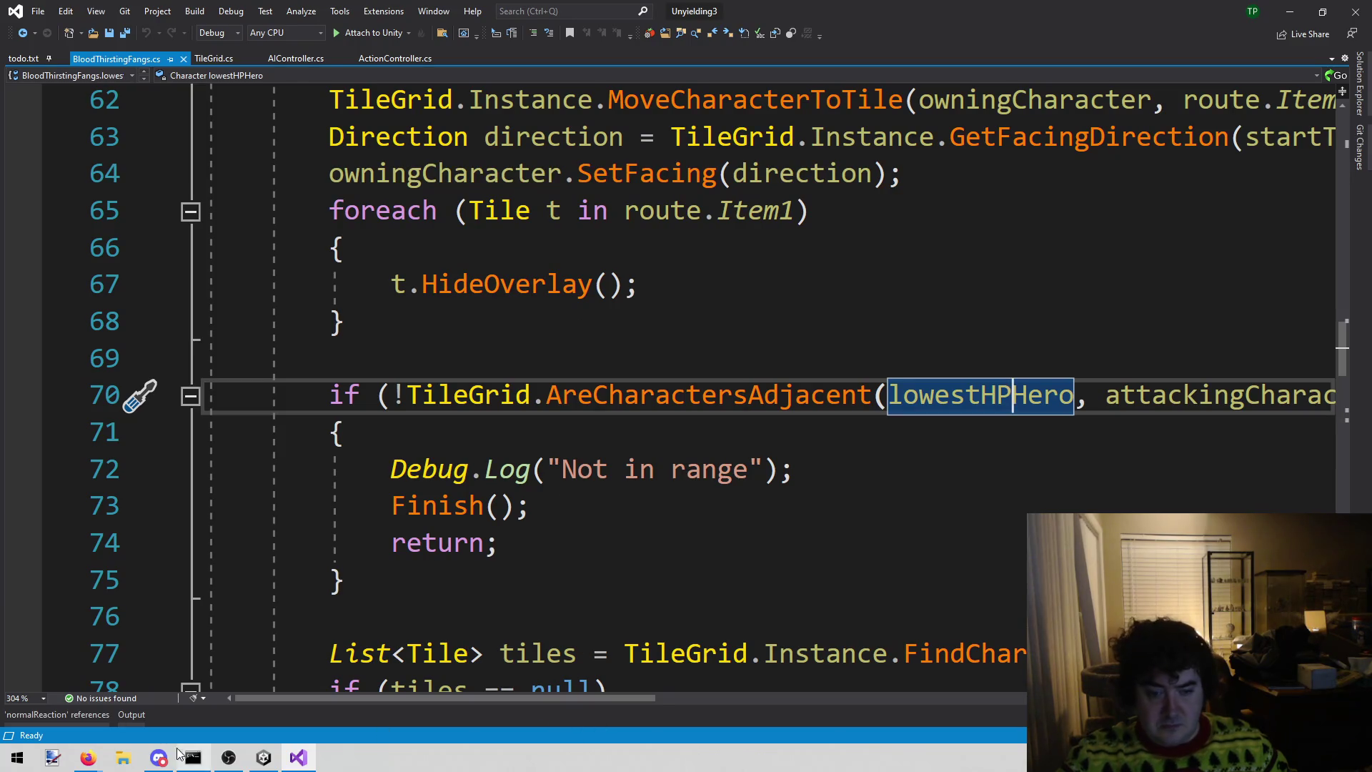
click(264, 757)
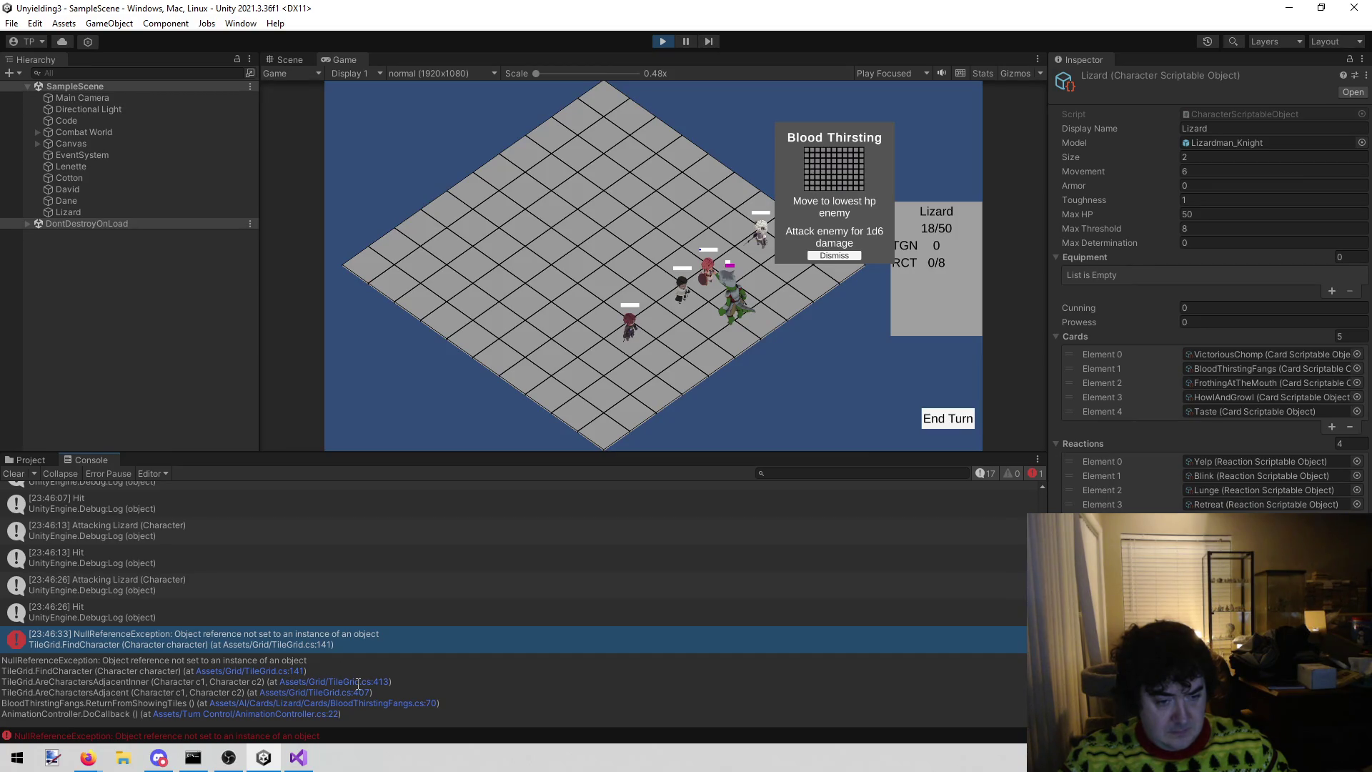
- Inspect the character argument on TileGrid.cs line 141, then jump to BloodThirstingFangs.cs line 70
click(279, 671)
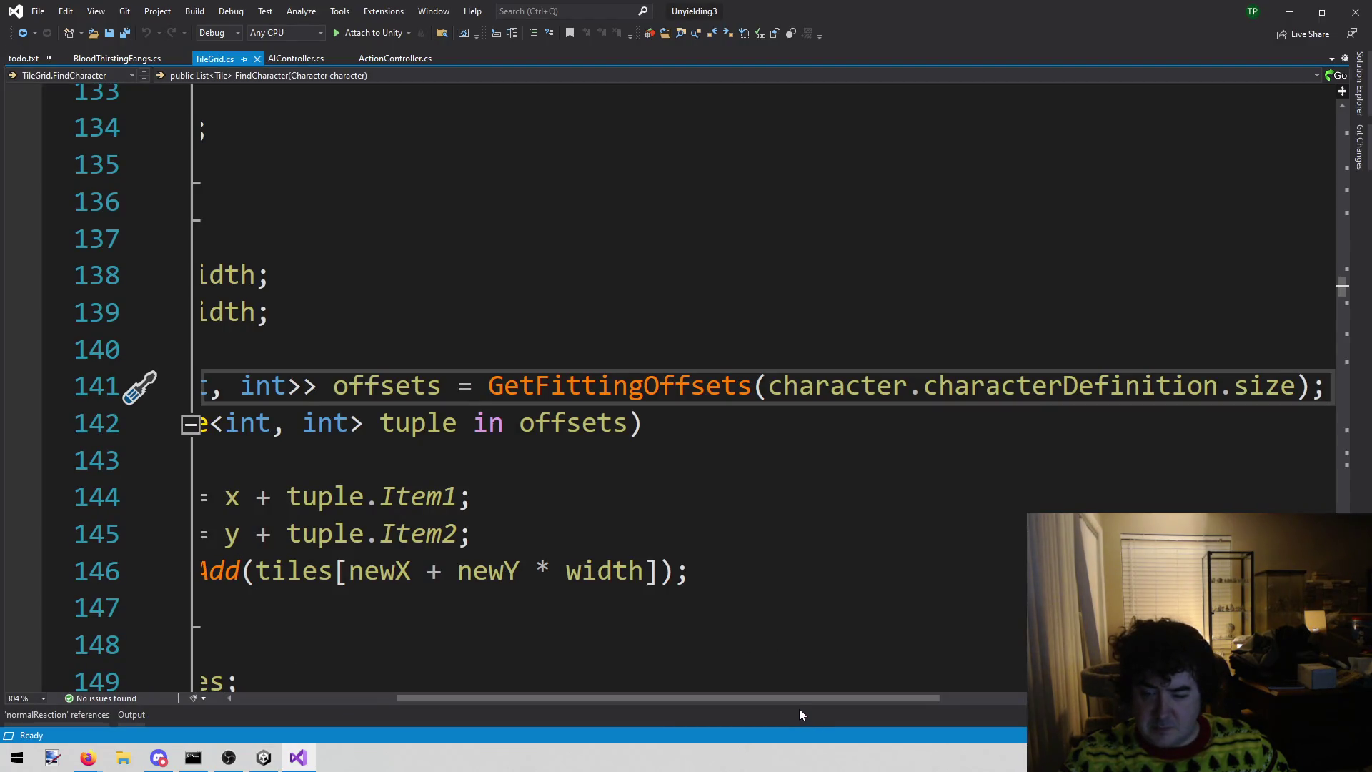
click(264, 758)
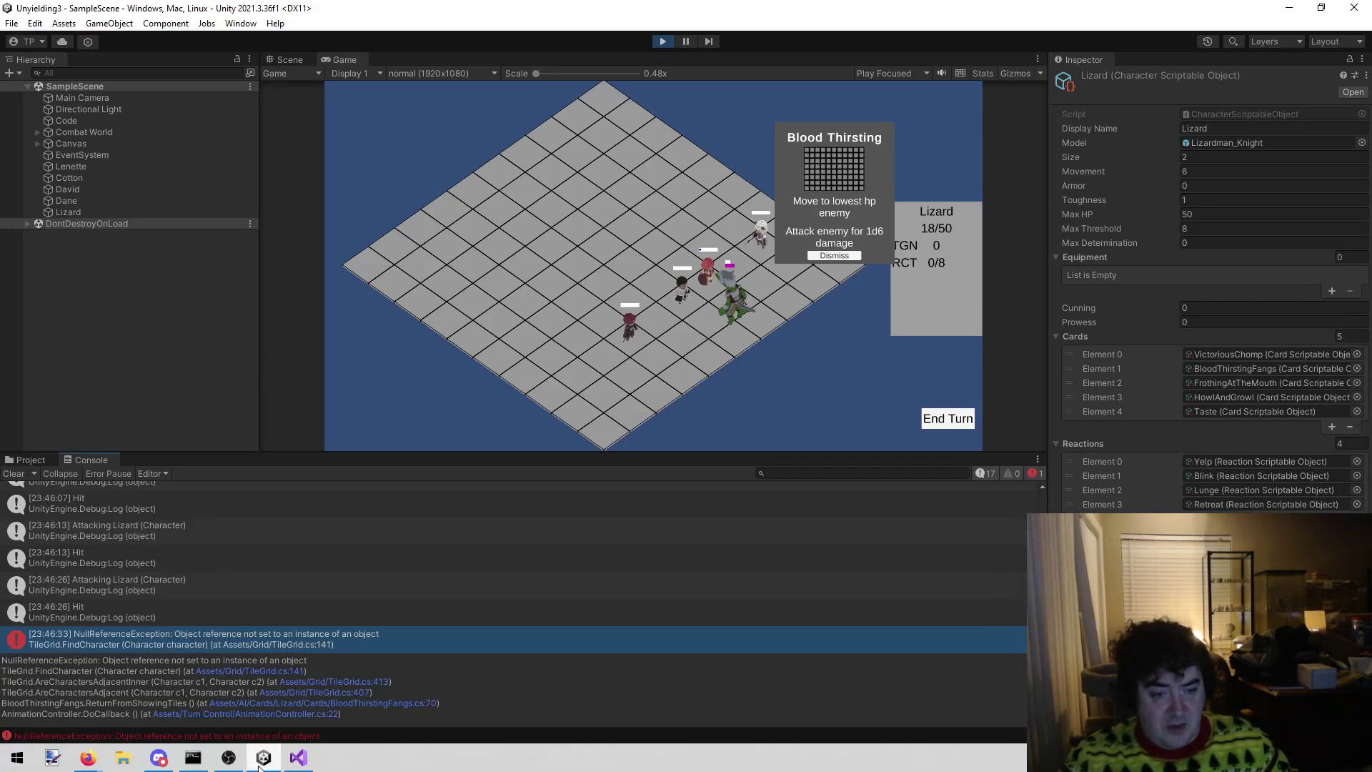
click(299, 759)
double_click(822, 386)
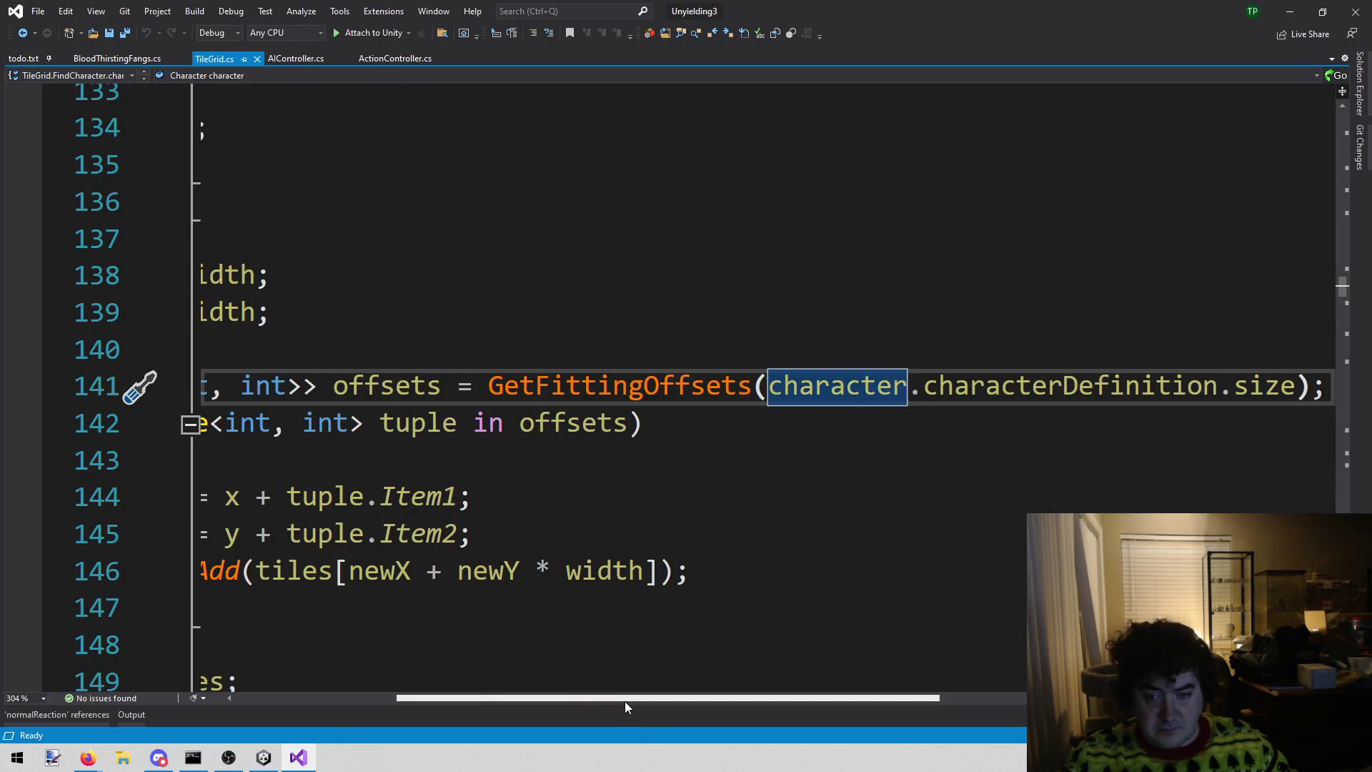
scroll(332, 697, left, 3)
click(262, 758)
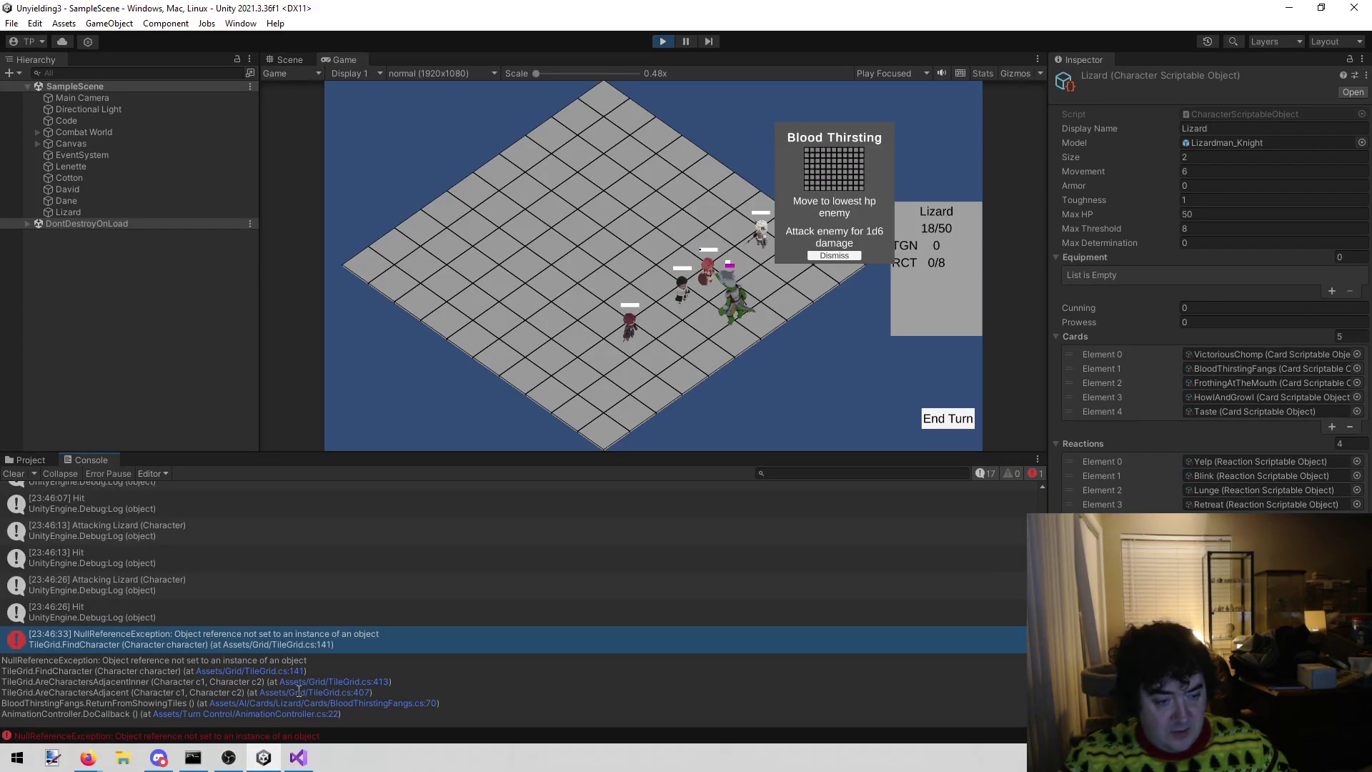
click(381, 702)
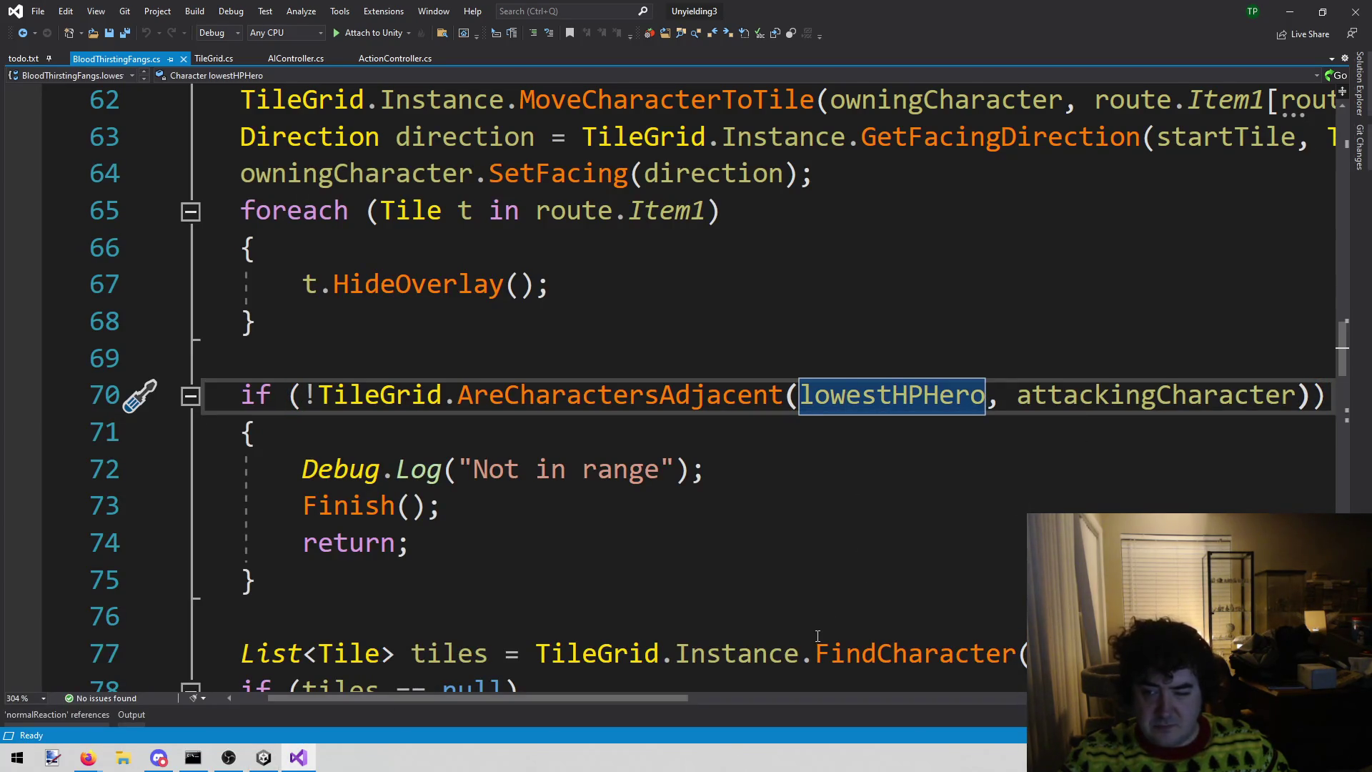
key(alt+Tab)
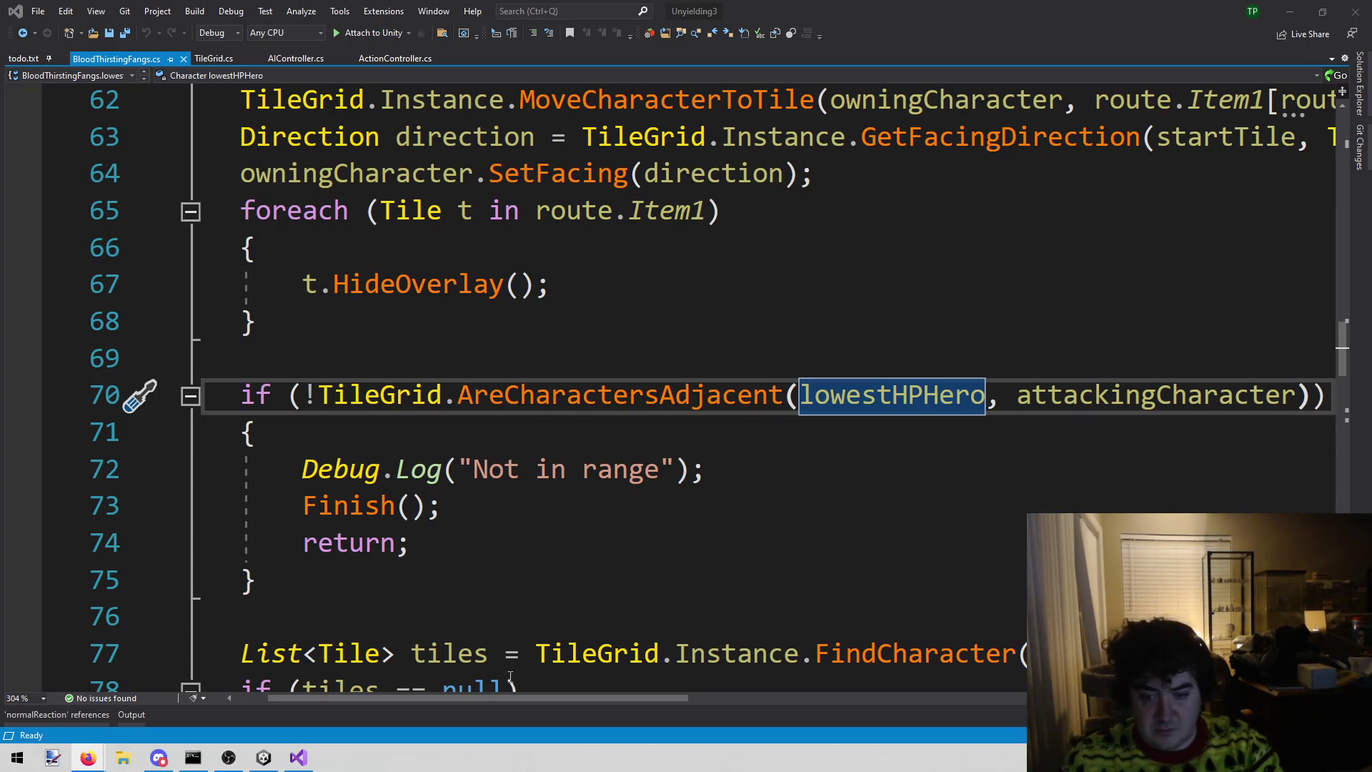
mouse_move(546, 697)
mouse_down()
mouse_move(780, 673)
mouse_move(515, 705)
mouse_move(573, 714)
mouse_move(409, 719)
mouse_up()
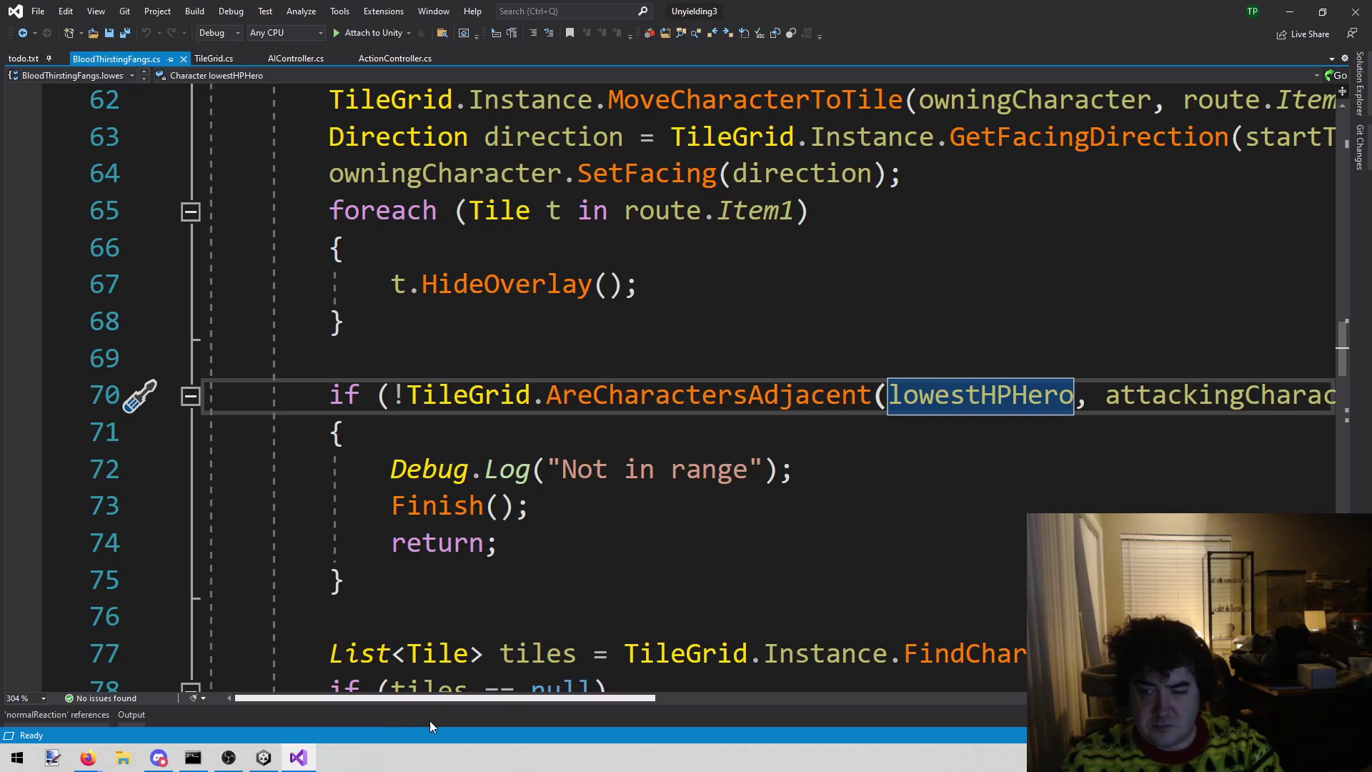
drag(509, 722, 444, 727)
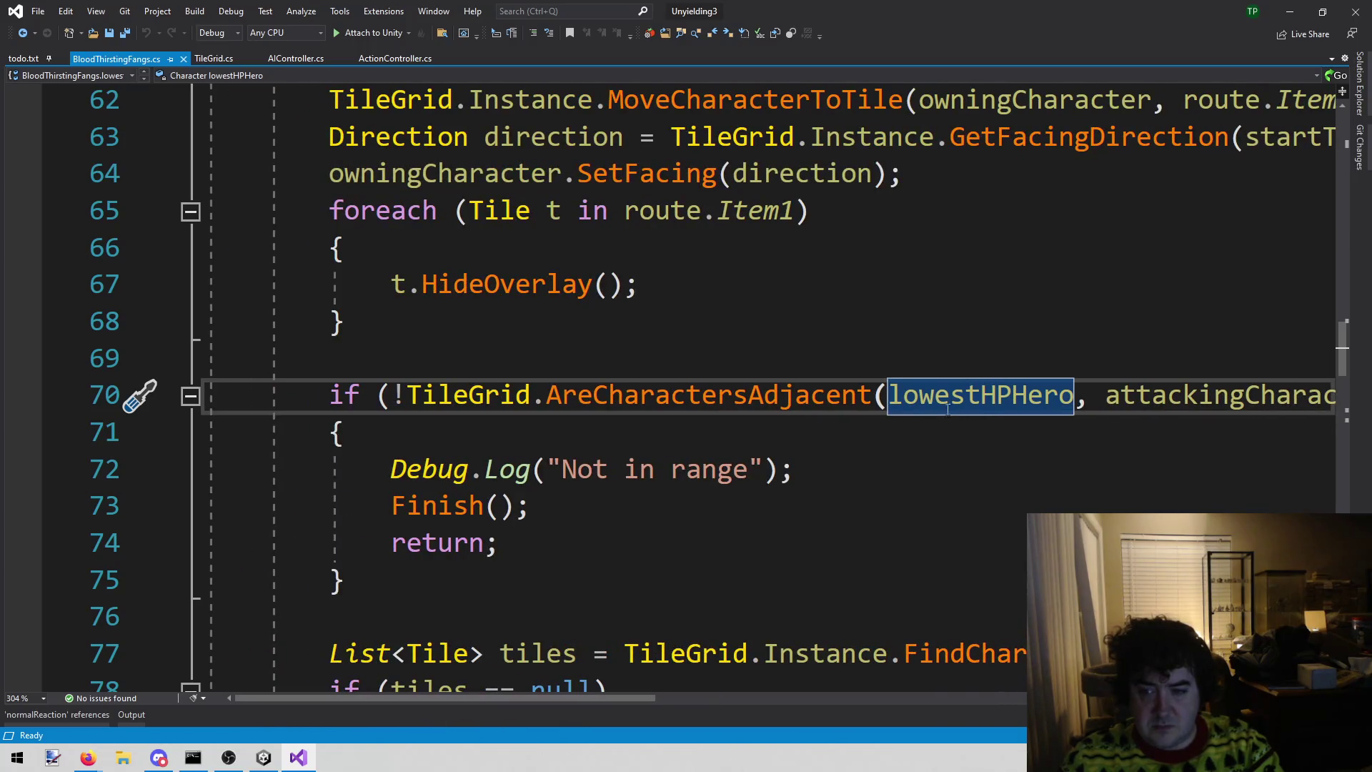
scroll(854, 521, up, 3)
scroll(842, 556, down, 3)
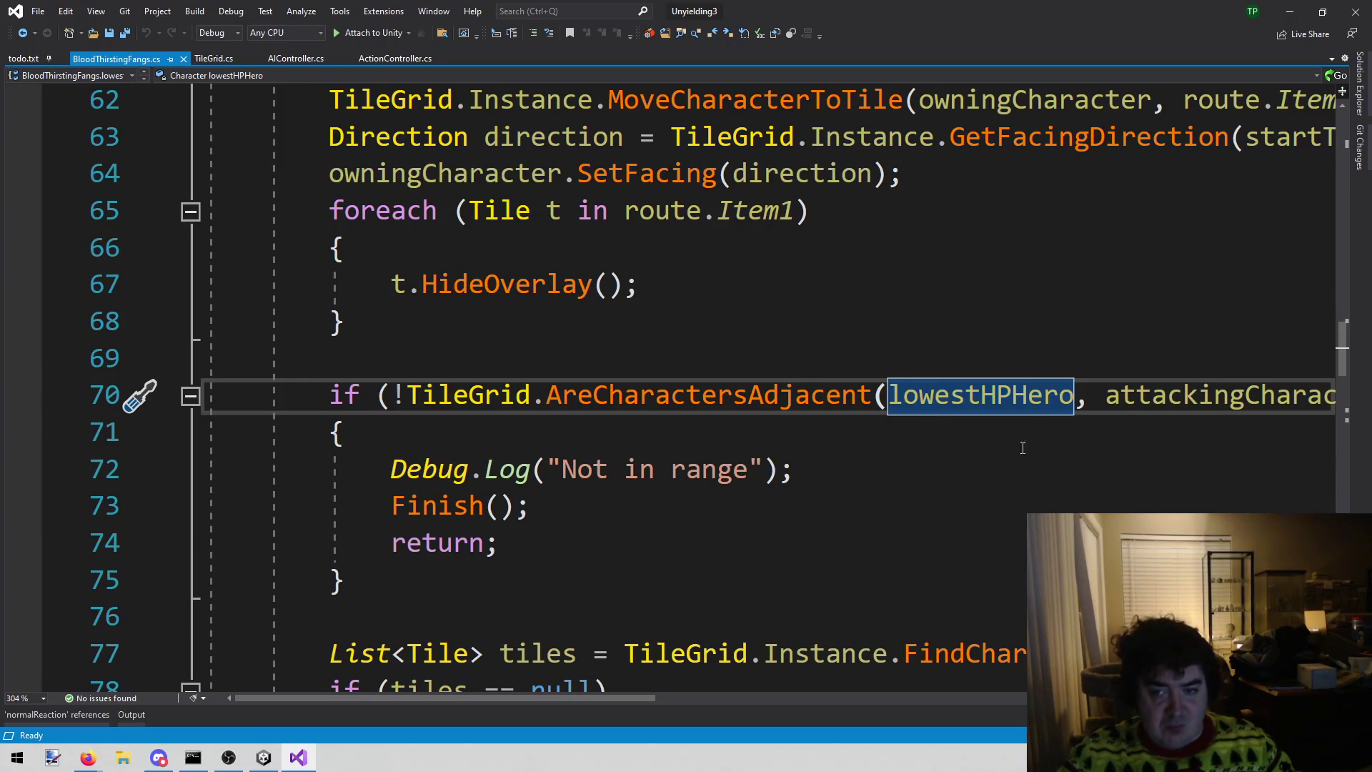
- Select and examine the adjacency check on BloodThirstingFangs.cs line 70
mouse_move(487, 700)
mouse_down()
mouse_move(611, 706)
mouse_move(477, 708)
mouse_up()
click(500, 357)
mouse_move(607, 395)
mouse_down()
mouse_move(329, 357)
mouse_move(1062, 386)
mouse_up()
click(1032, 405)
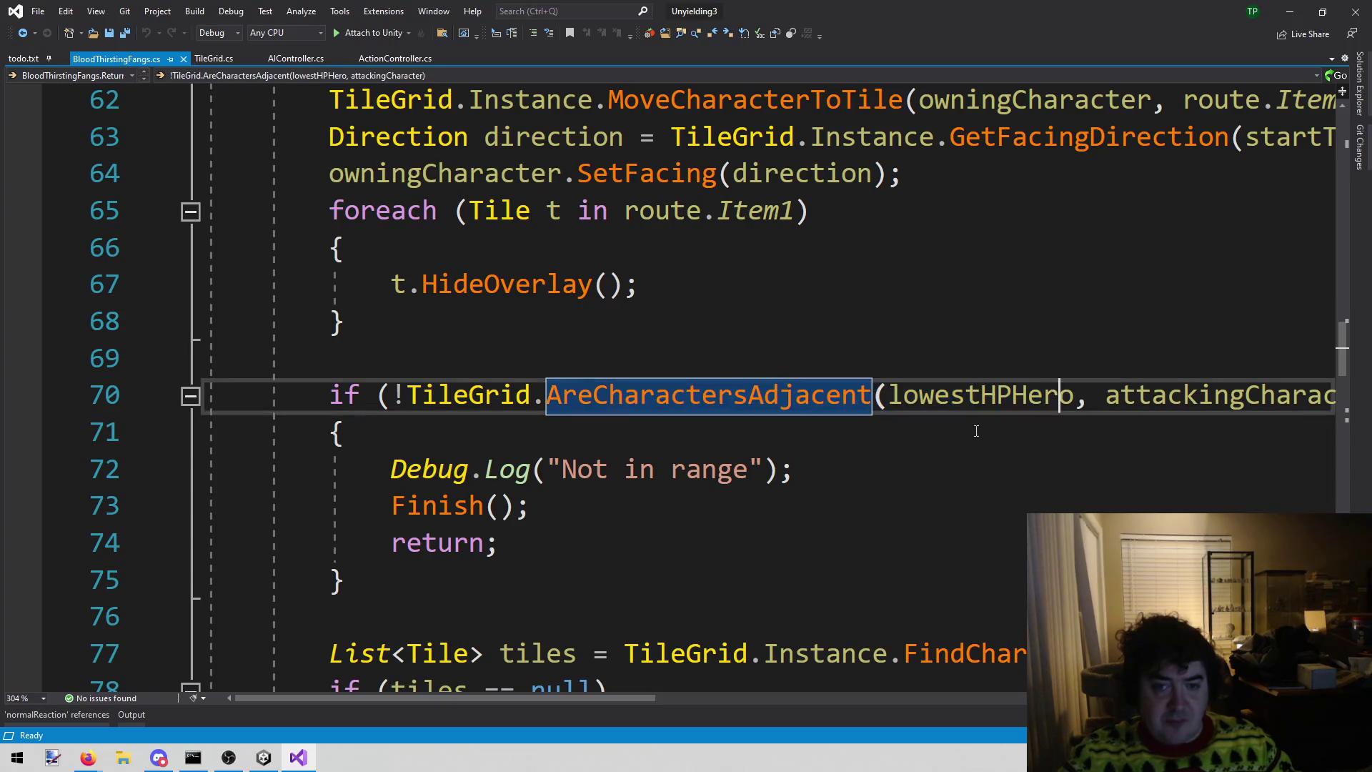
- Highlight lowestHPHero's uses, scroll through the route code, and return to Unity
click(965, 406)
scroll(821, 543, up, 4)
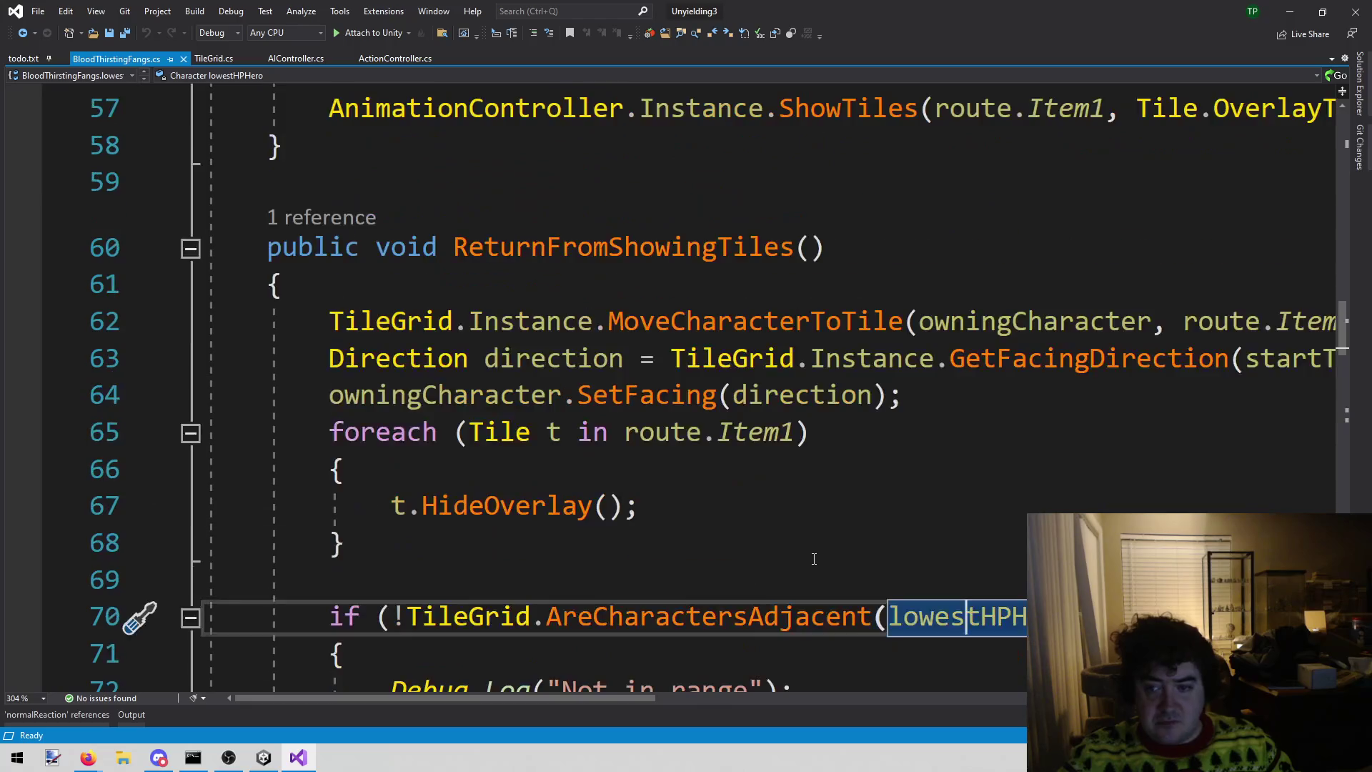
scroll(803, 575, up, 3)
scroll(803, 572, down, 7)
scroll(802, 568, up, 6)
scroll(802, 568, up, 6)
scroll(801, 568, down, 8)
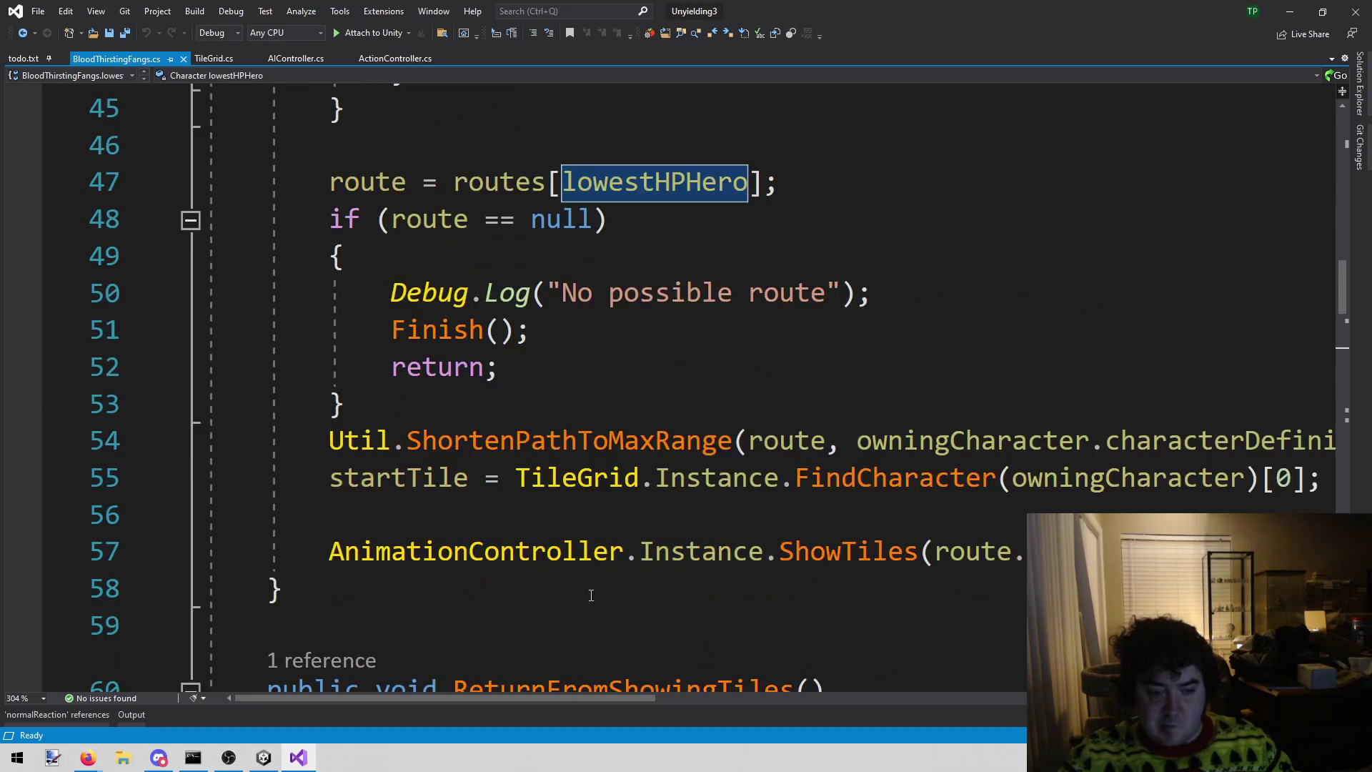
click(263, 757)
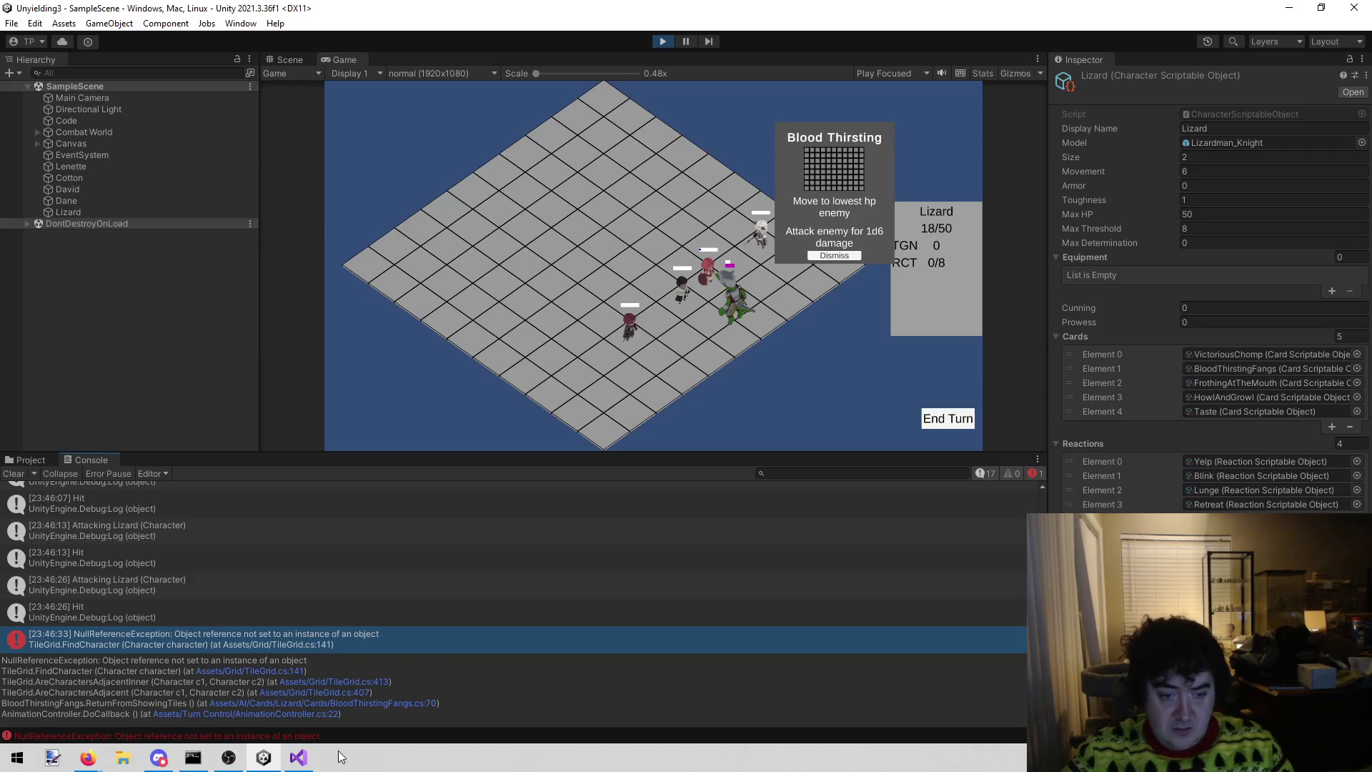
- Open MapBuilder.cs via a 'map' file search to view PlaceCharacters, checking Unity in between
click(301, 760)
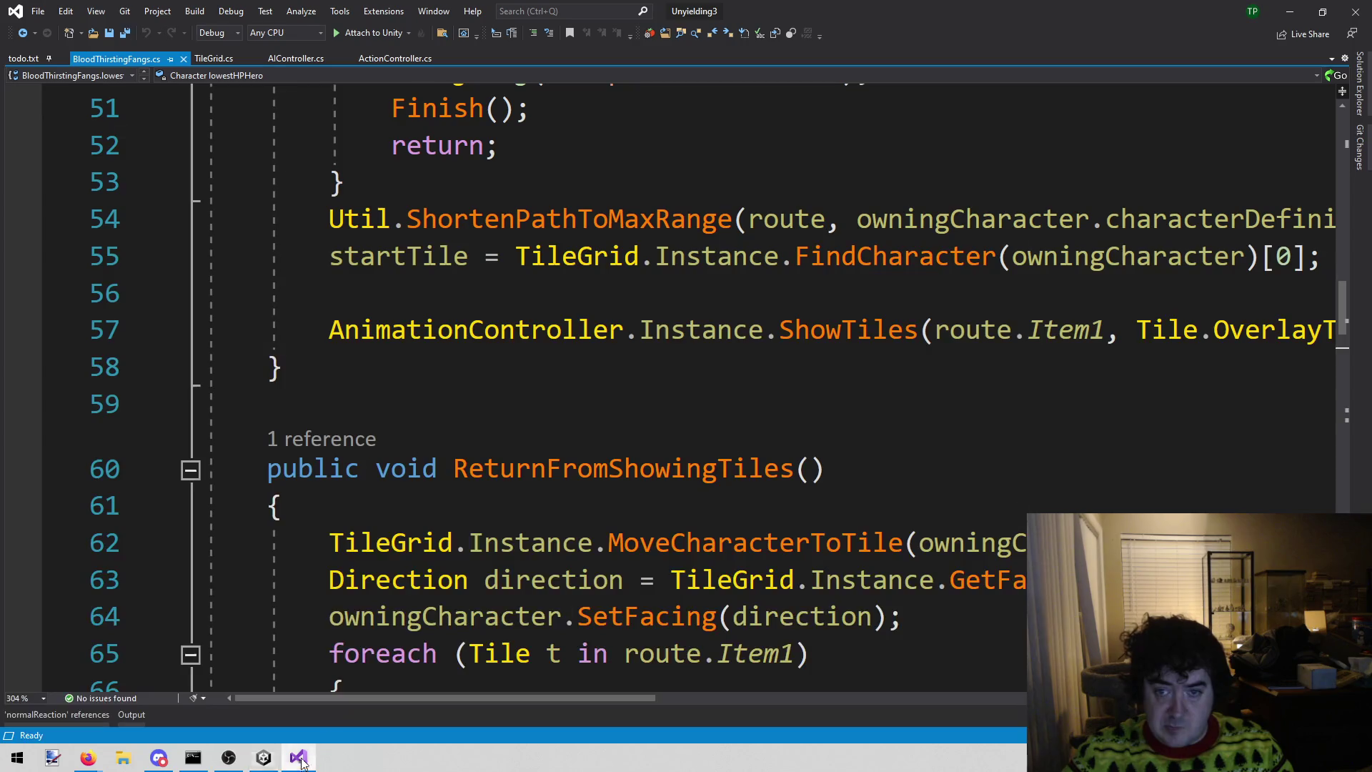
double_click(490, 325)
key(alt+shift+o)
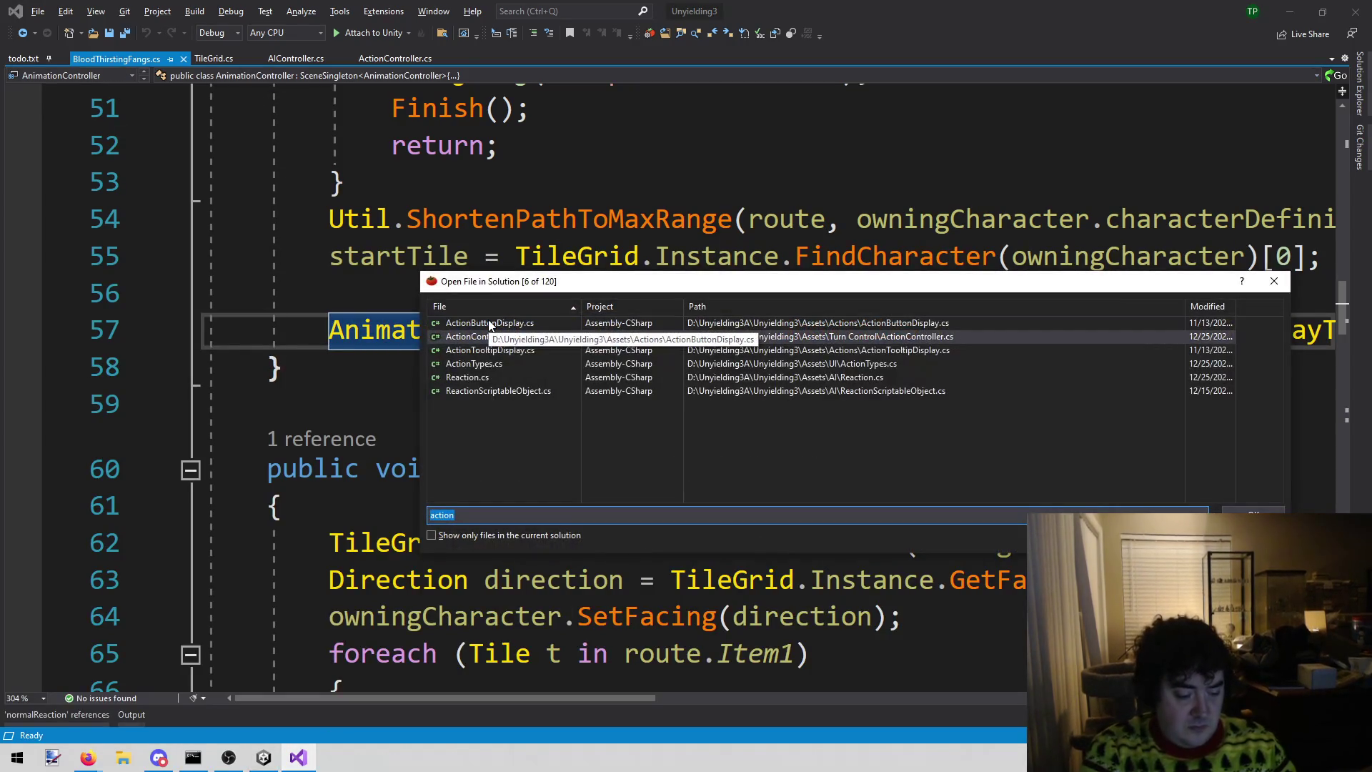
text(map)
key(Return)
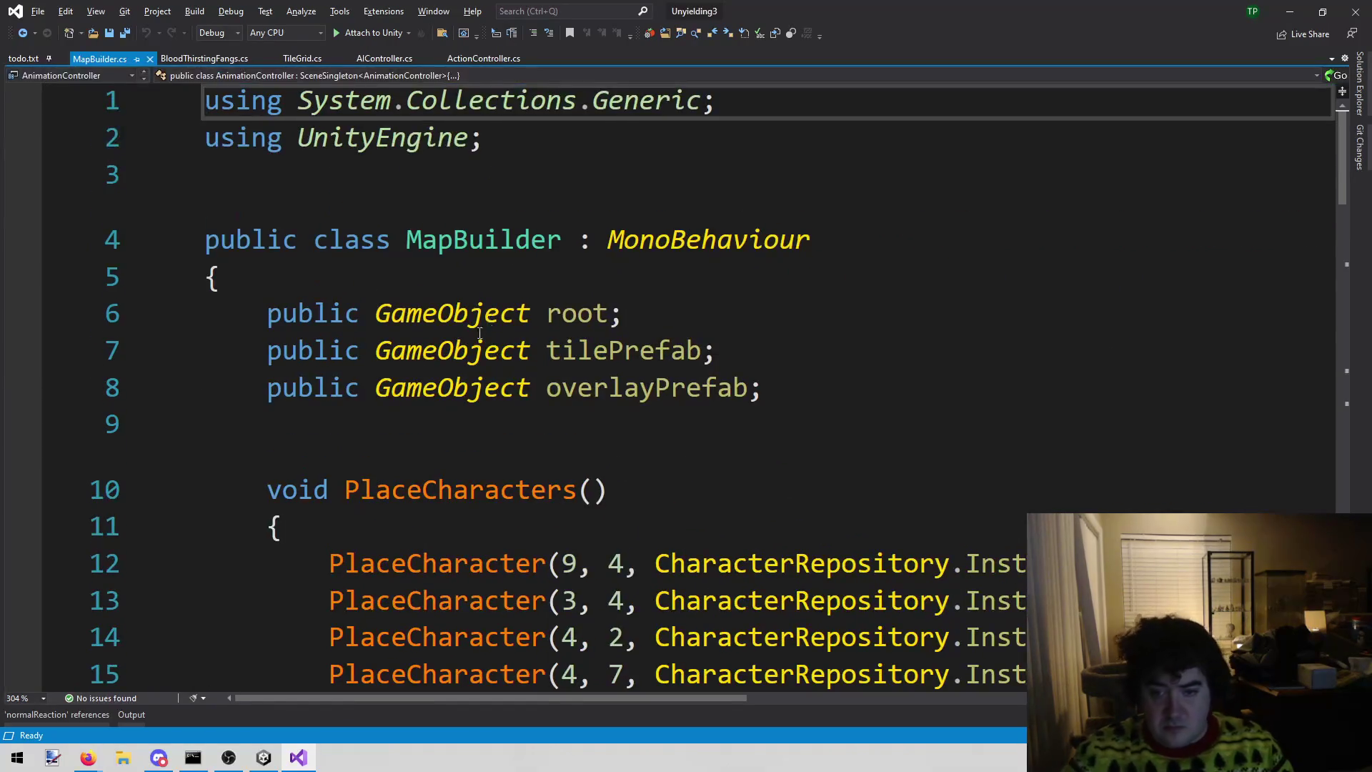
scroll(493, 571, down, 2)
click(262, 759)
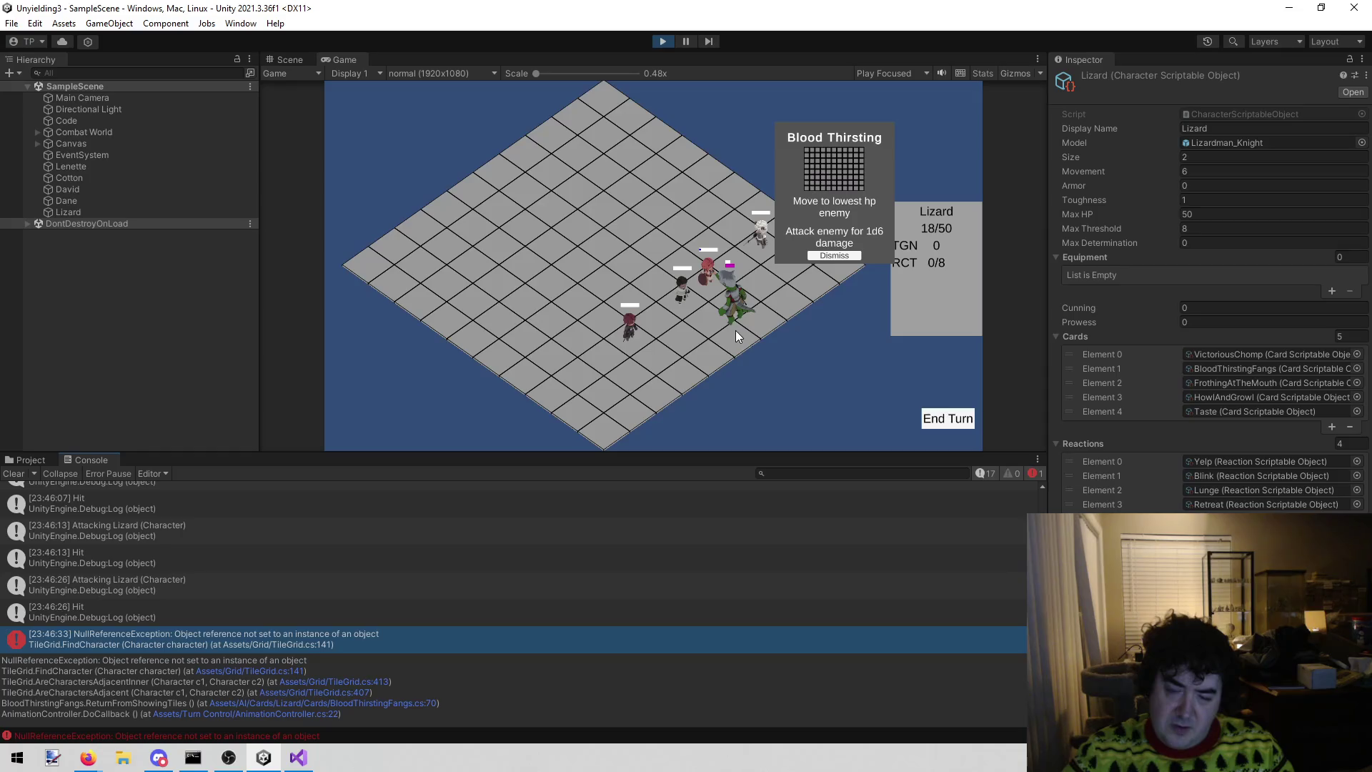
click(324, 697)
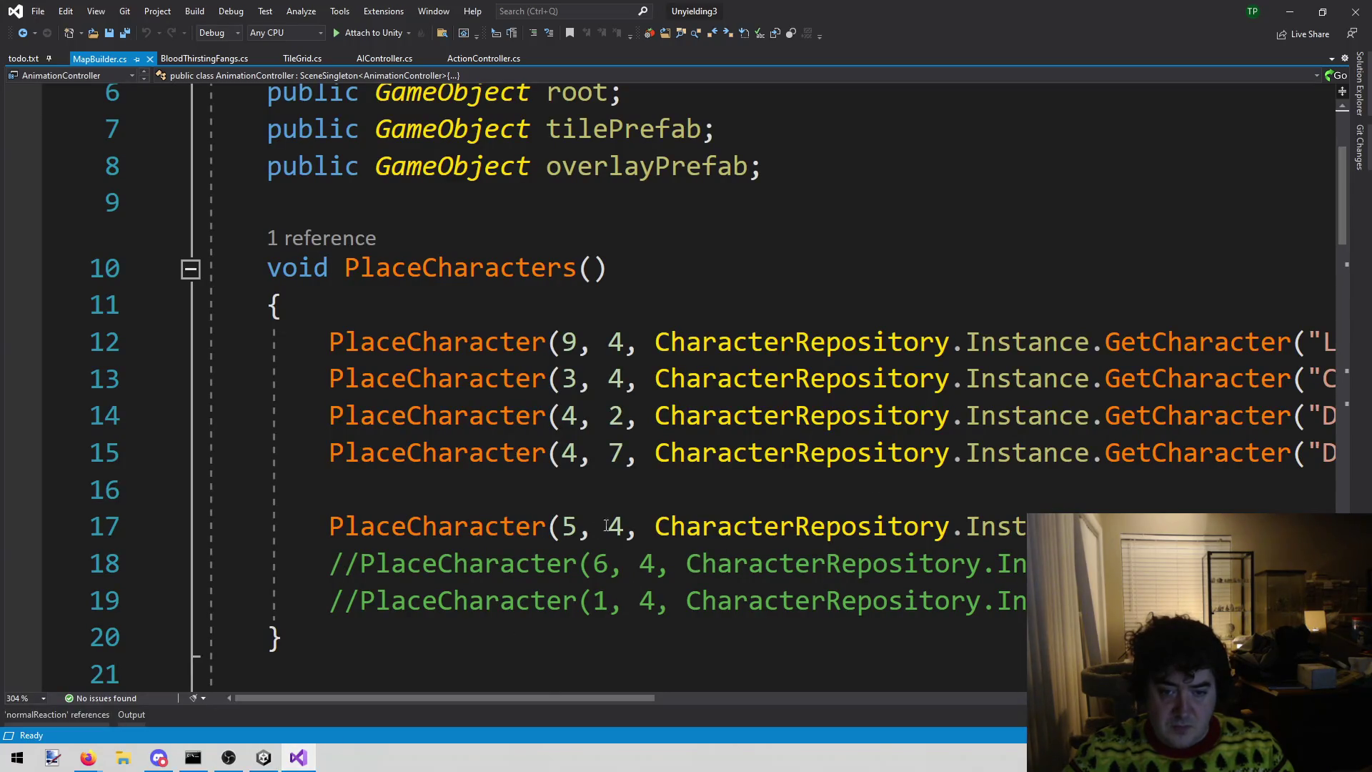
- Replace the second coordinate on line 17 with 0, checking the game in Unity
double_click(568, 526)
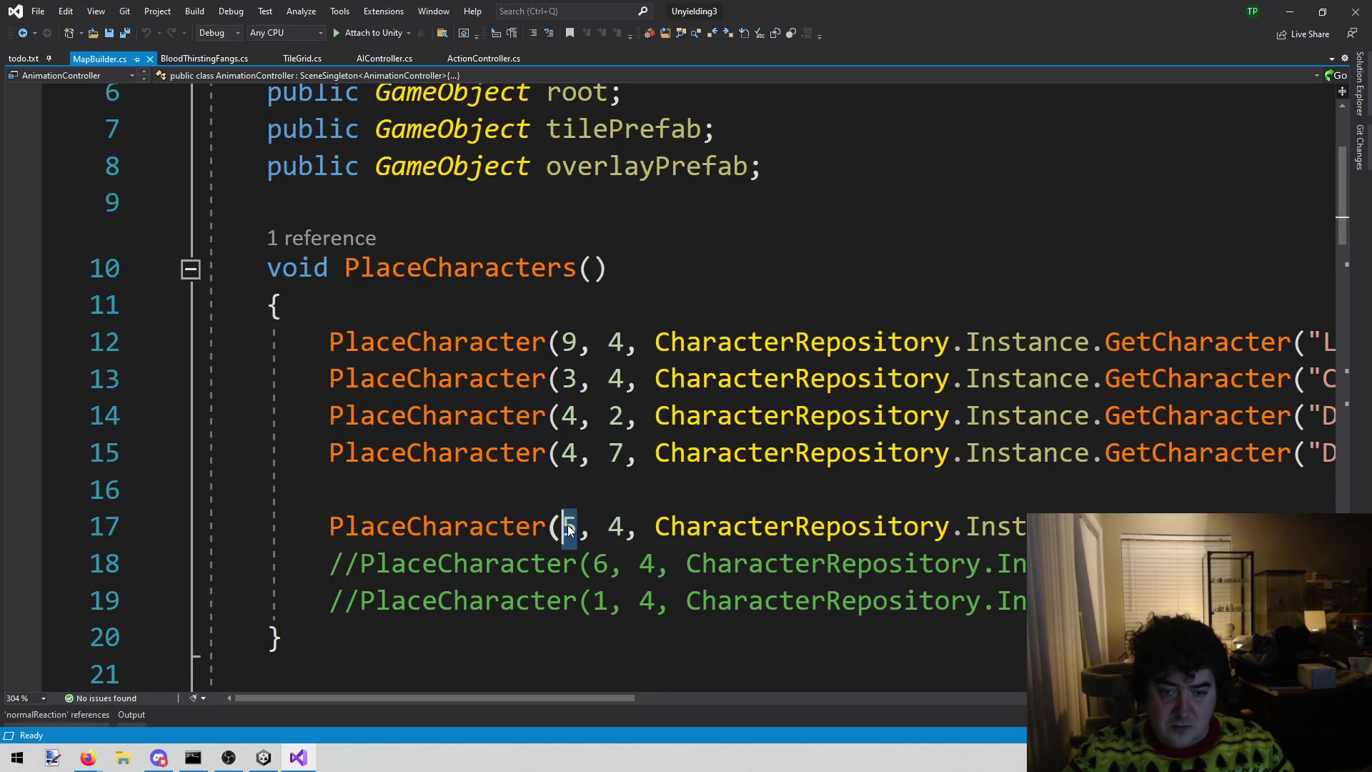
double_click(616, 526)
text(0)
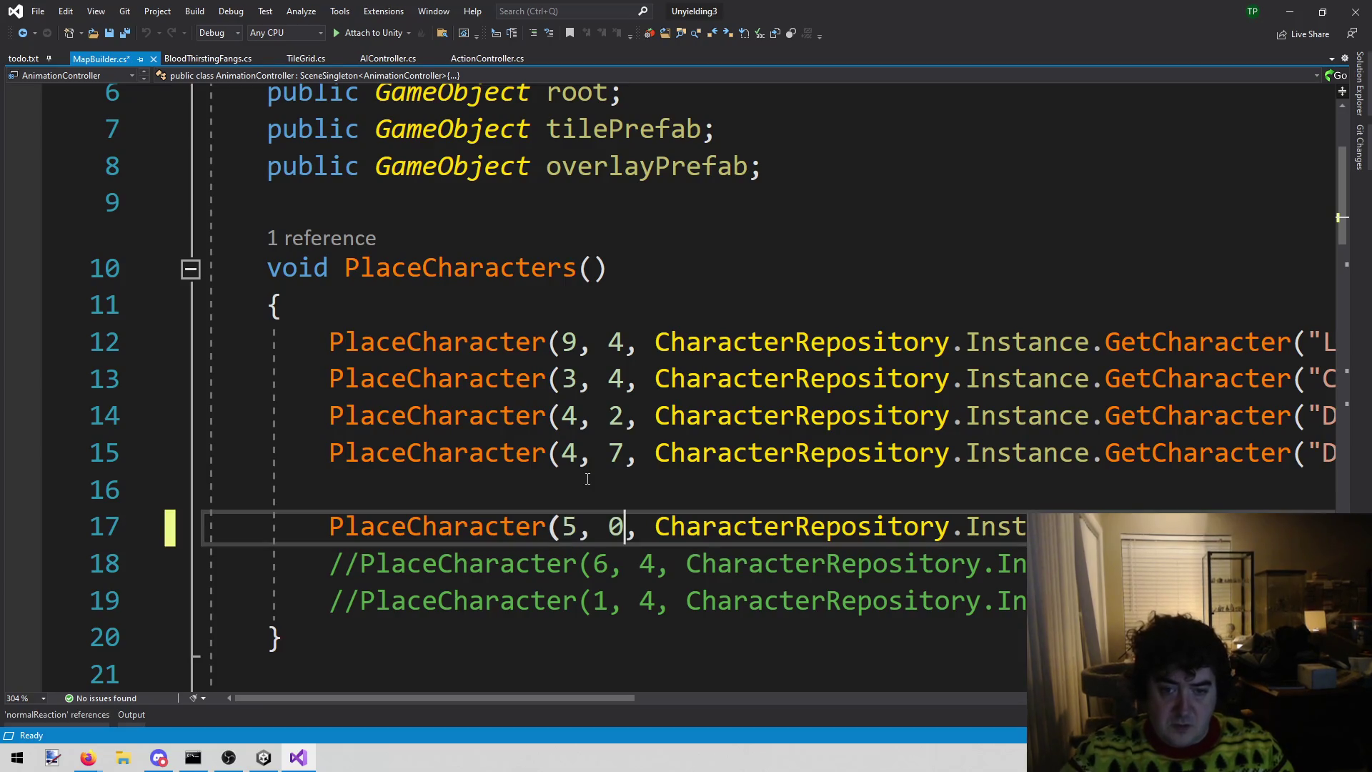
click(263, 757)
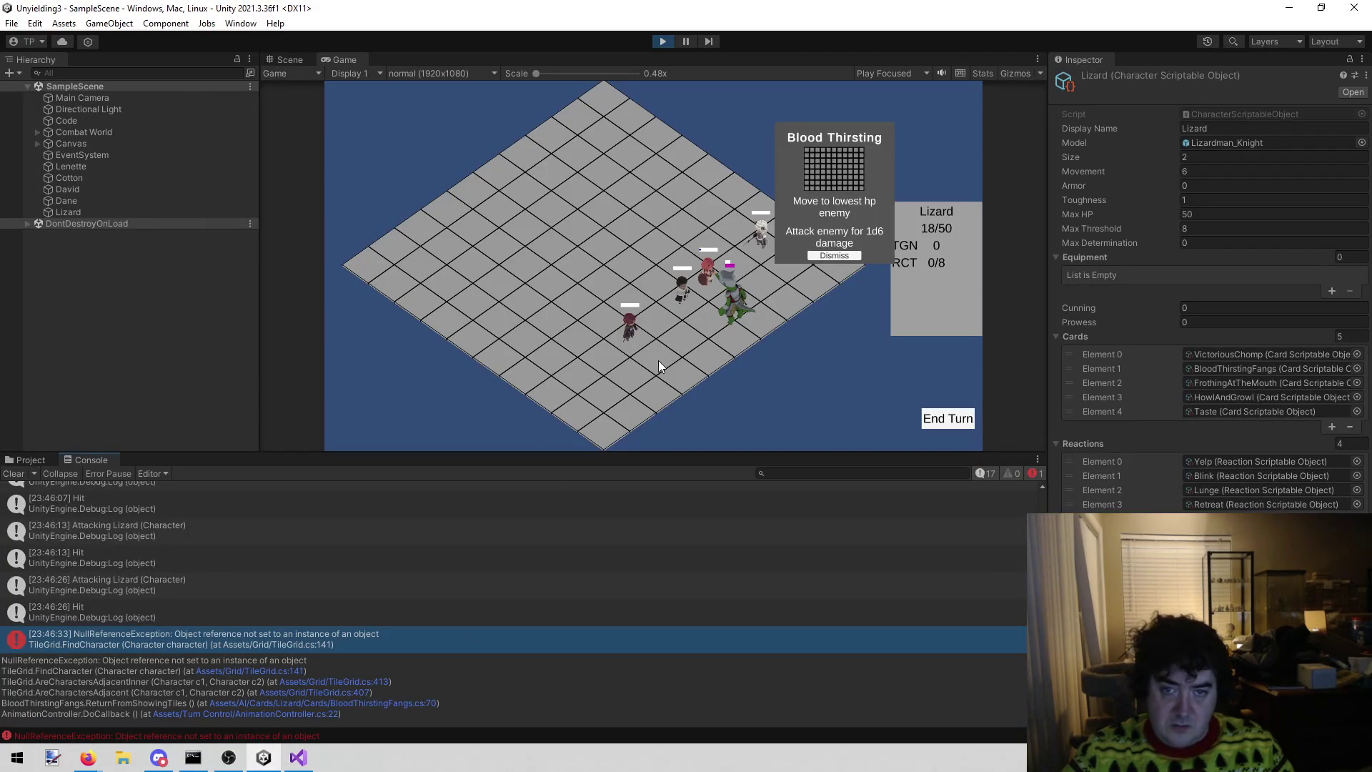
click(298, 758)
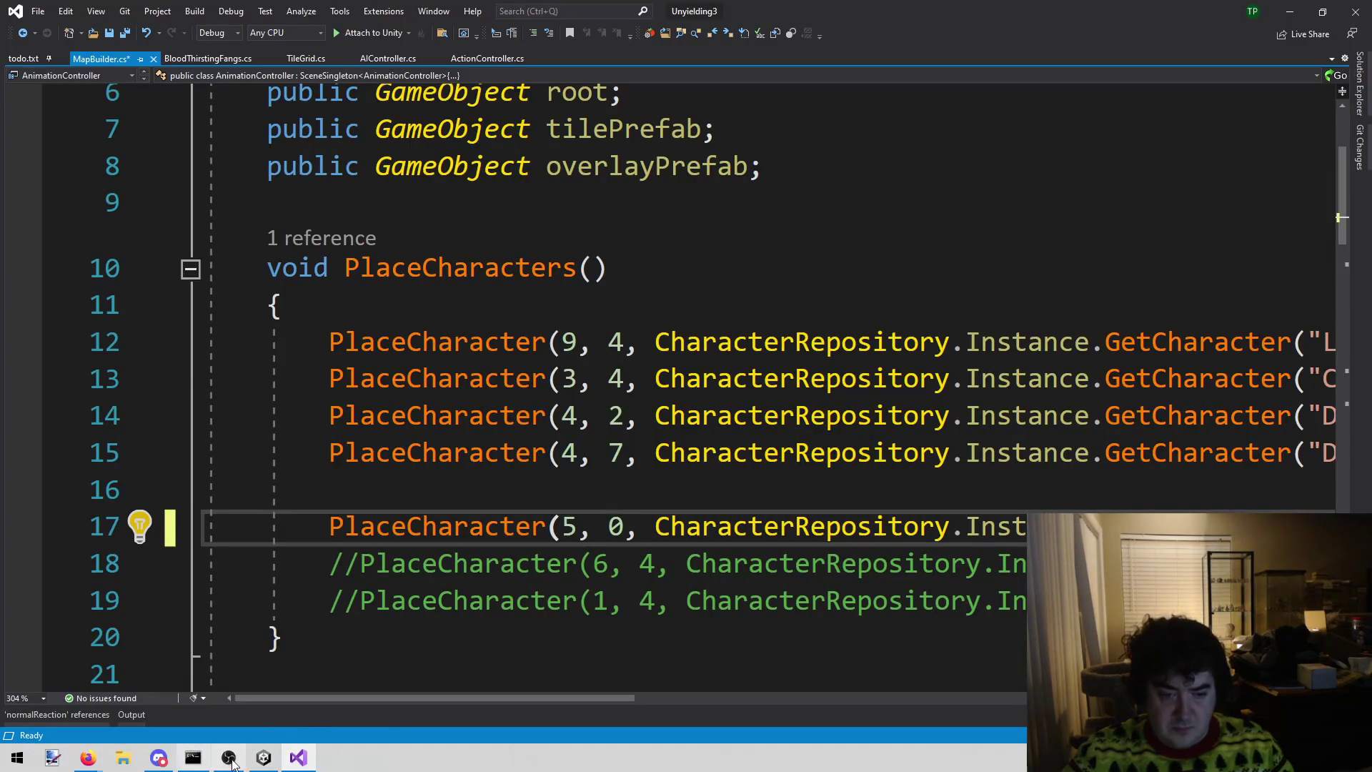
click(265, 758)
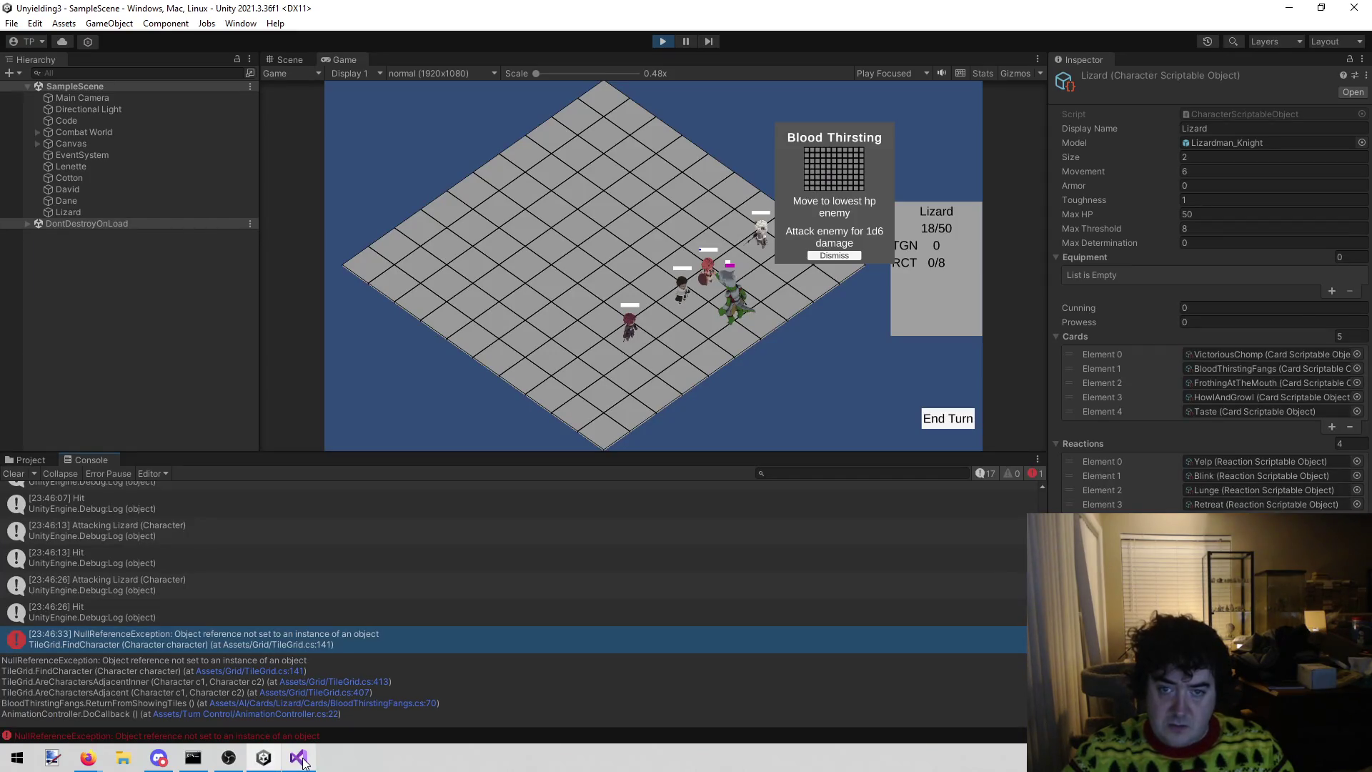
mouse_move(303, 763)
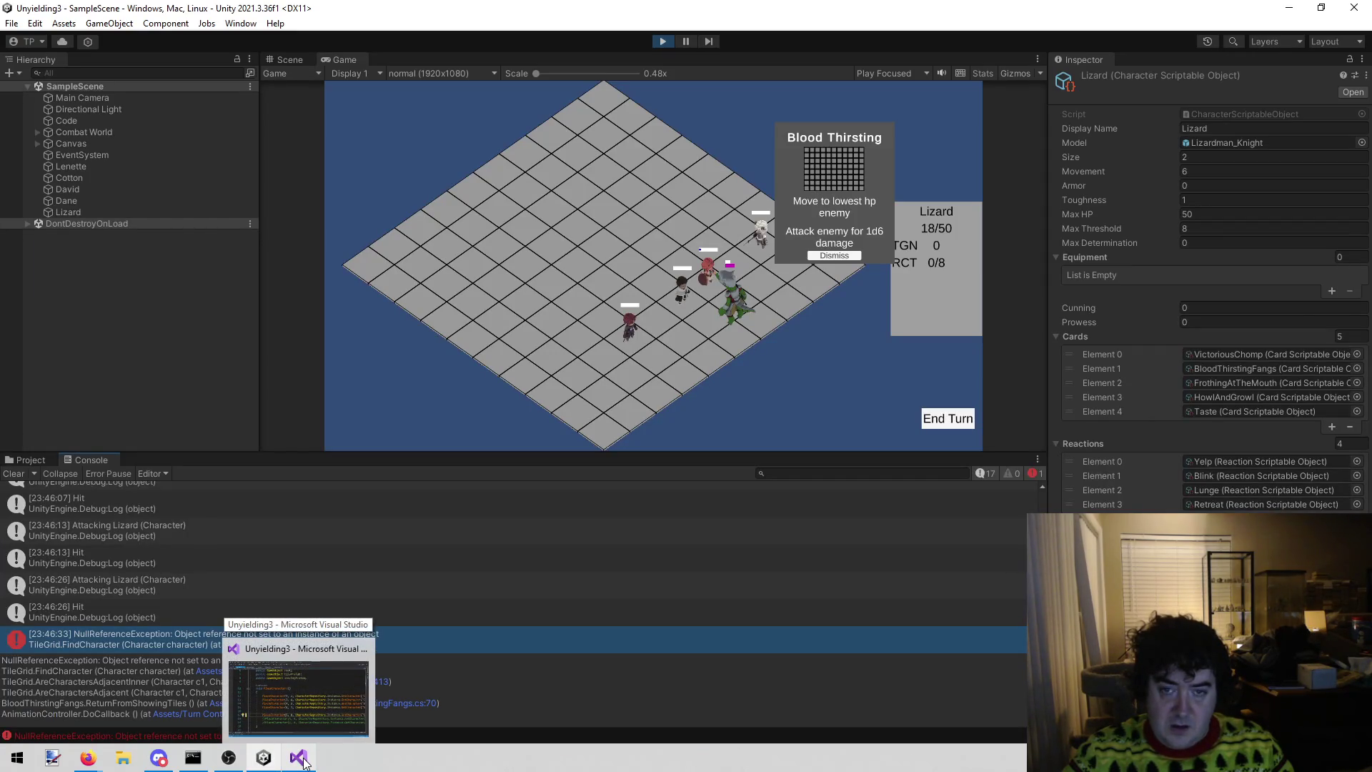
click(303, 762)
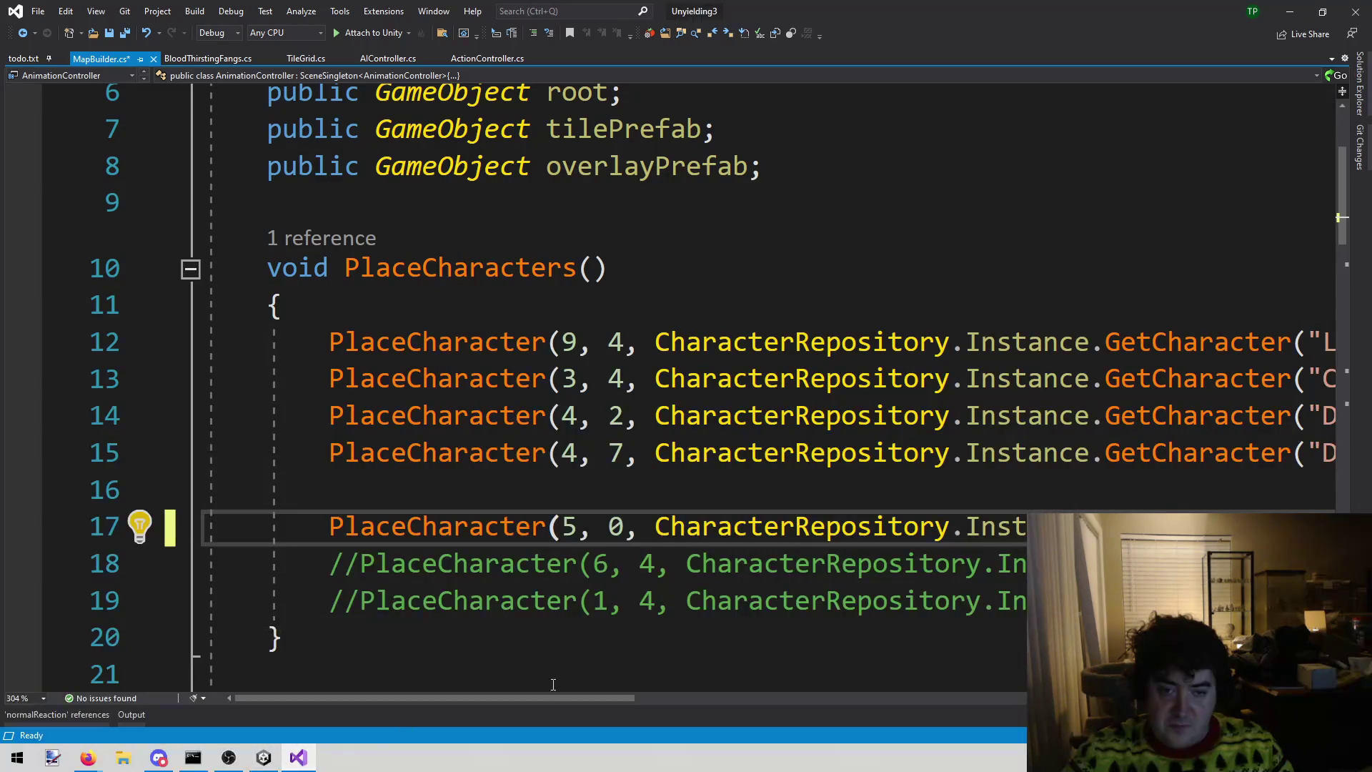
mouse_move(523, 697)
mouse_down()
mouse_move(607, 697)
mouse_move(581, 696)
mouse_up()
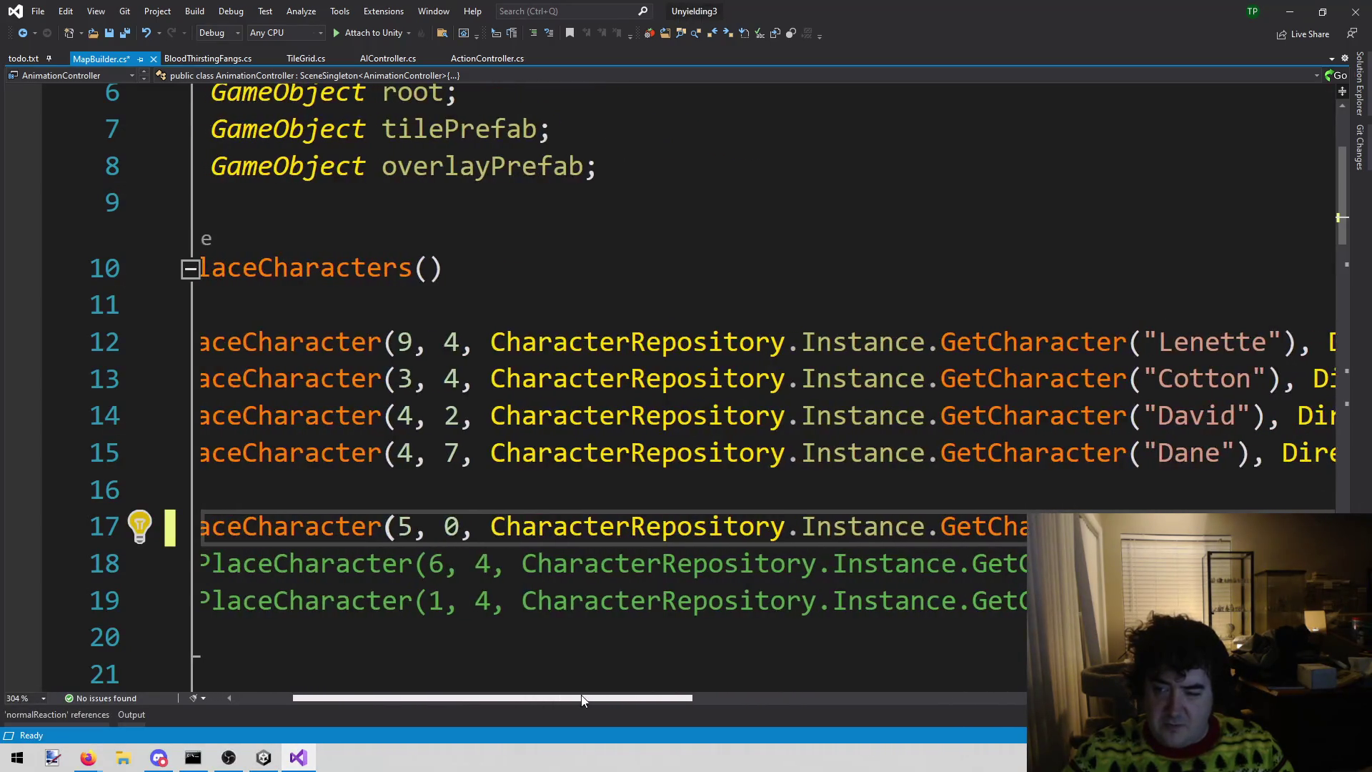
- Start Dane at (5, 2) and move Cotton's and Lenette's starting row from 4 to 2
double_click(404, 452)
text(5)
key(Right)
key(shift+Right)
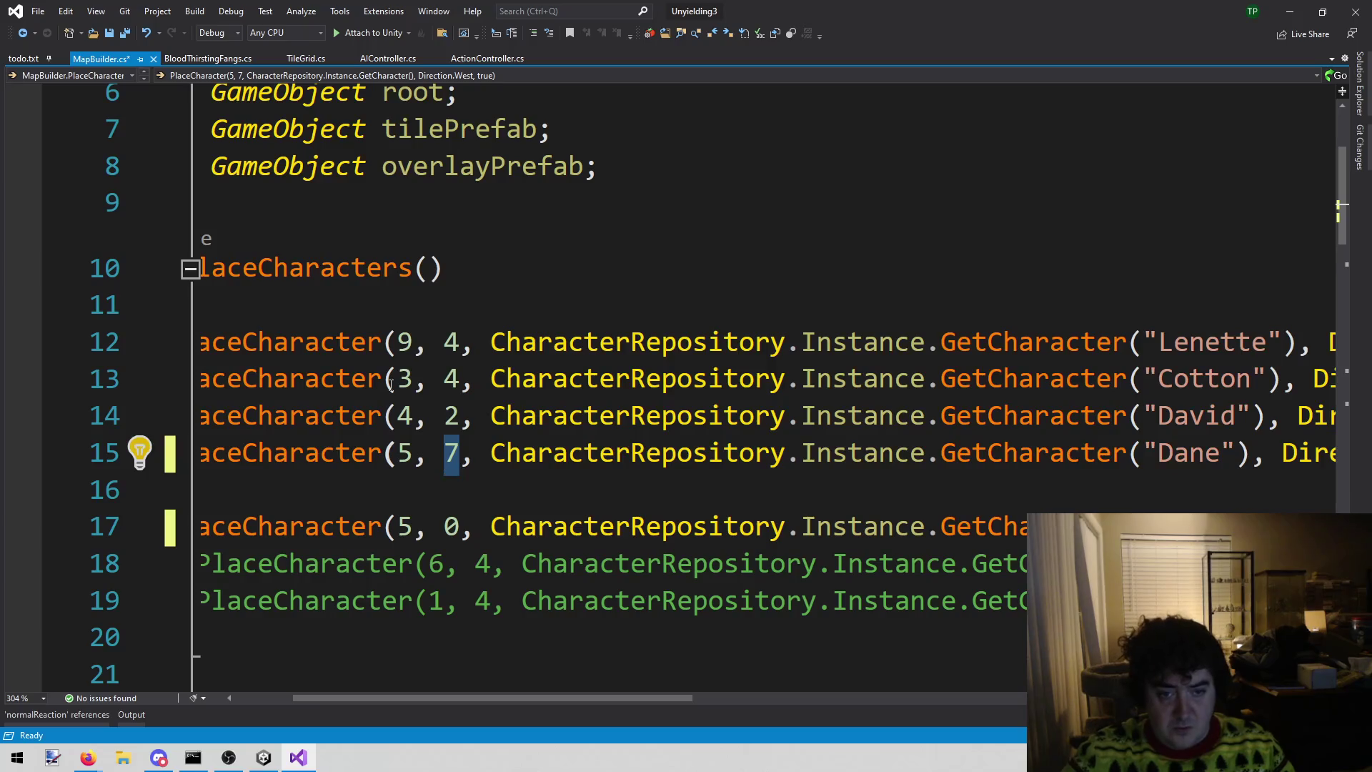
text(2)
key(Up)
key(Up)
key(shift+Left)
text(2)
key(Up)
key(shift+Left)
text(2)
- Set David's starting column to 3 in PlaceCharacters
key(alt+Tab)
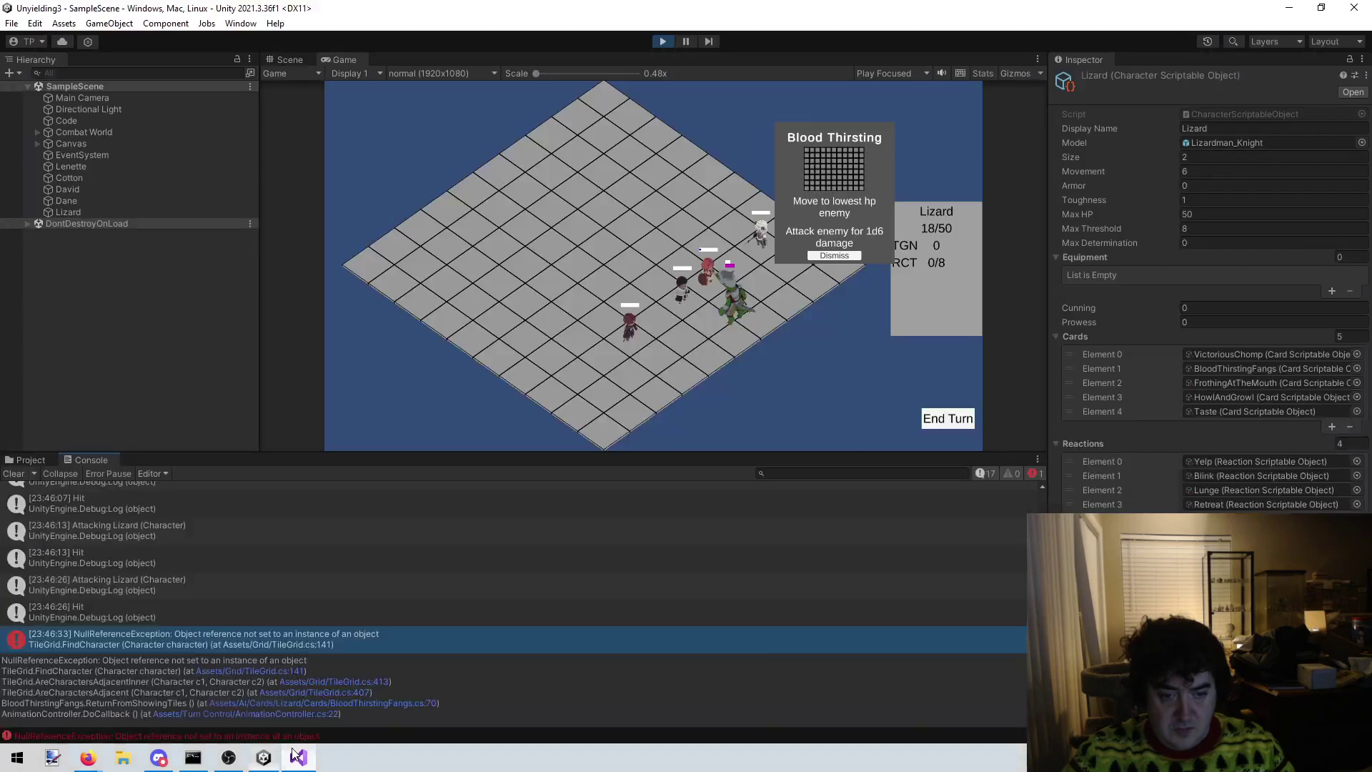
key(alt+Tab)
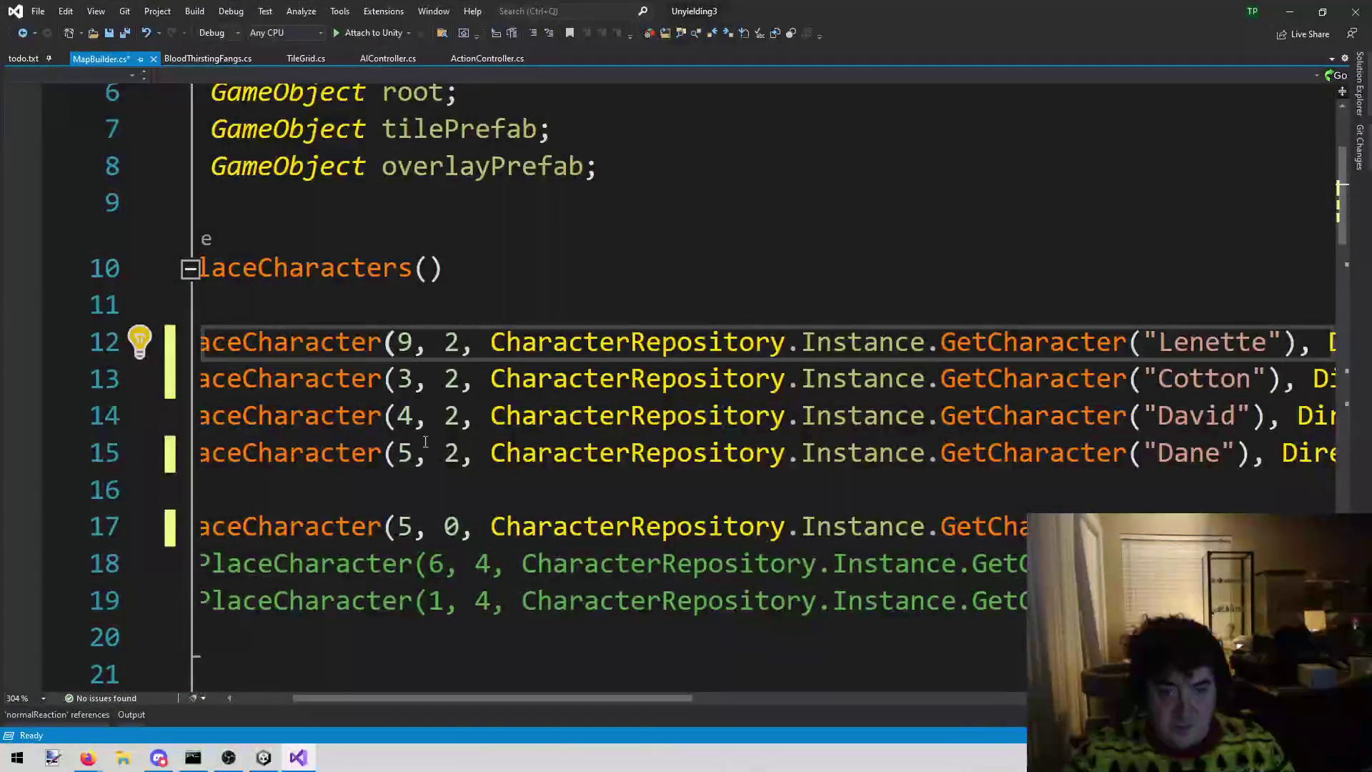
click(415, 452)
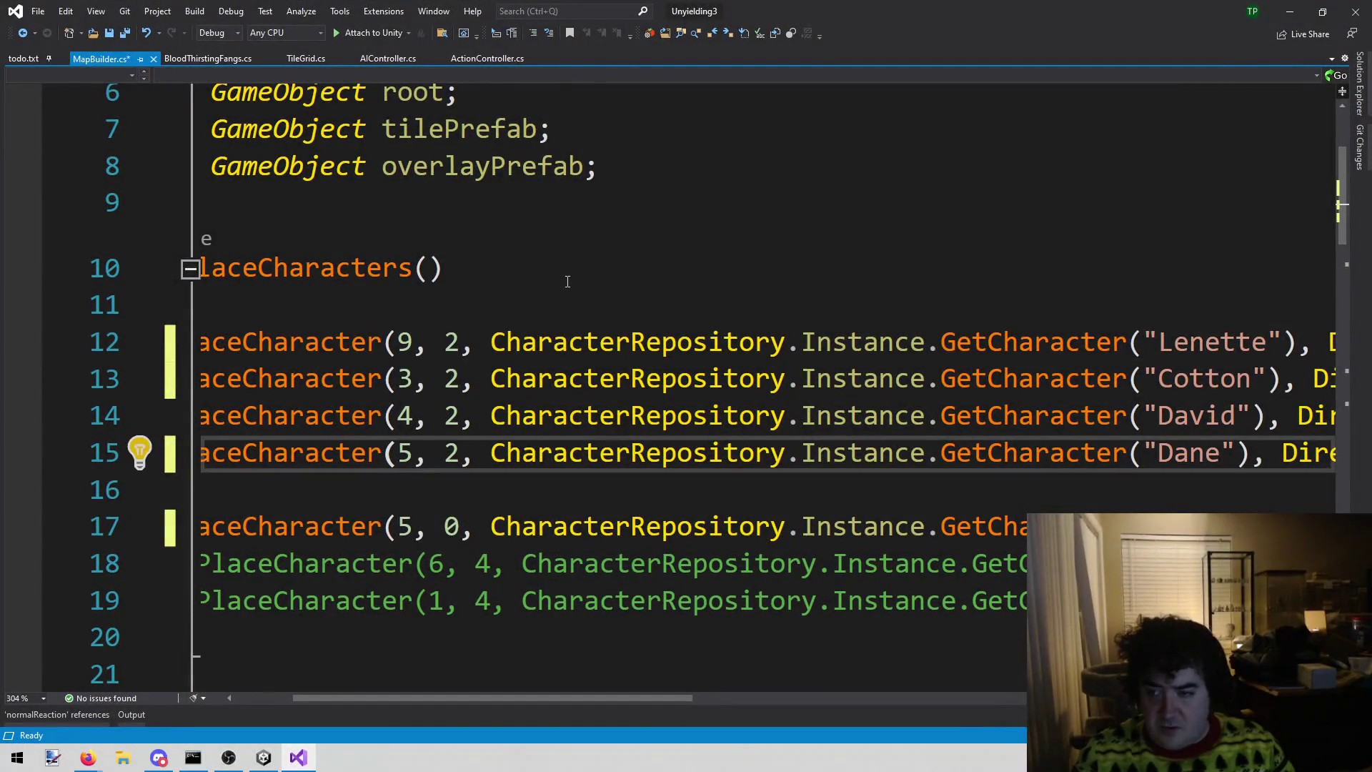
key(Up)
key(shift+Left)
text(3)
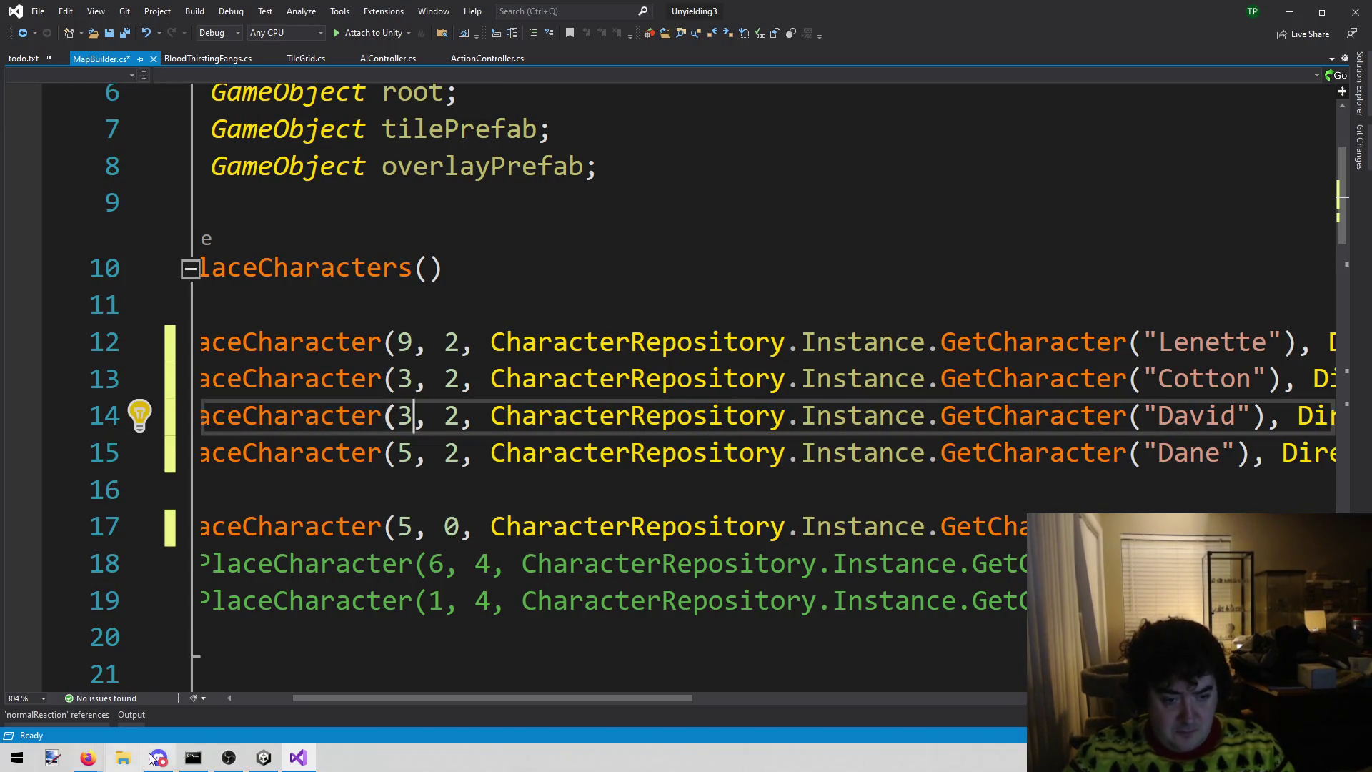
- Set Lenette's starting column to 6 and Cotton's to 7
mouse_move(263, 758)
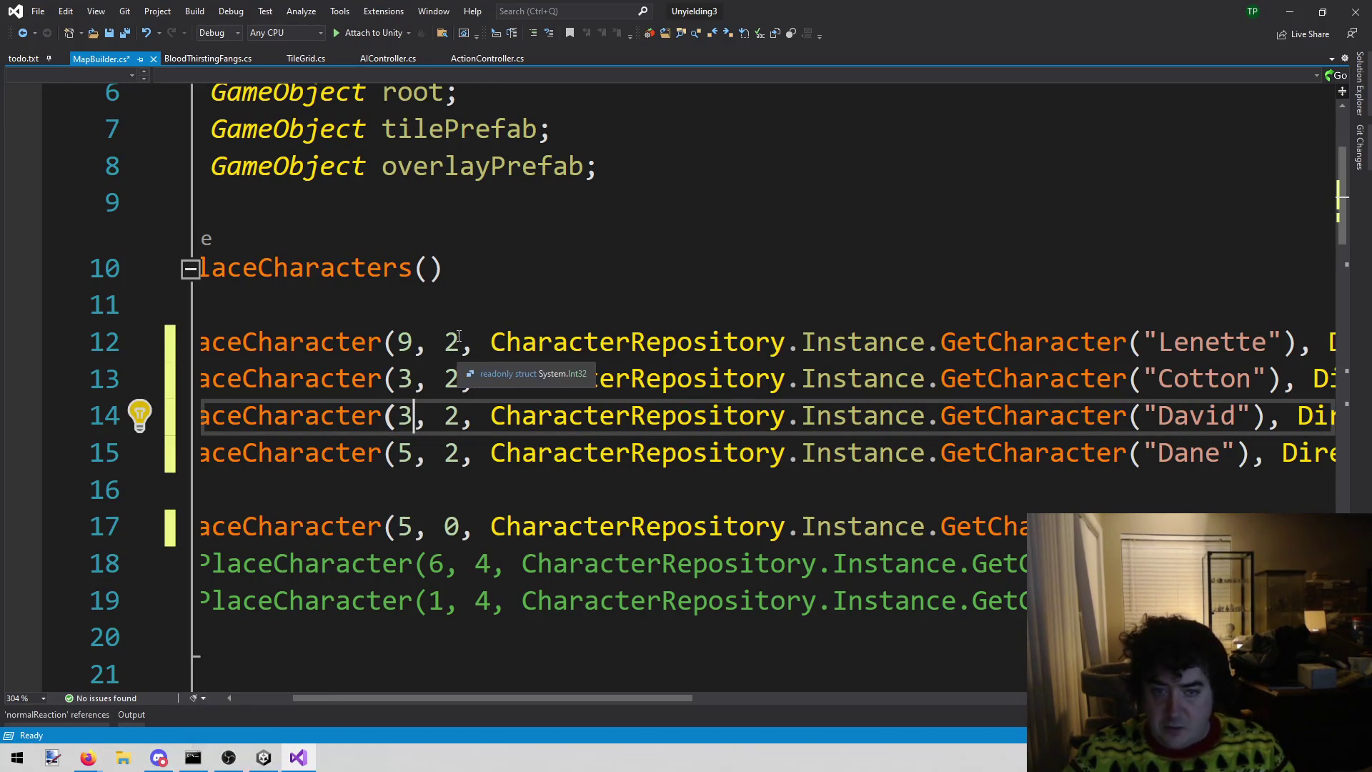
key(Up)
key(Up)
key(shift+Left)
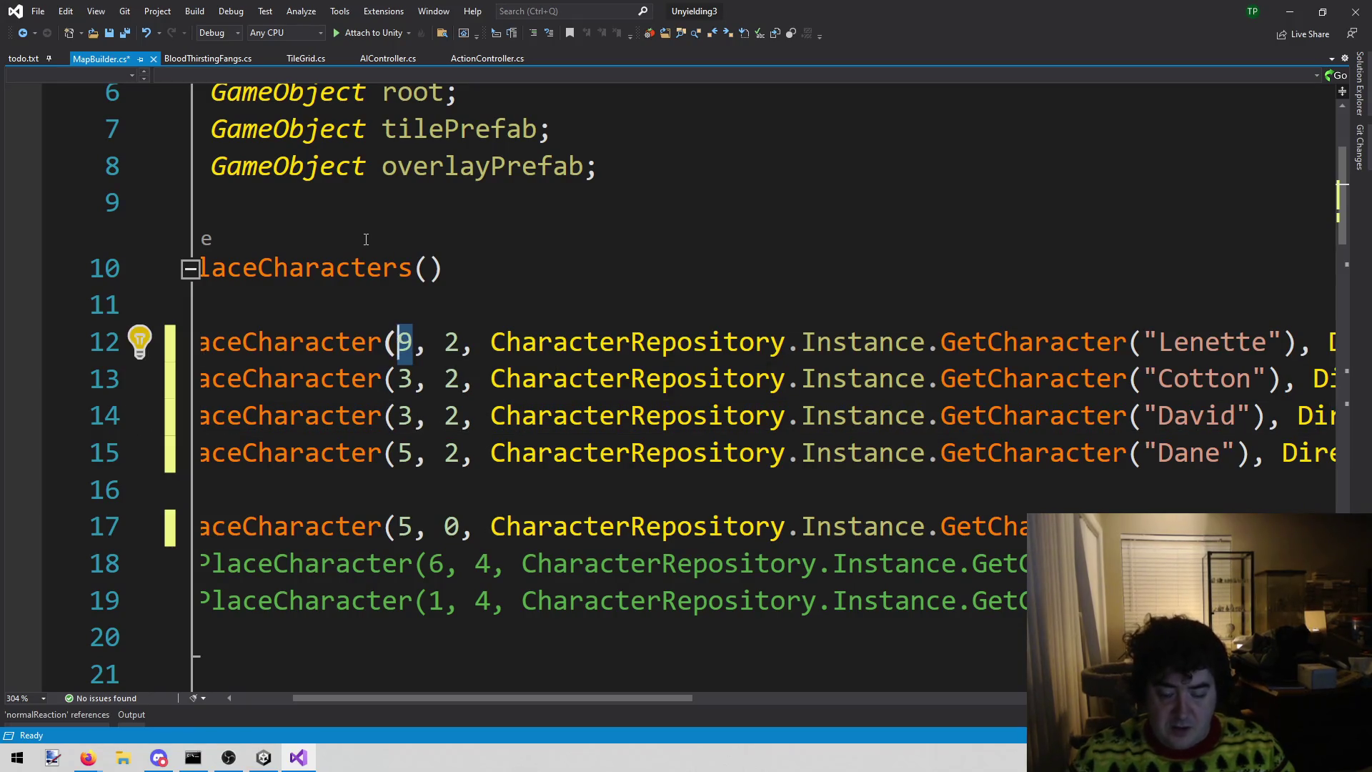
text(6)
key(Down)
key(shift+Left)
text(8)
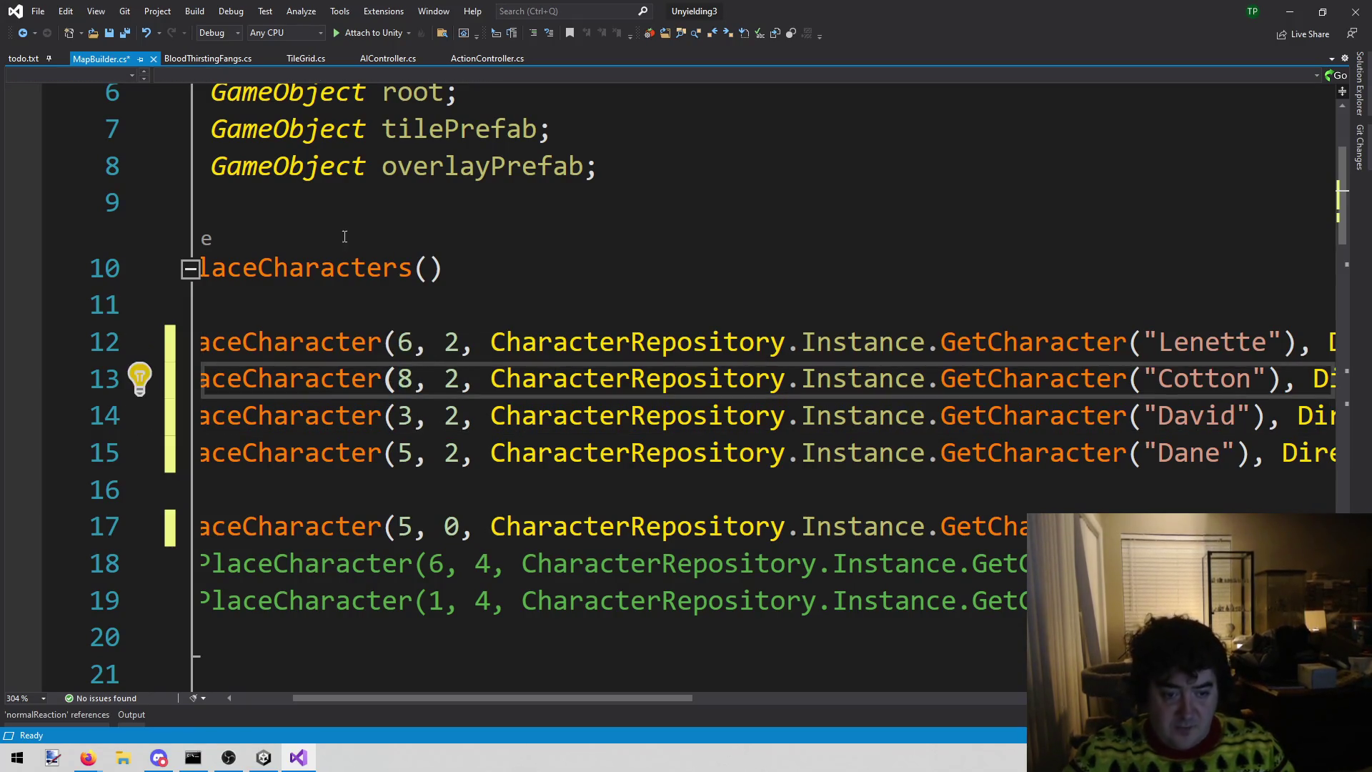
click(252, 766)
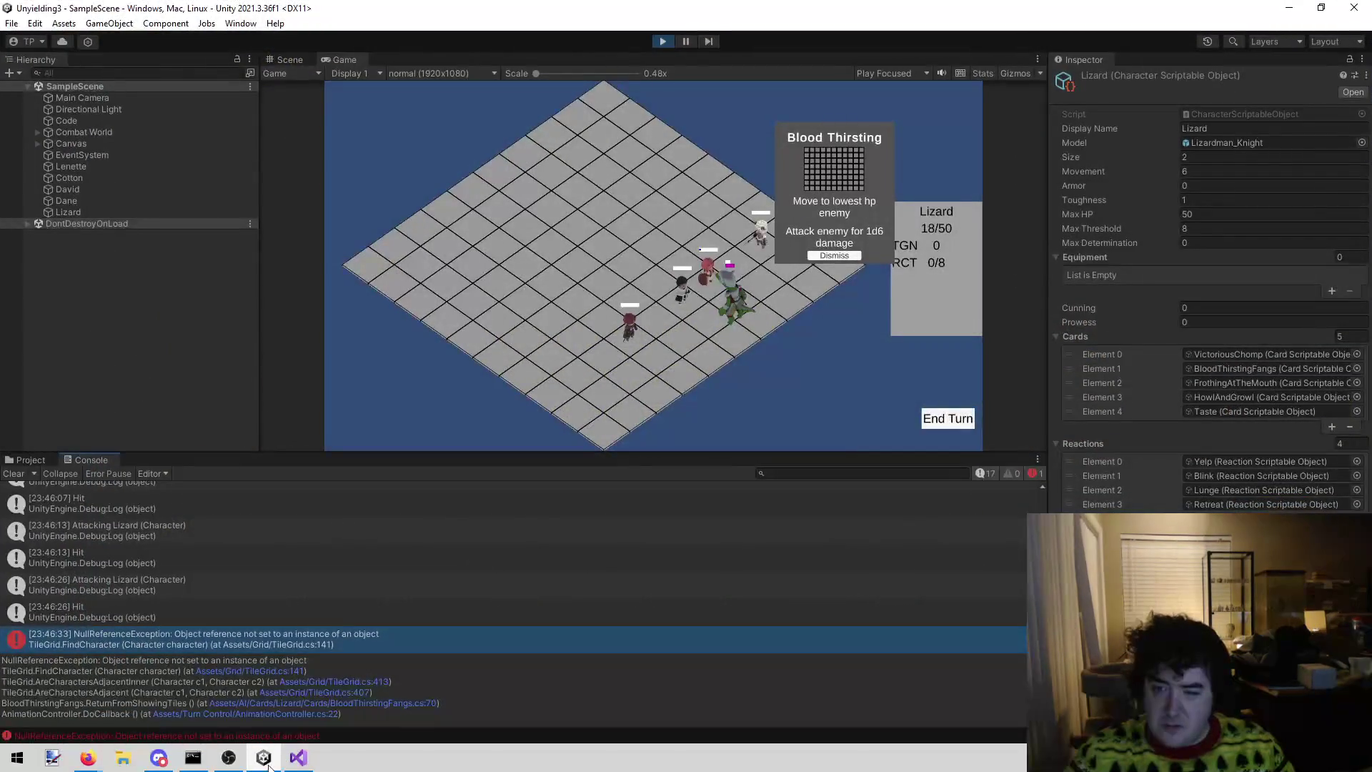
click(298, 759)
key(shift+Left)
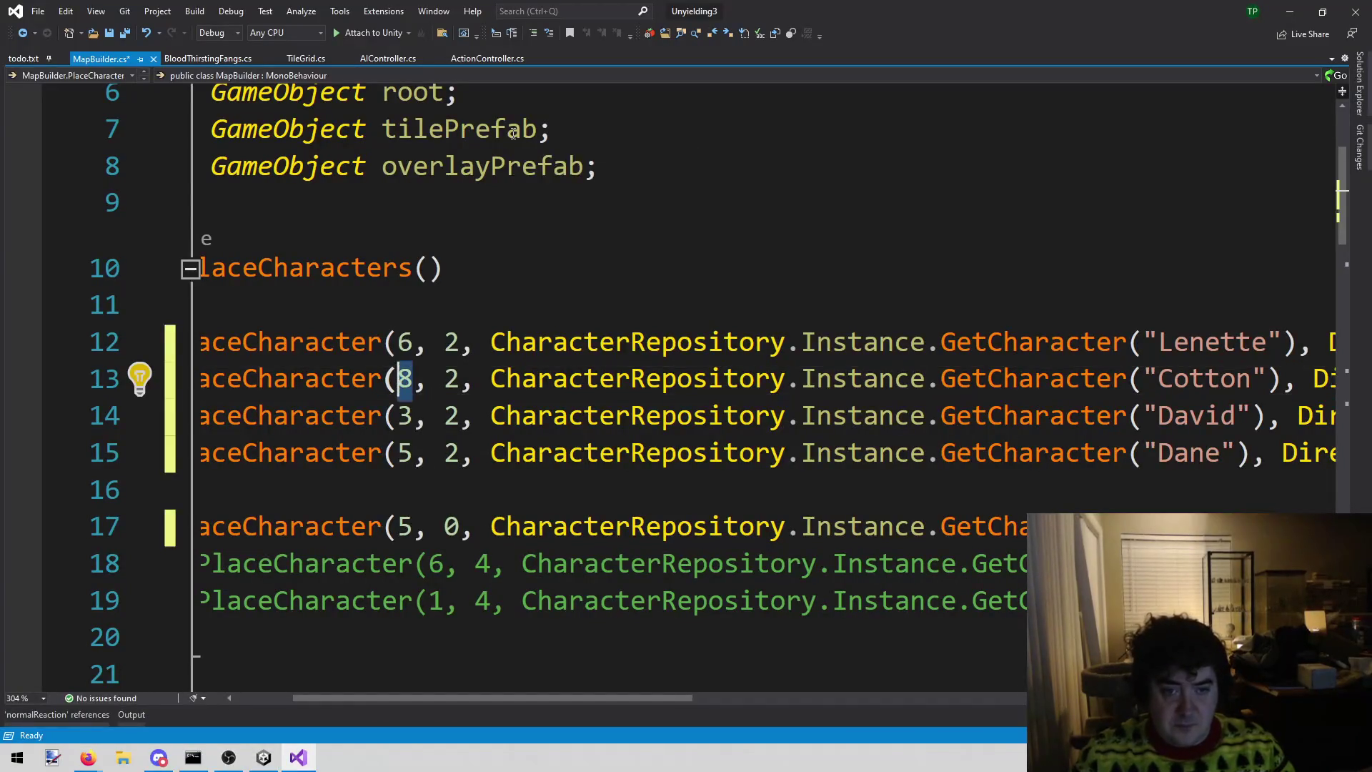
text(7)
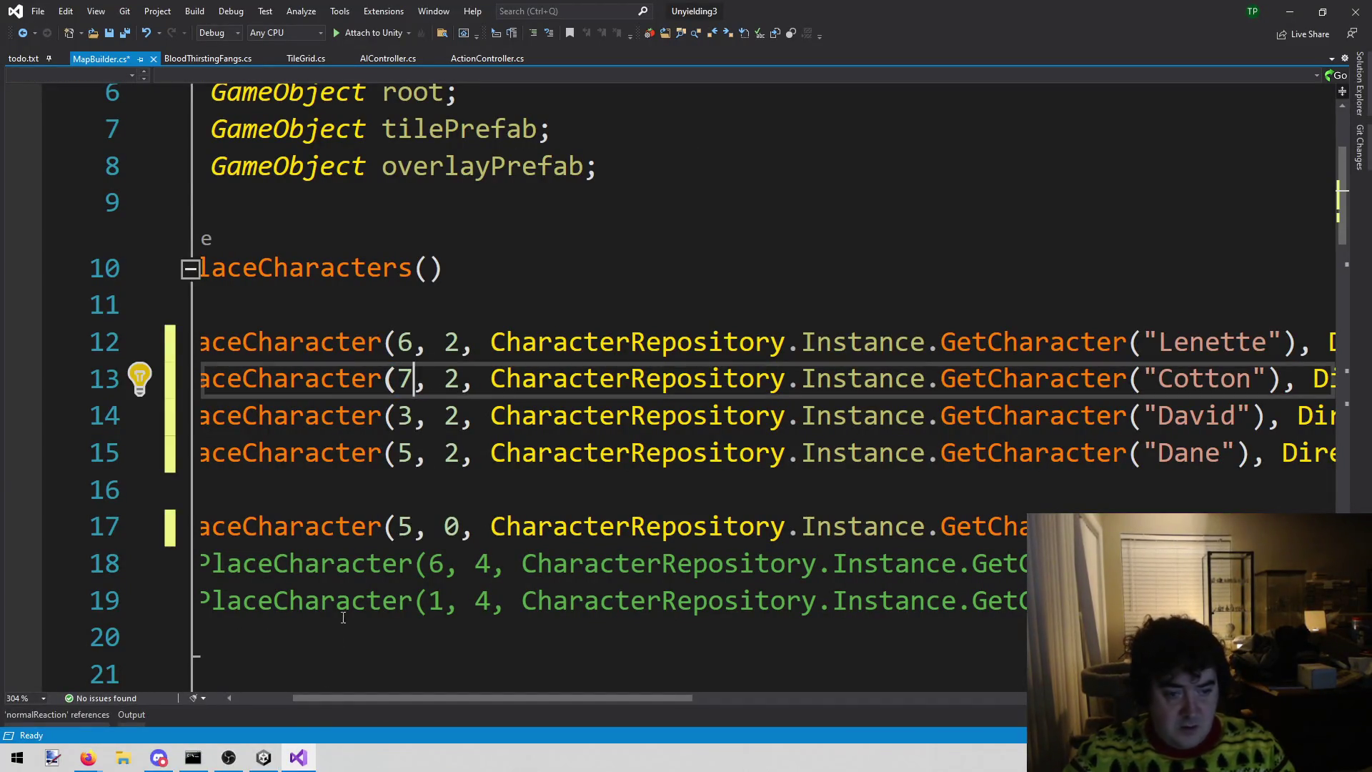
click(265, 755)
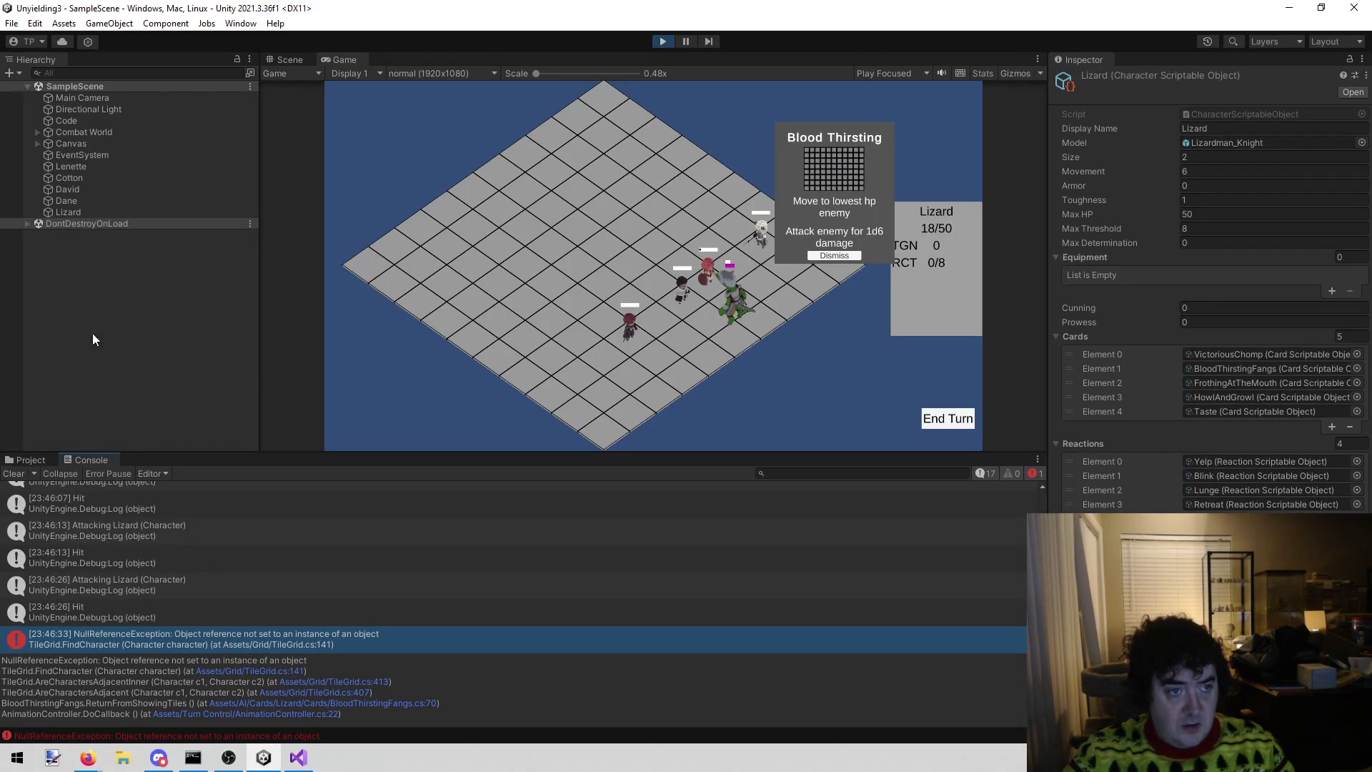
- In Assets/Character/Enemies, set the Lizard's Max Threshold to 1 and stop the game
click(29, 459)
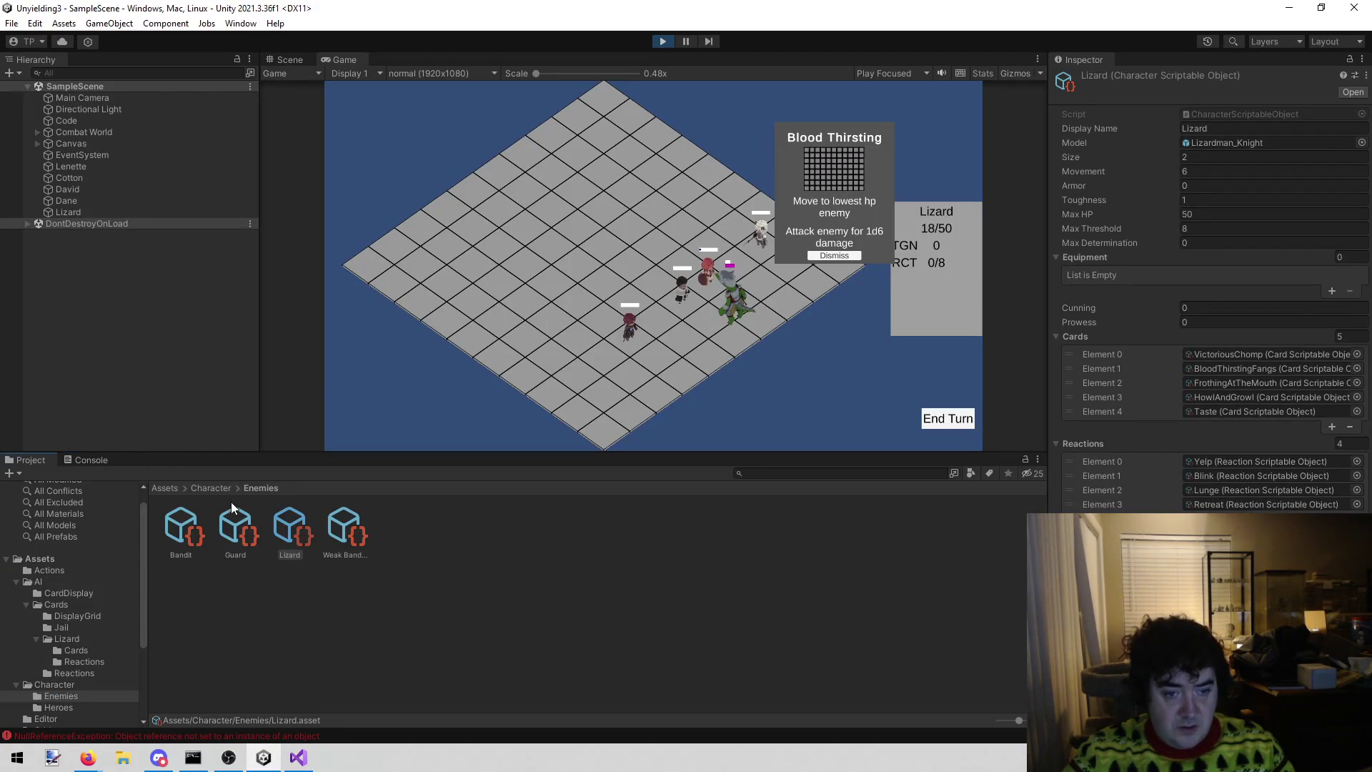
click(1210, 226)
text(1)
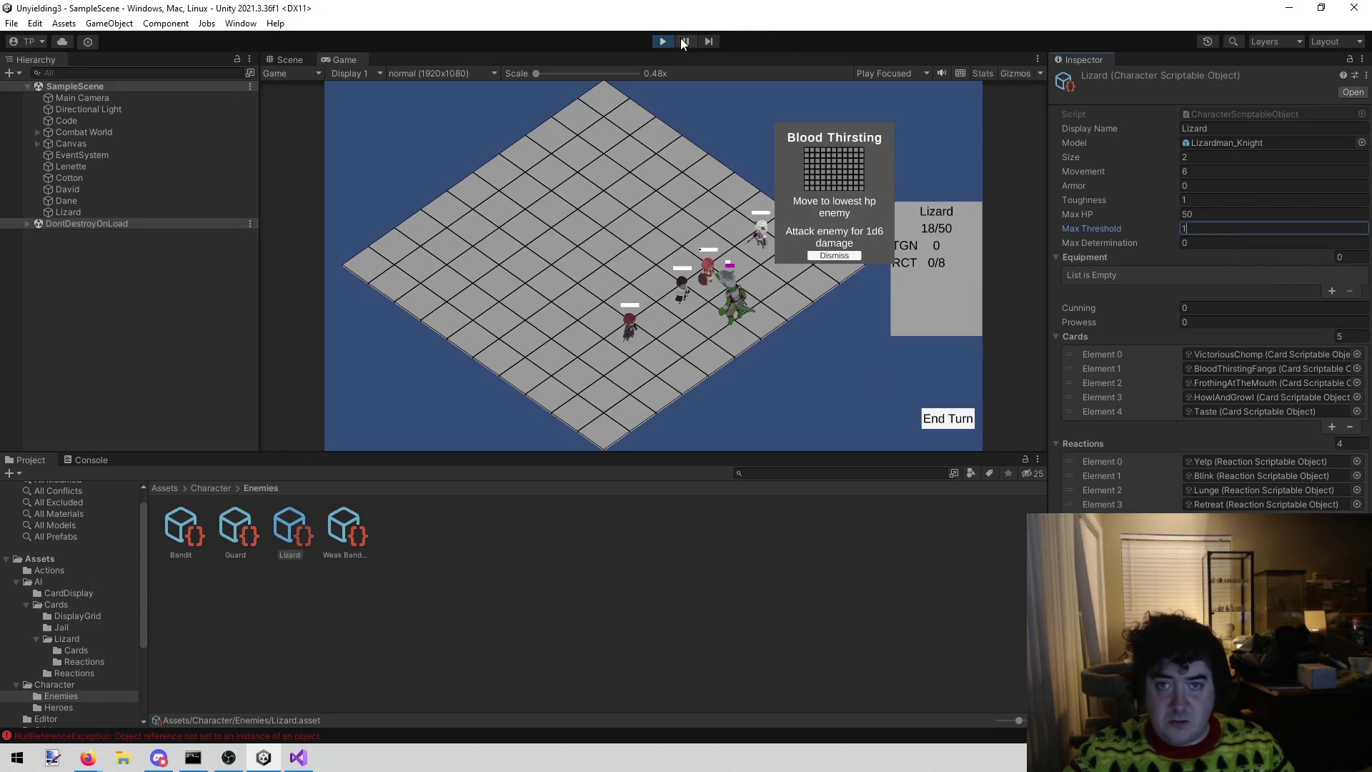
click(663, 40)
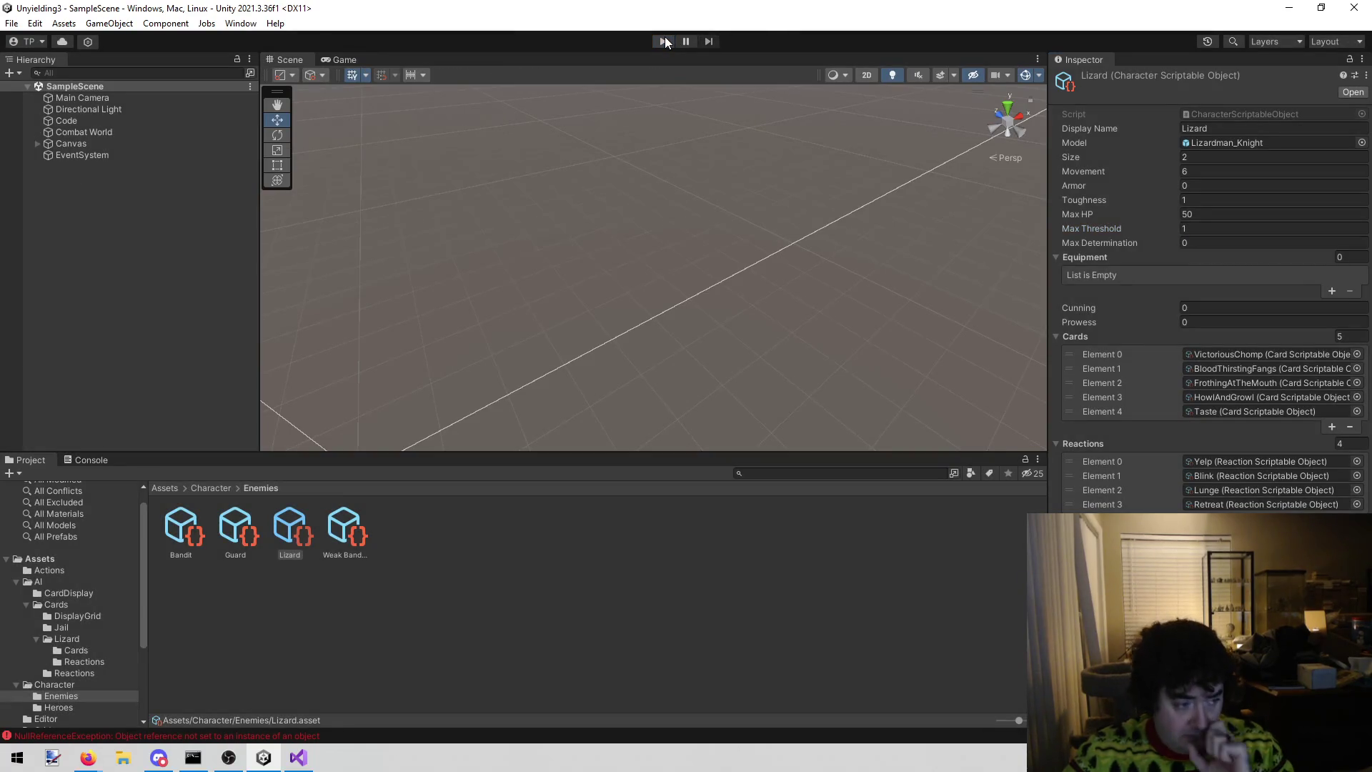
- Restart Play mode once scripts reload so heroes load at their new tiles
click(661, 42)
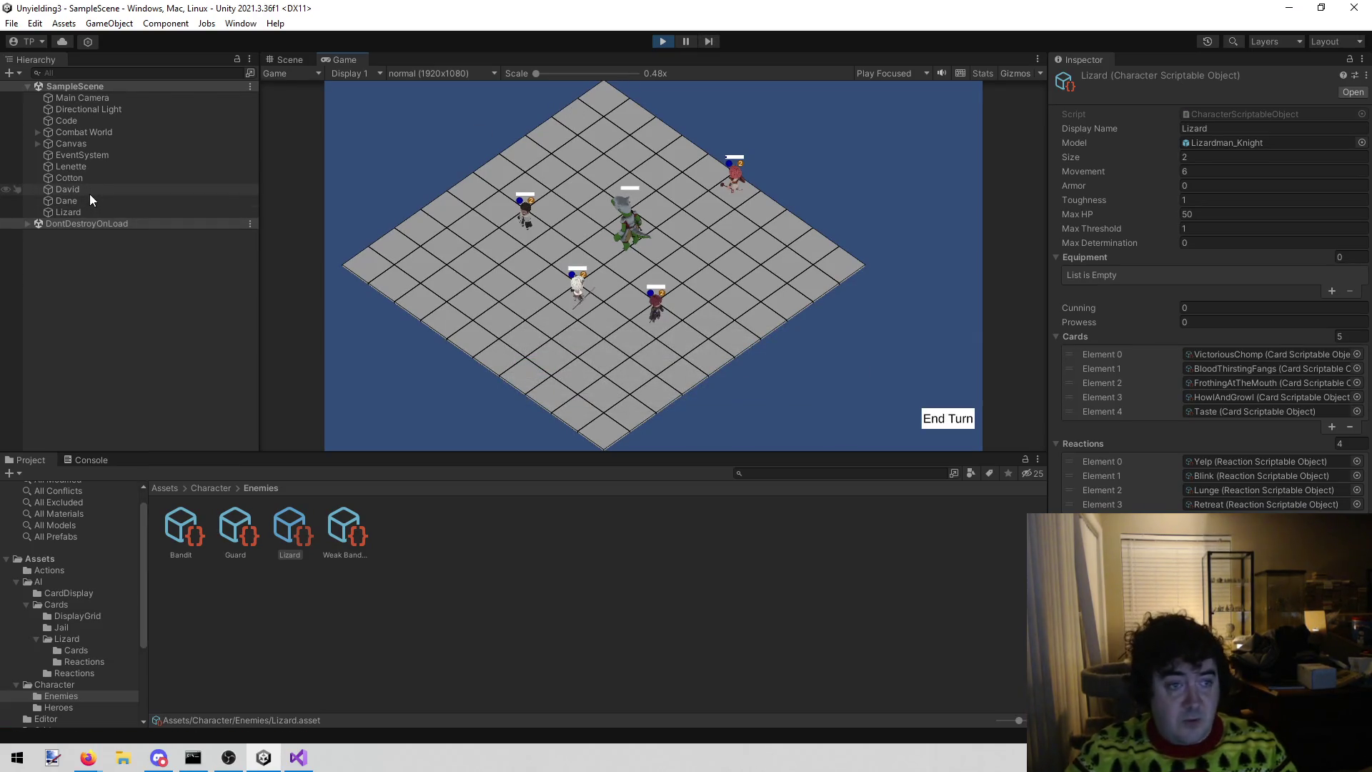
click(660, 41)
click(298, 756)
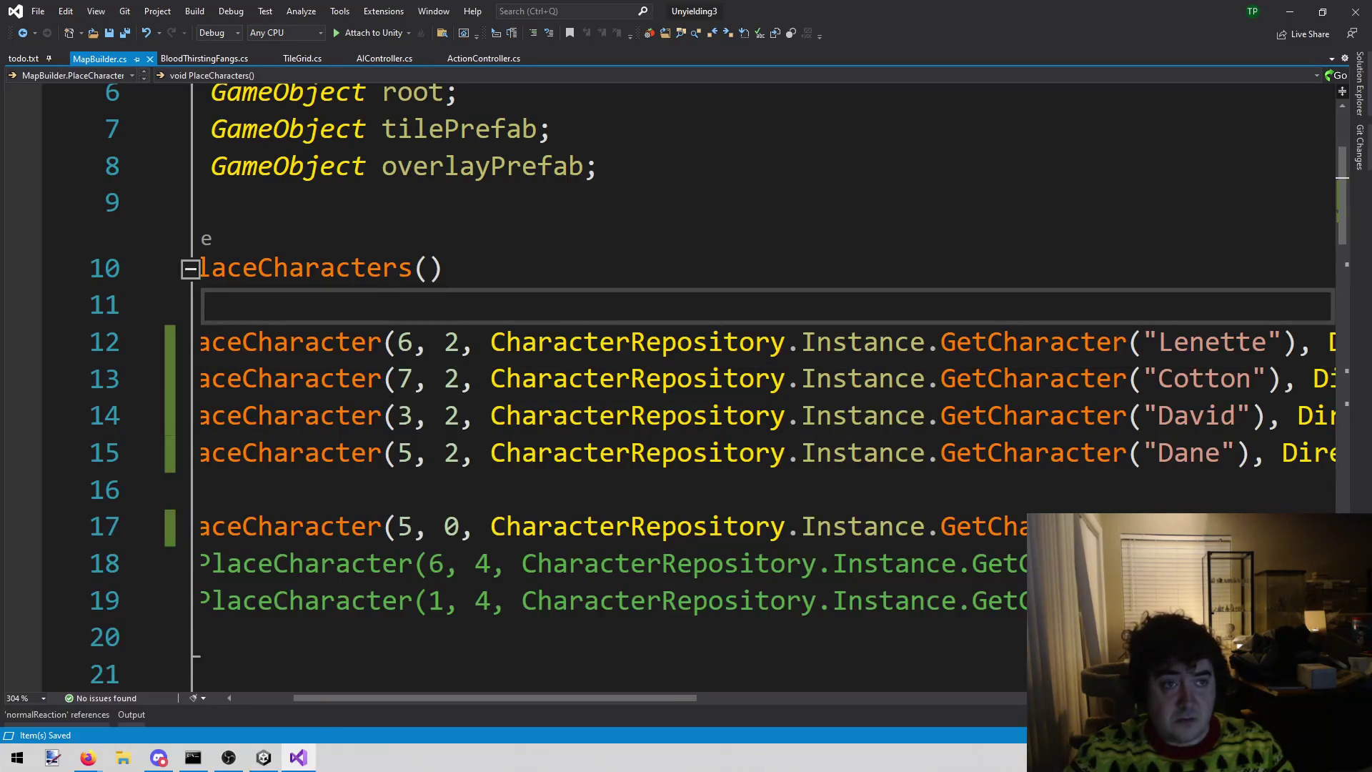
click(264, 757)
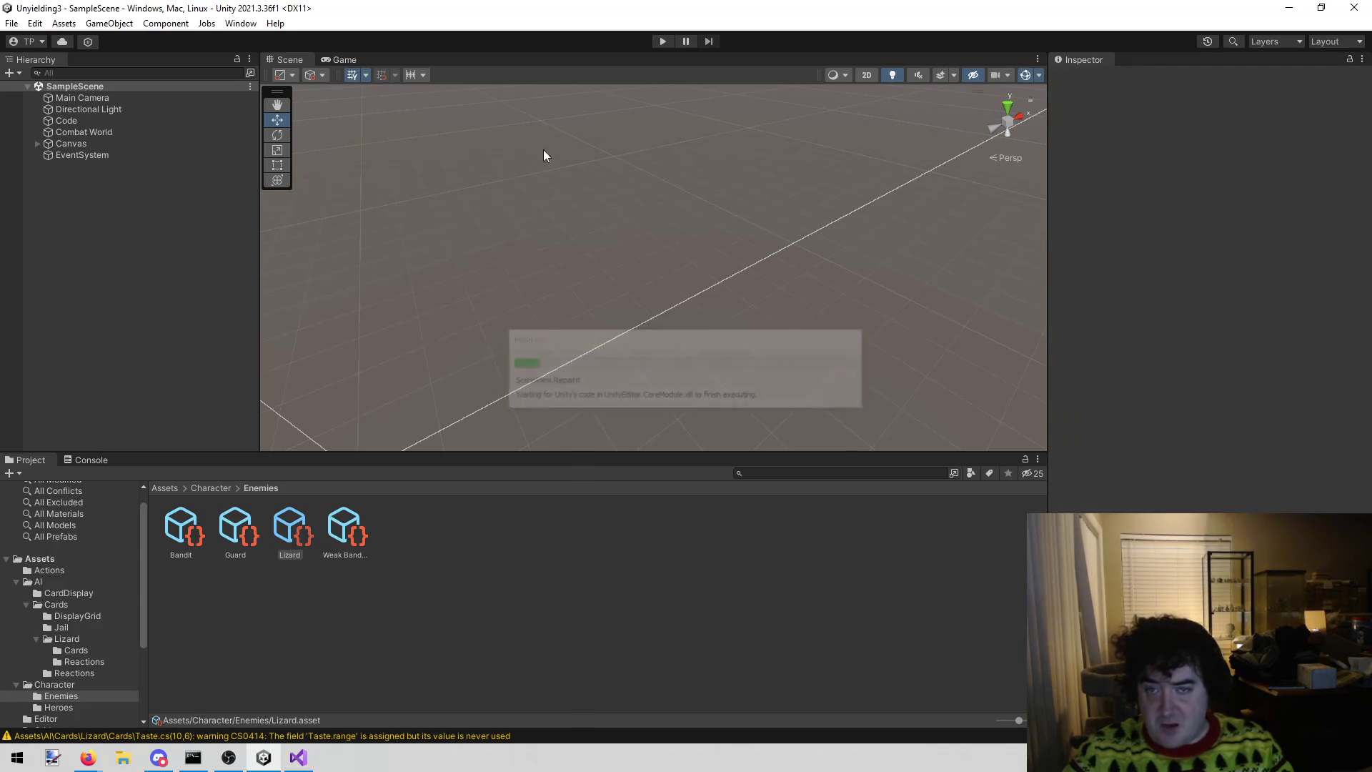
click(656, 41)
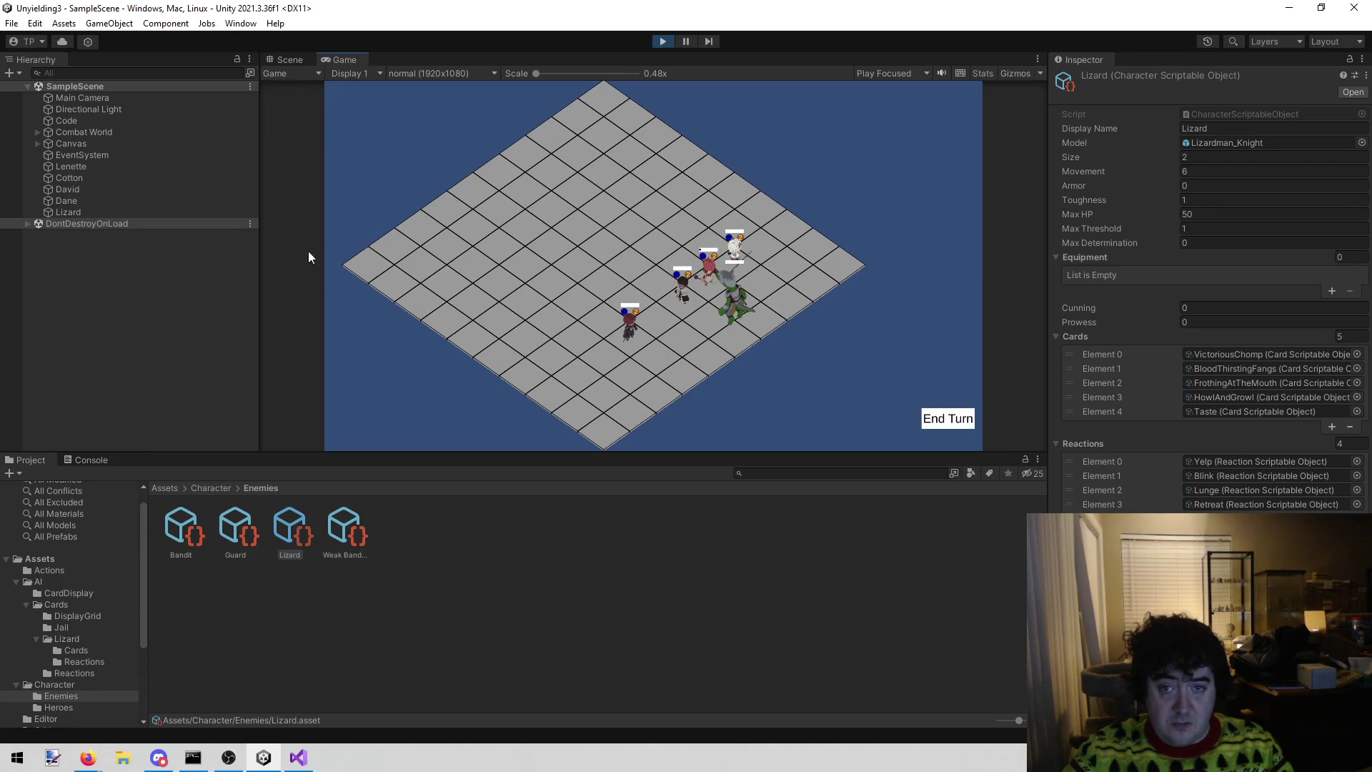
click(298, 756)
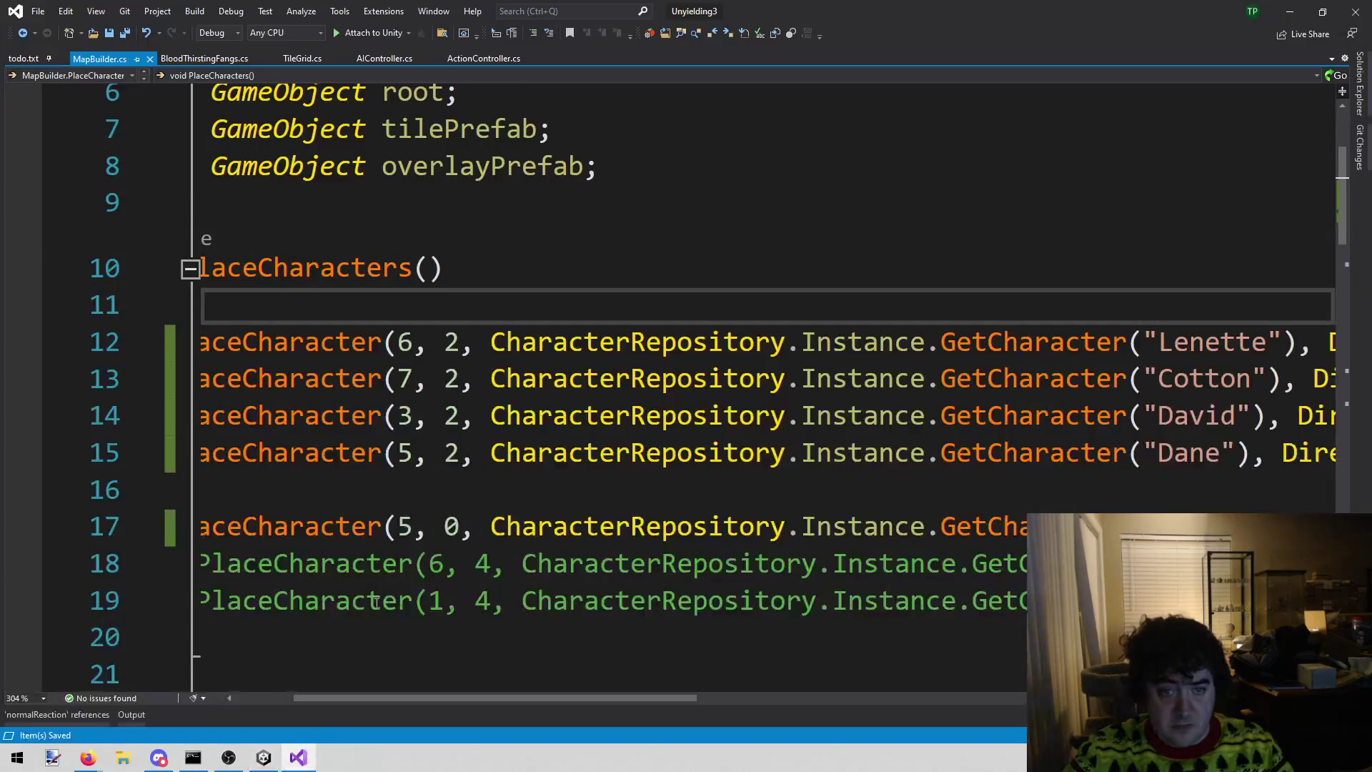
- Change Cotton's starting column on line 13 to 8 and save MapBuilder.cs
double_click(406, 378)
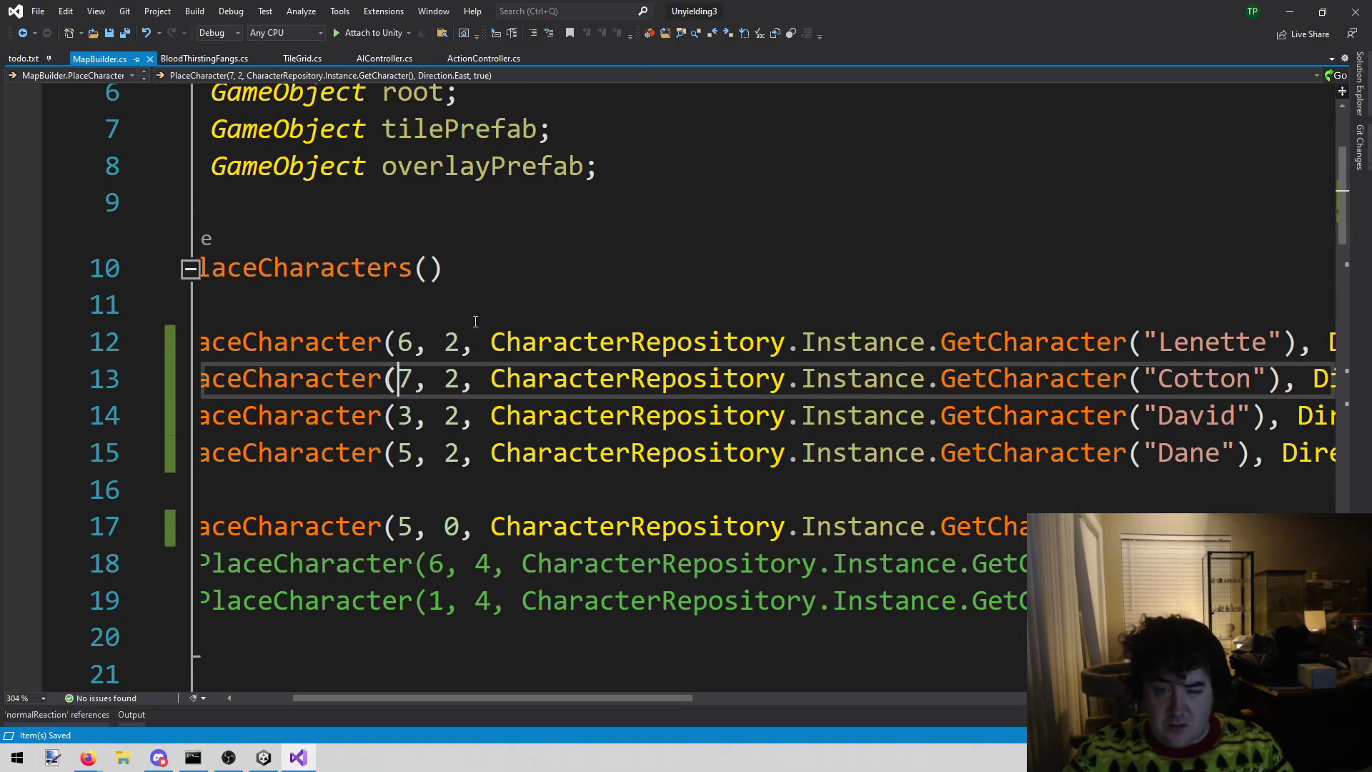
text(8)
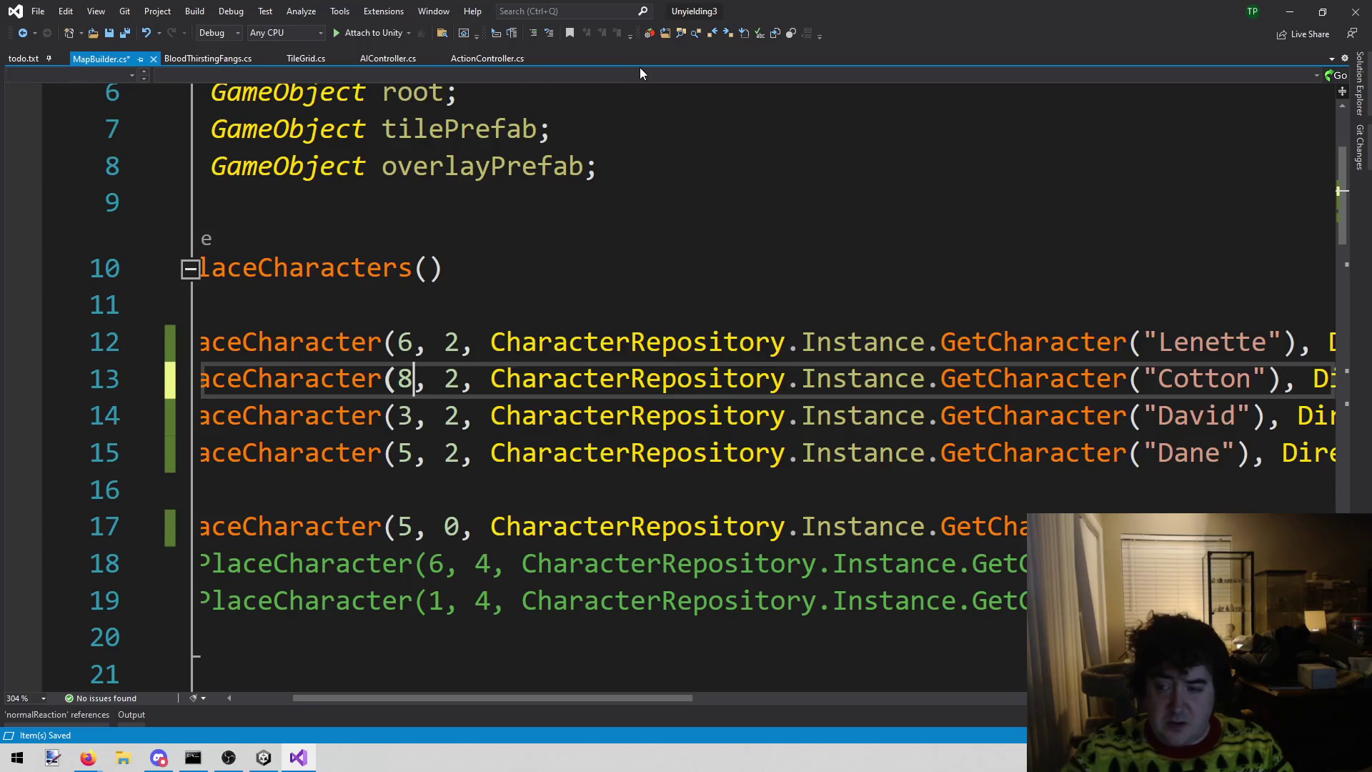
key(ctrl+s)
click(262, 758)
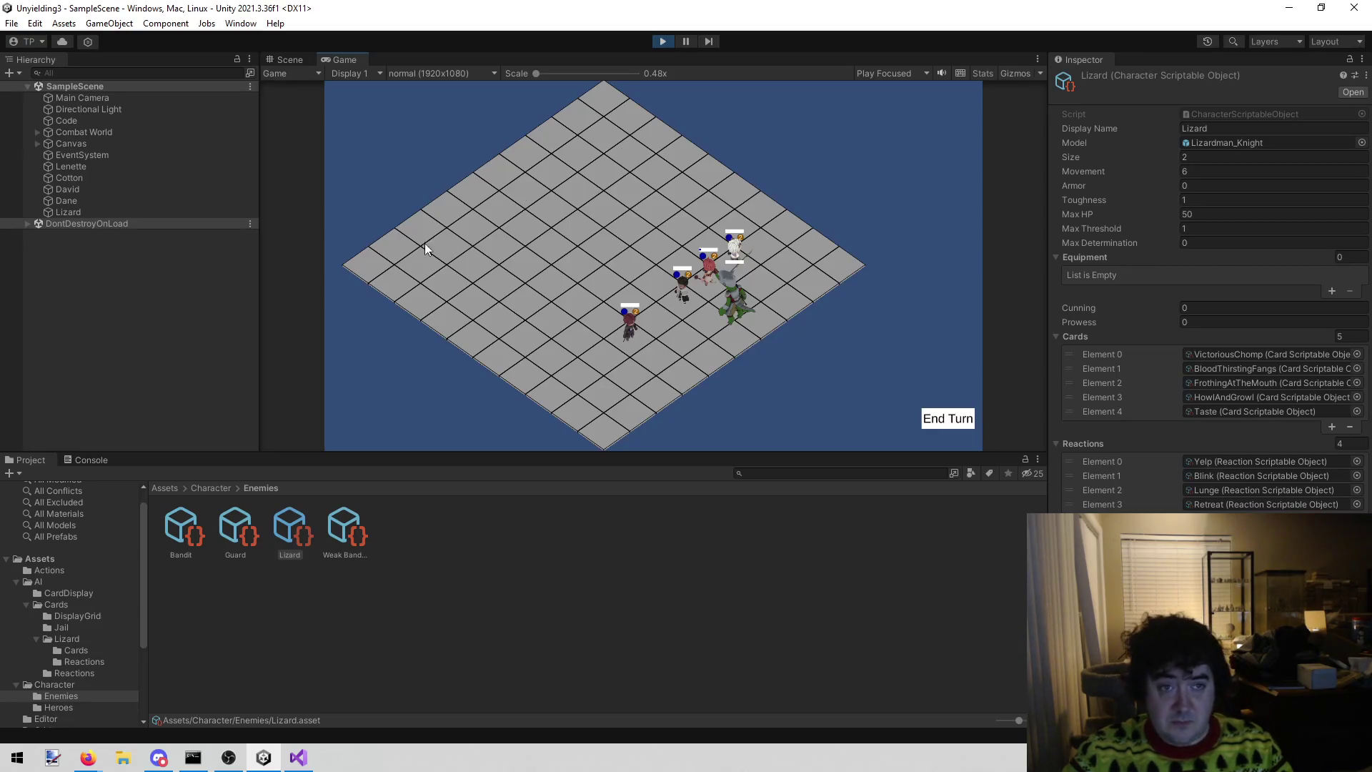
- Select the running Lizard and expand its Cards list to view the card elements
click(80, 211)
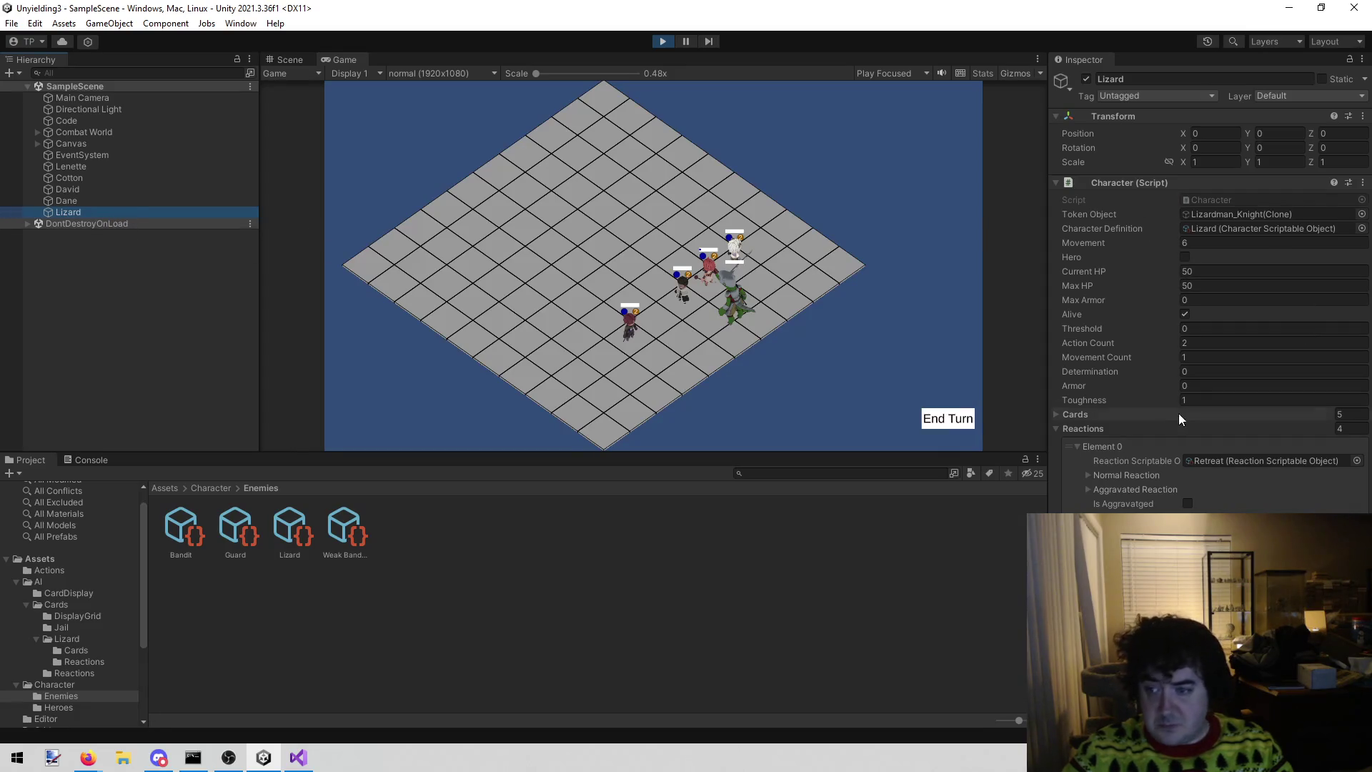
click(1056, 430)
click(1055, 416)
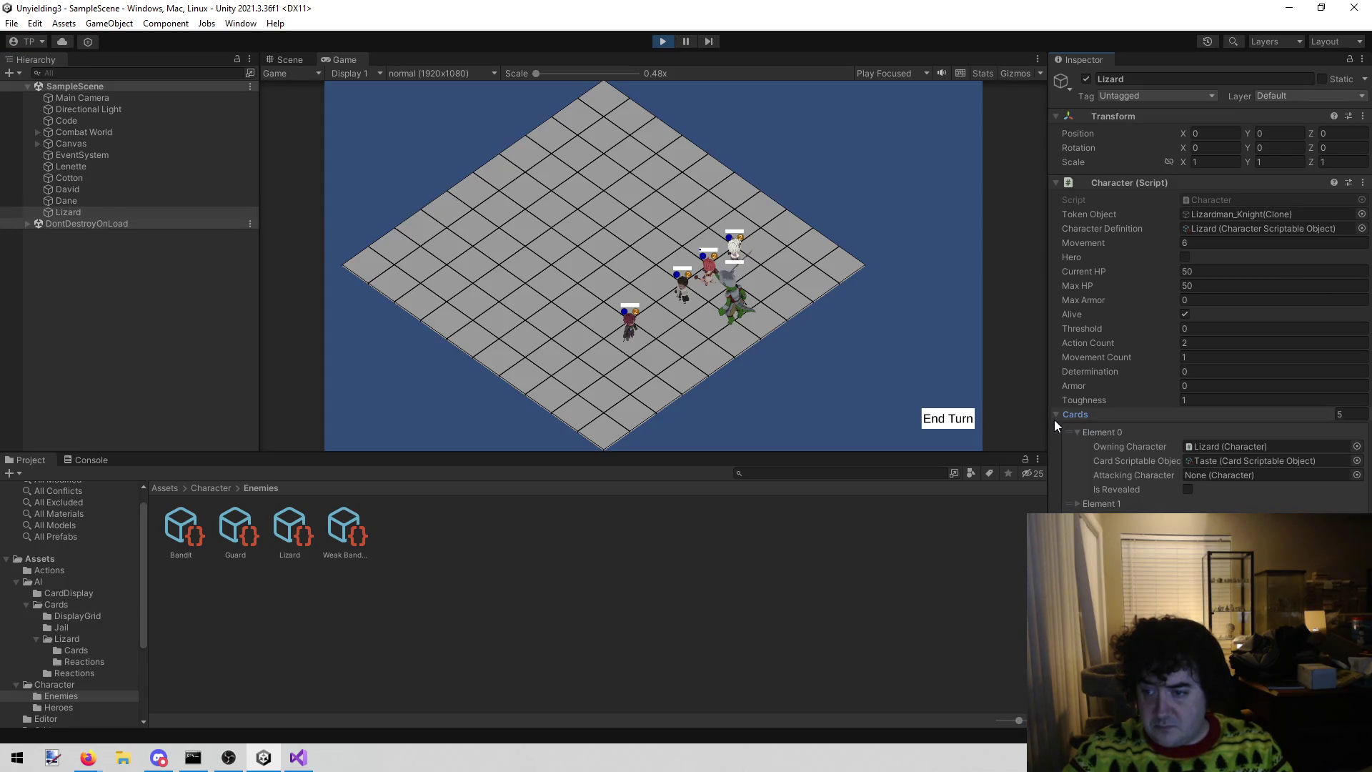
click(1081, 500)
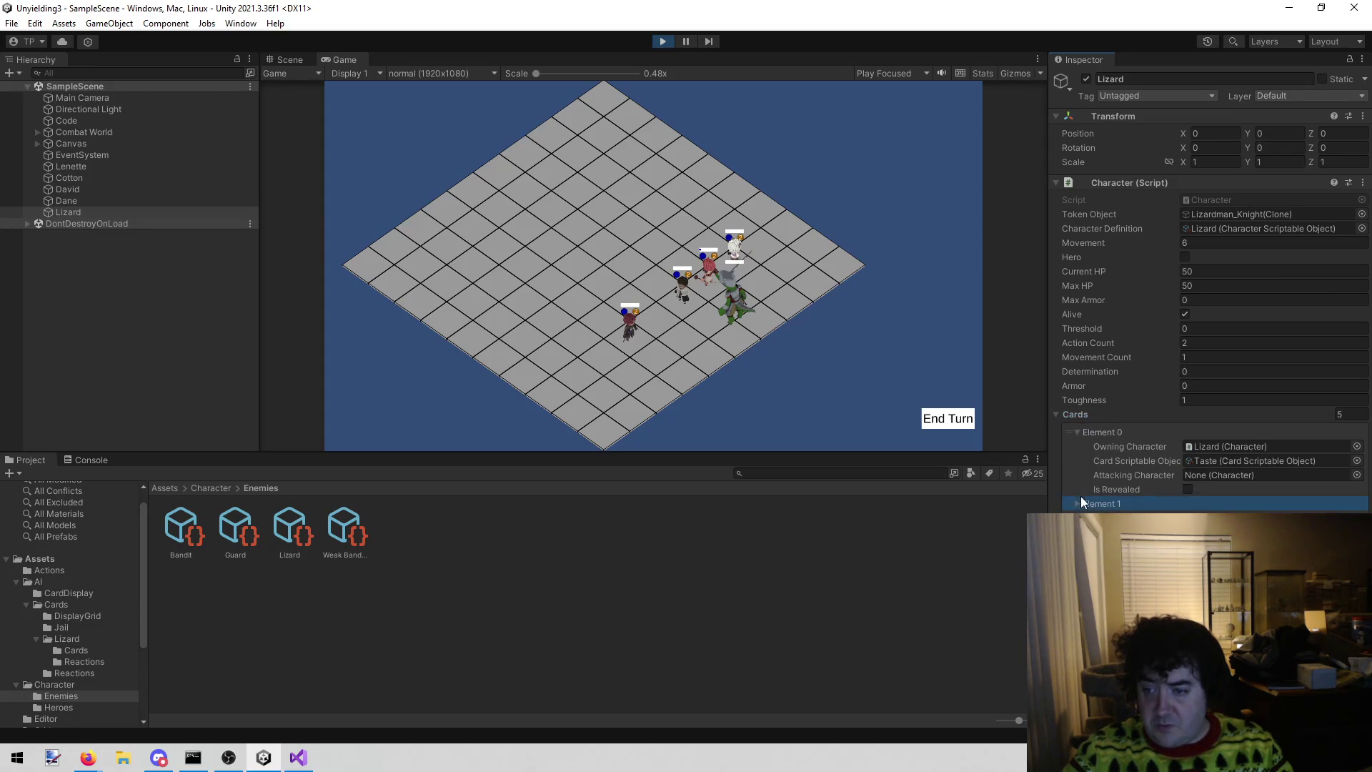
click(1076, 504)
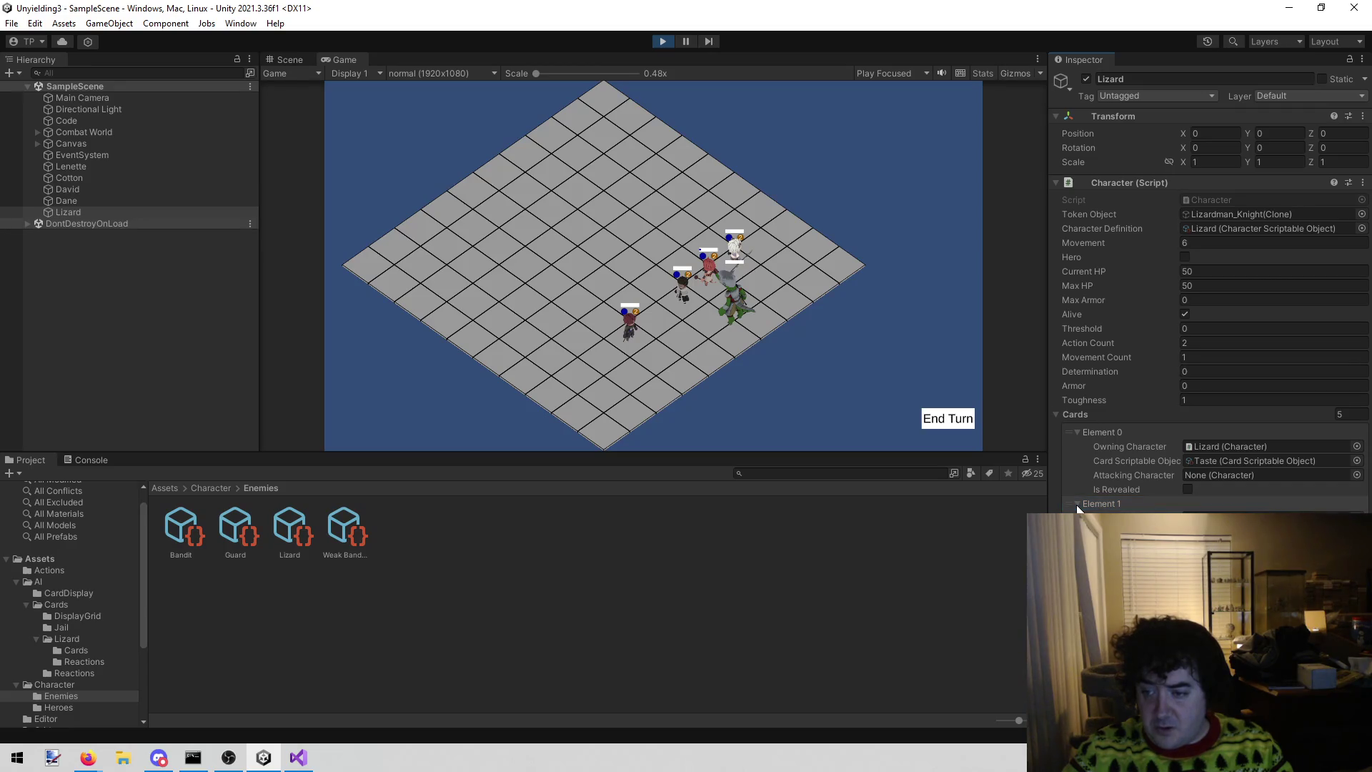
click(1076, 504)
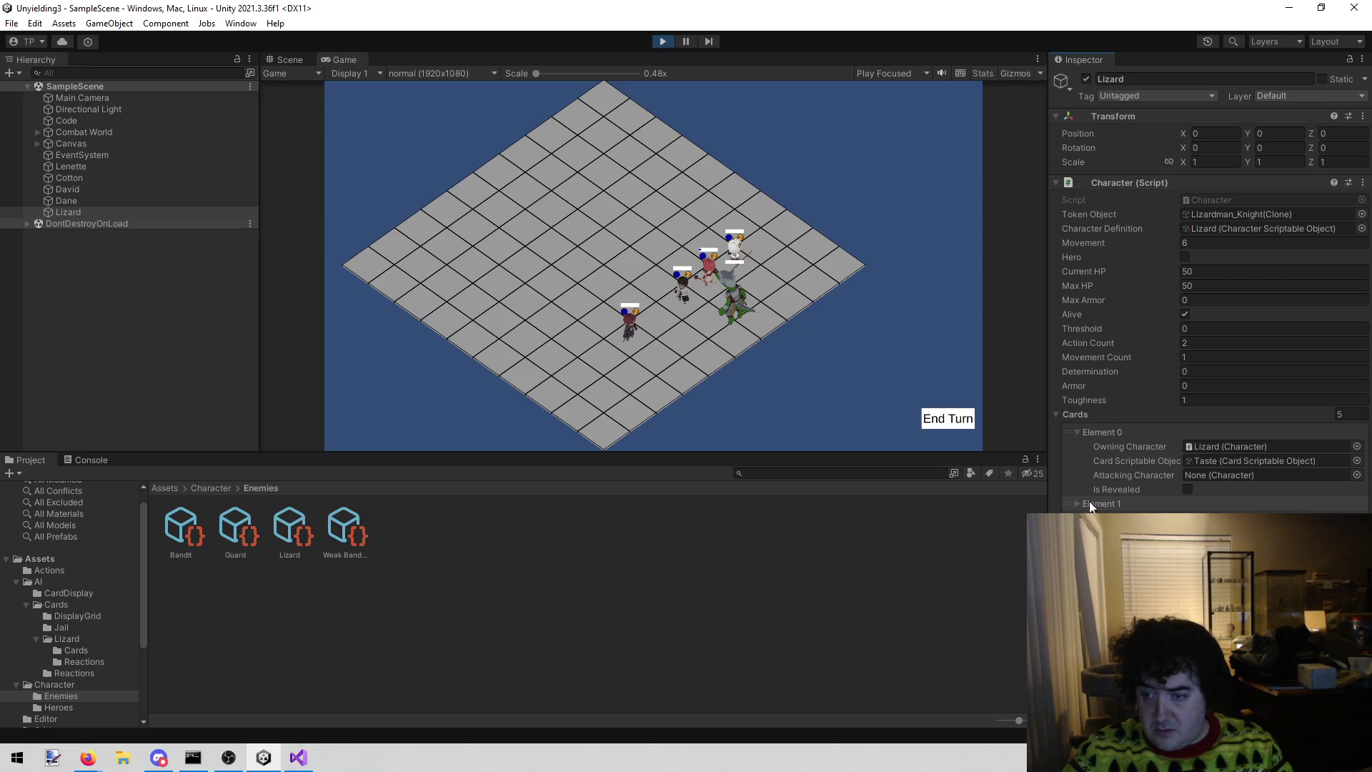
click(1068, 504)
click(1076, 433)
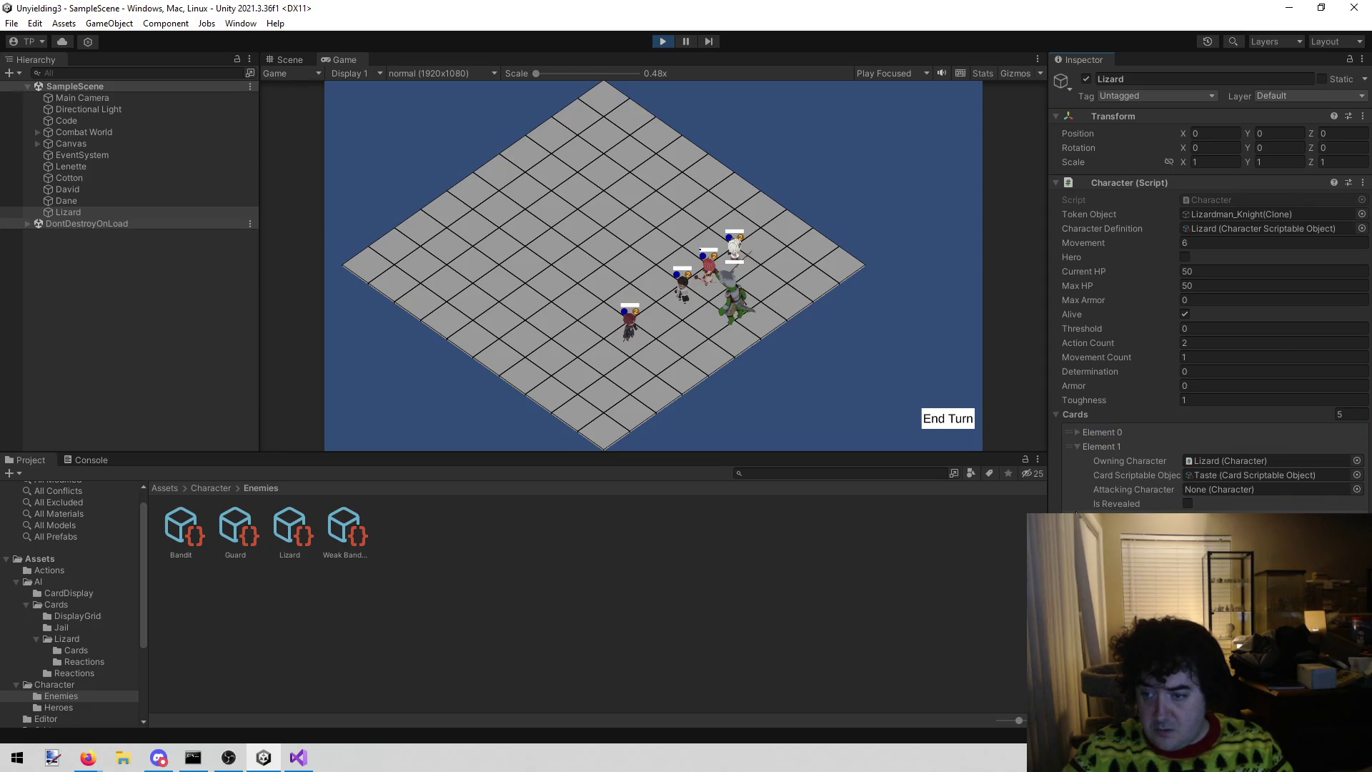
- Drag Element 2 above Element 1, end the turn, check the Console, and stop the game
drag(1071, 516, 1066, 447)
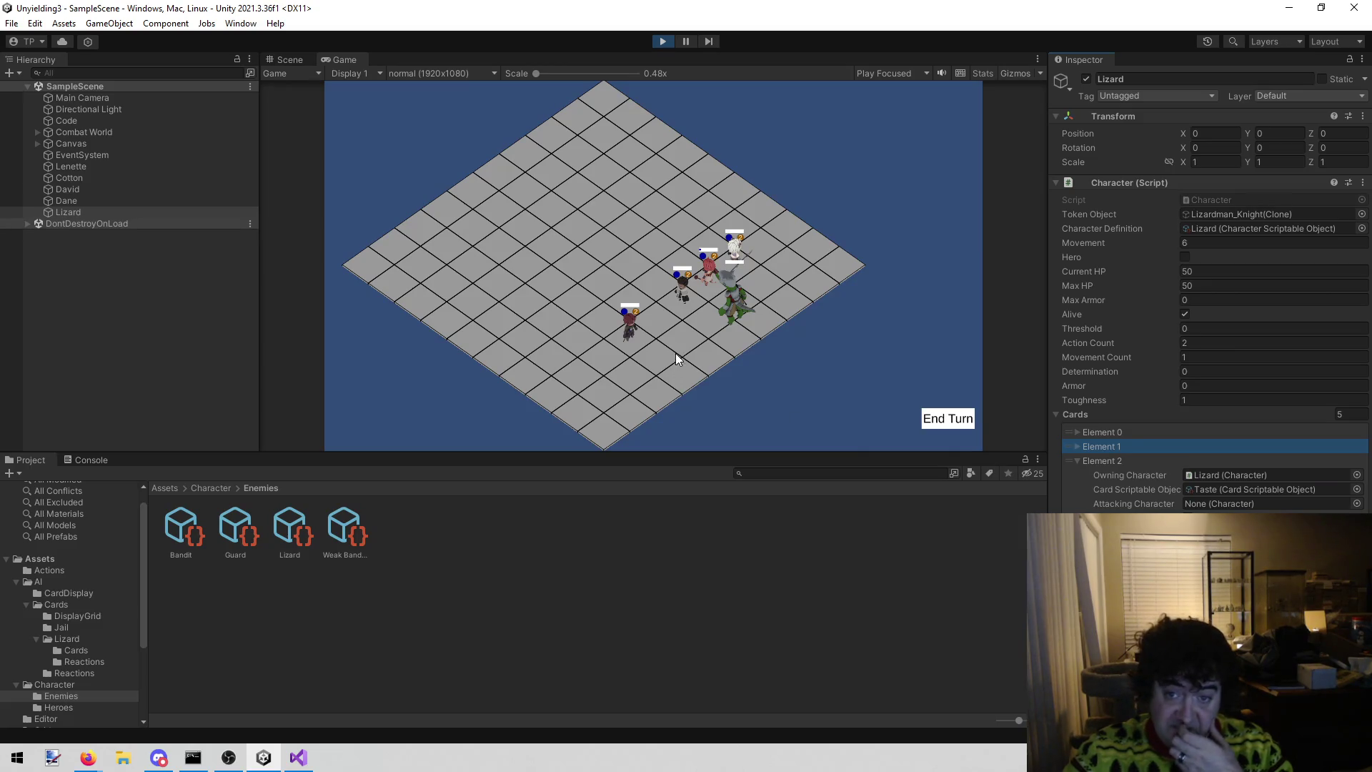
click(948, 419)
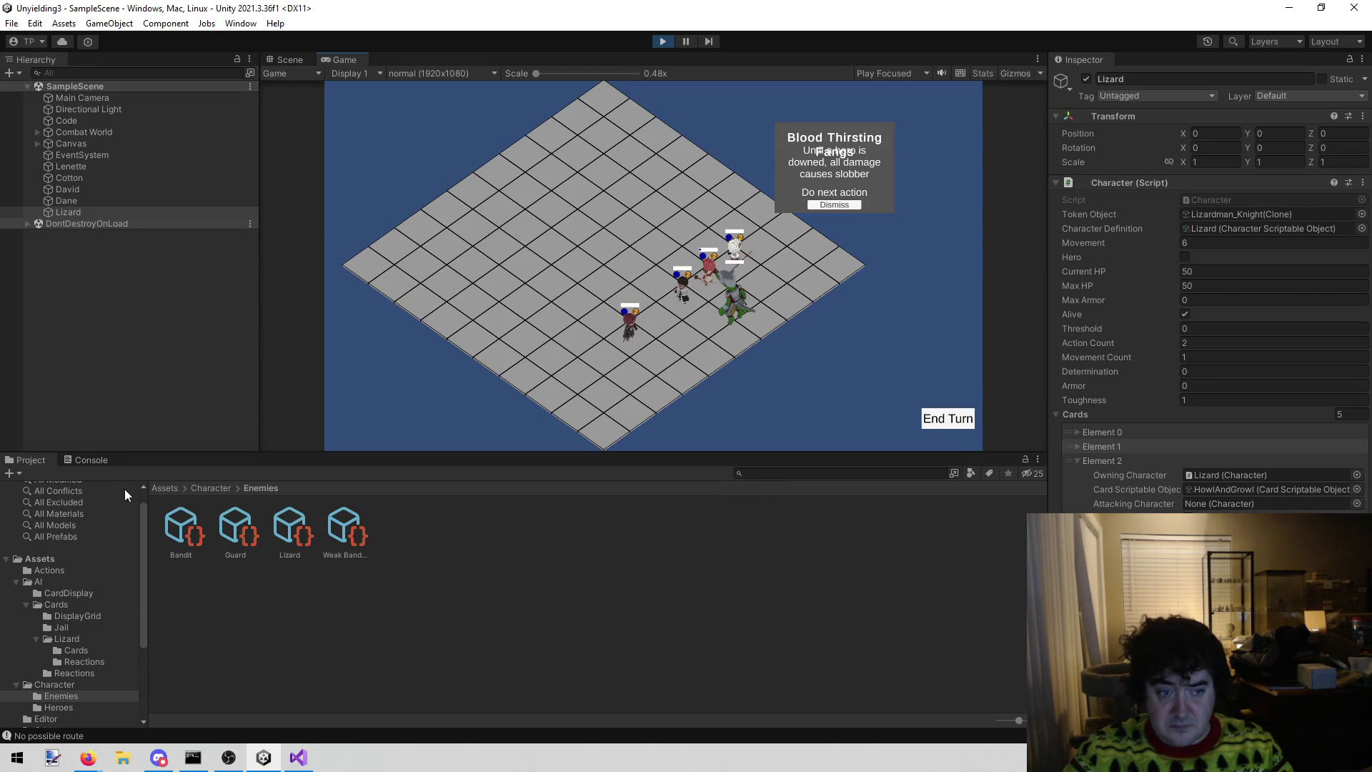
click(79, 462)
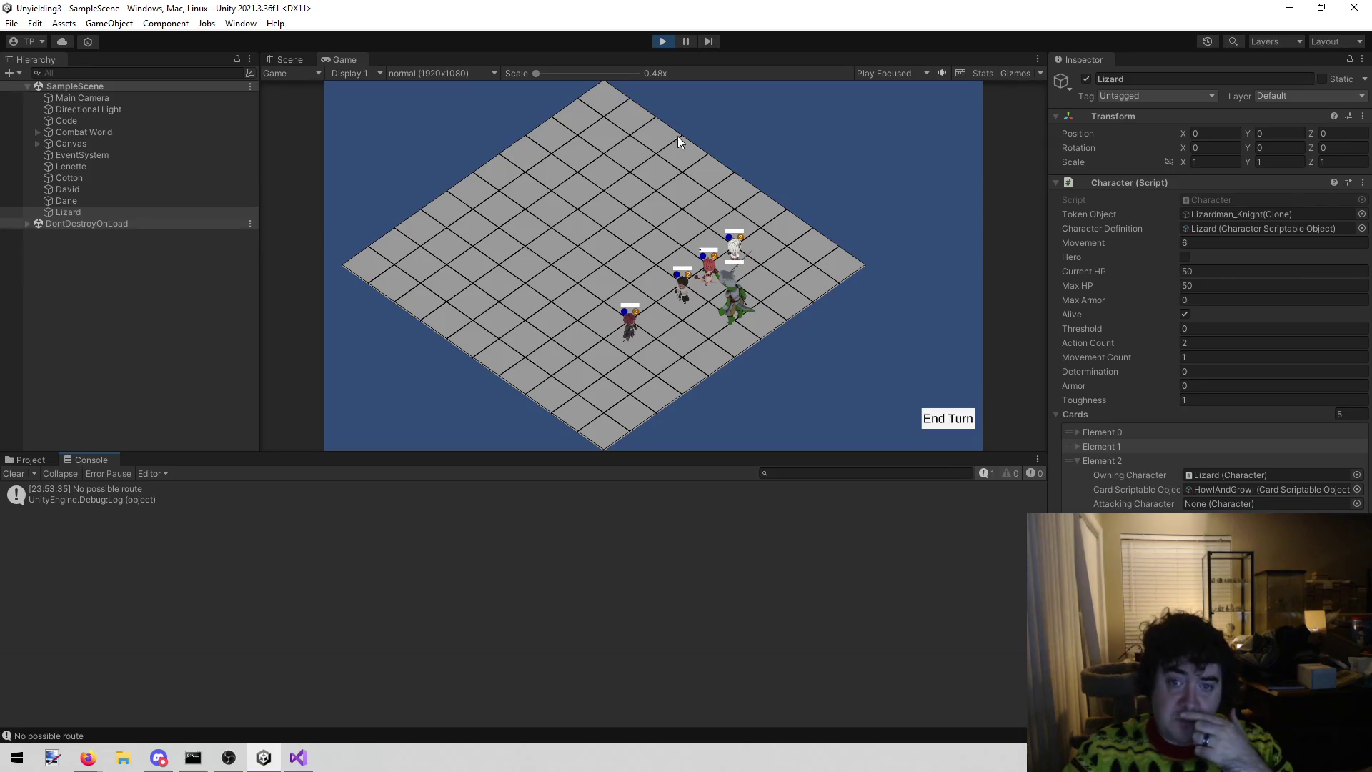
click(659, 42)
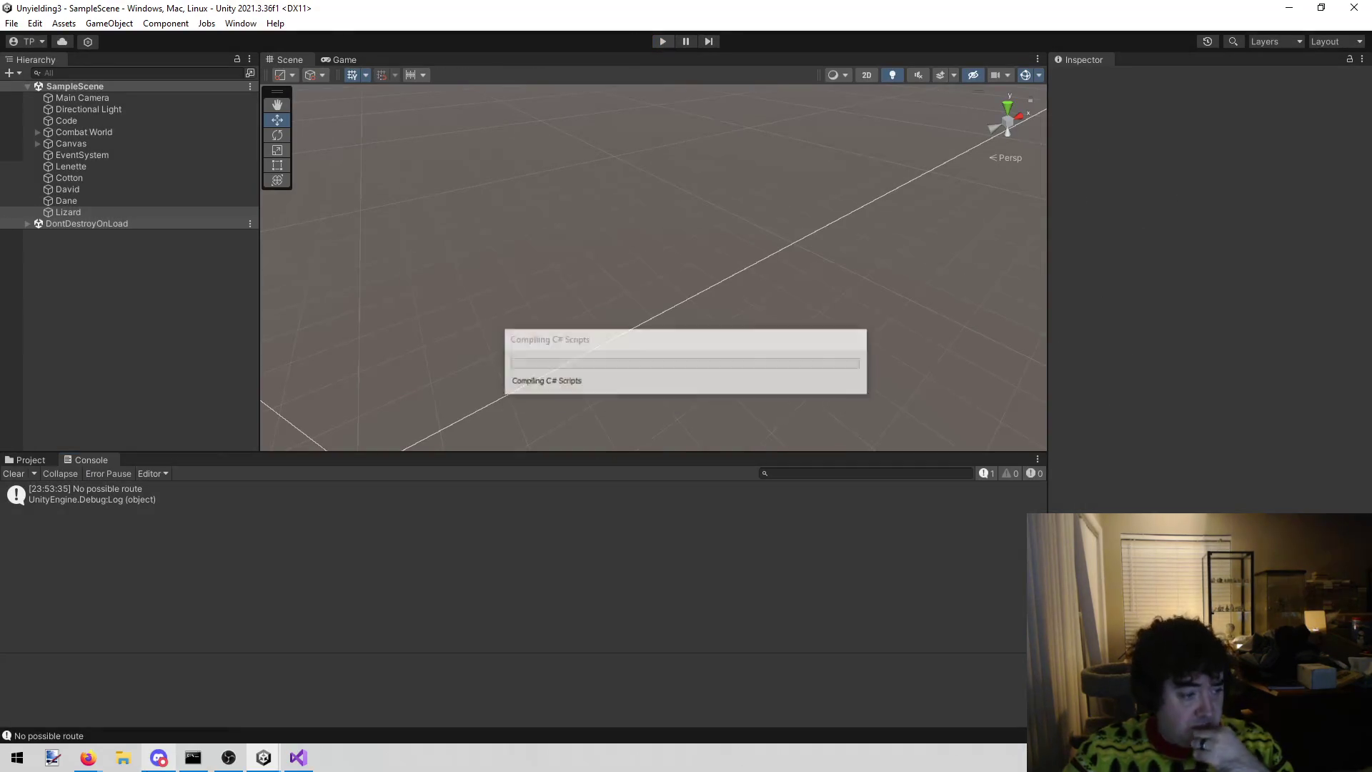
mouse_move(158, 757)
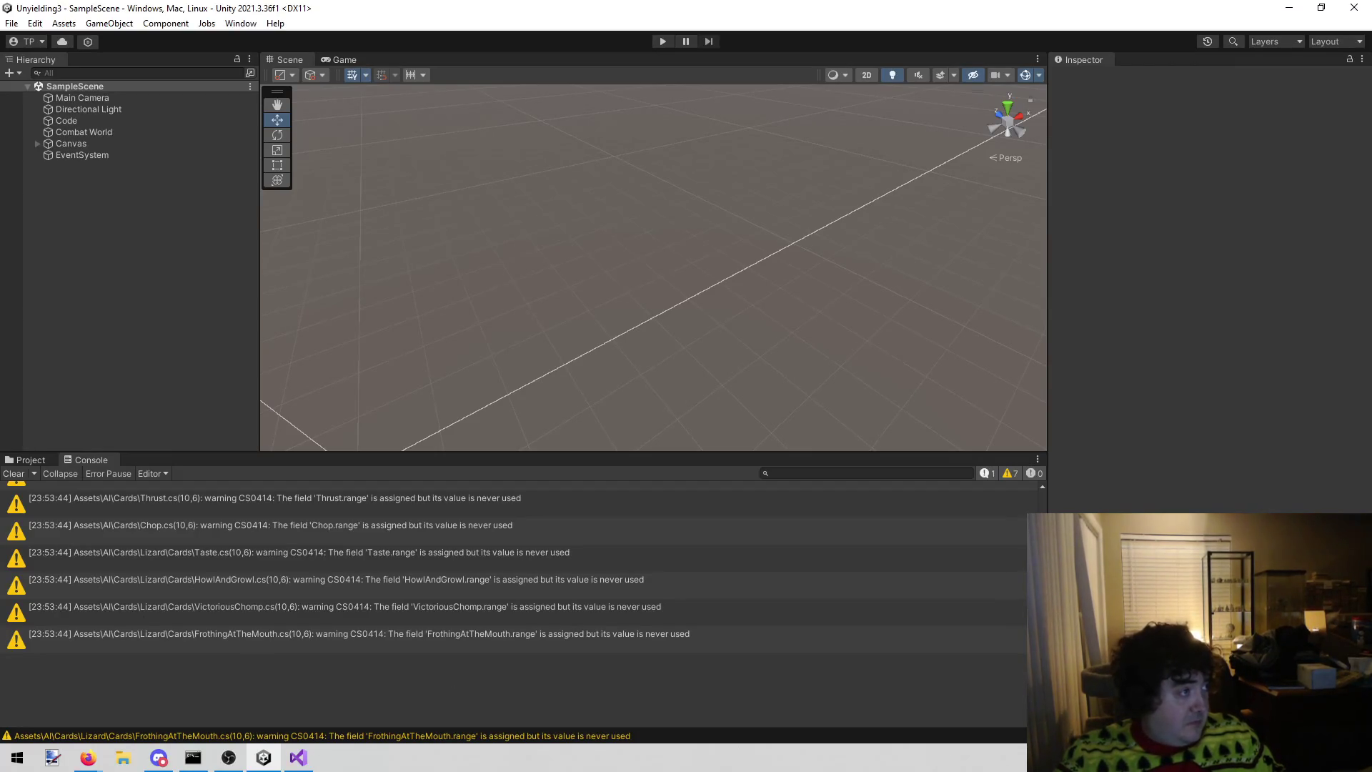
key(alt+Tab)
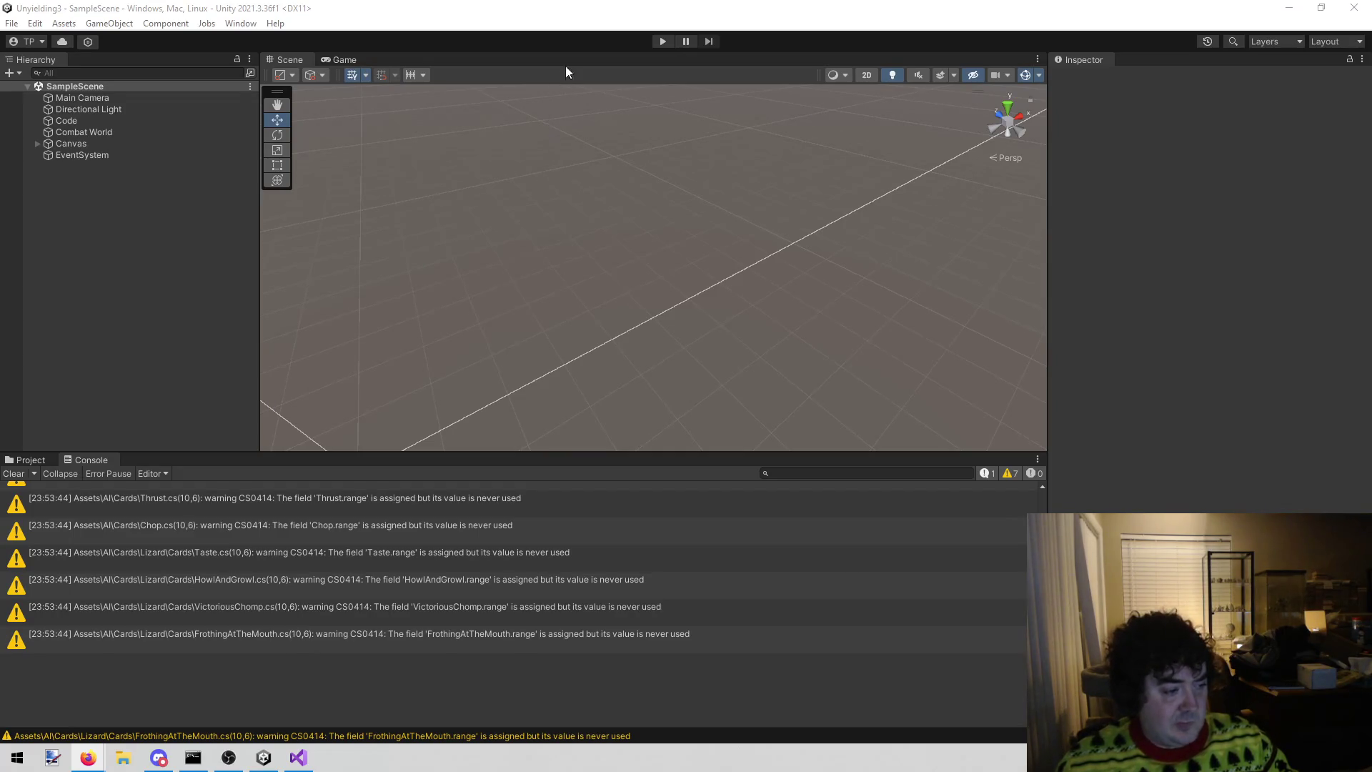
click(663, 41)
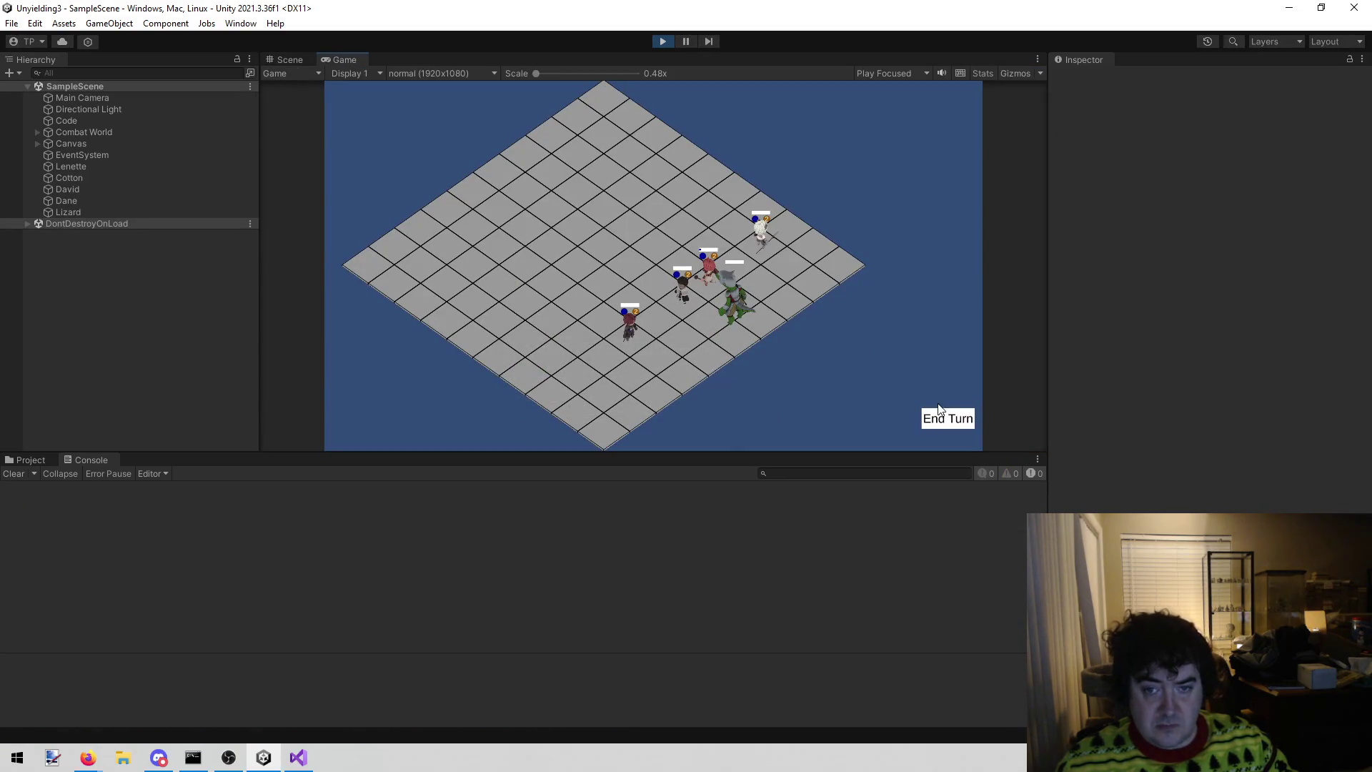
- Stop the running game and select David's x coordinate 3 on line 14 of MapBuilder.cs
click(302, 757)
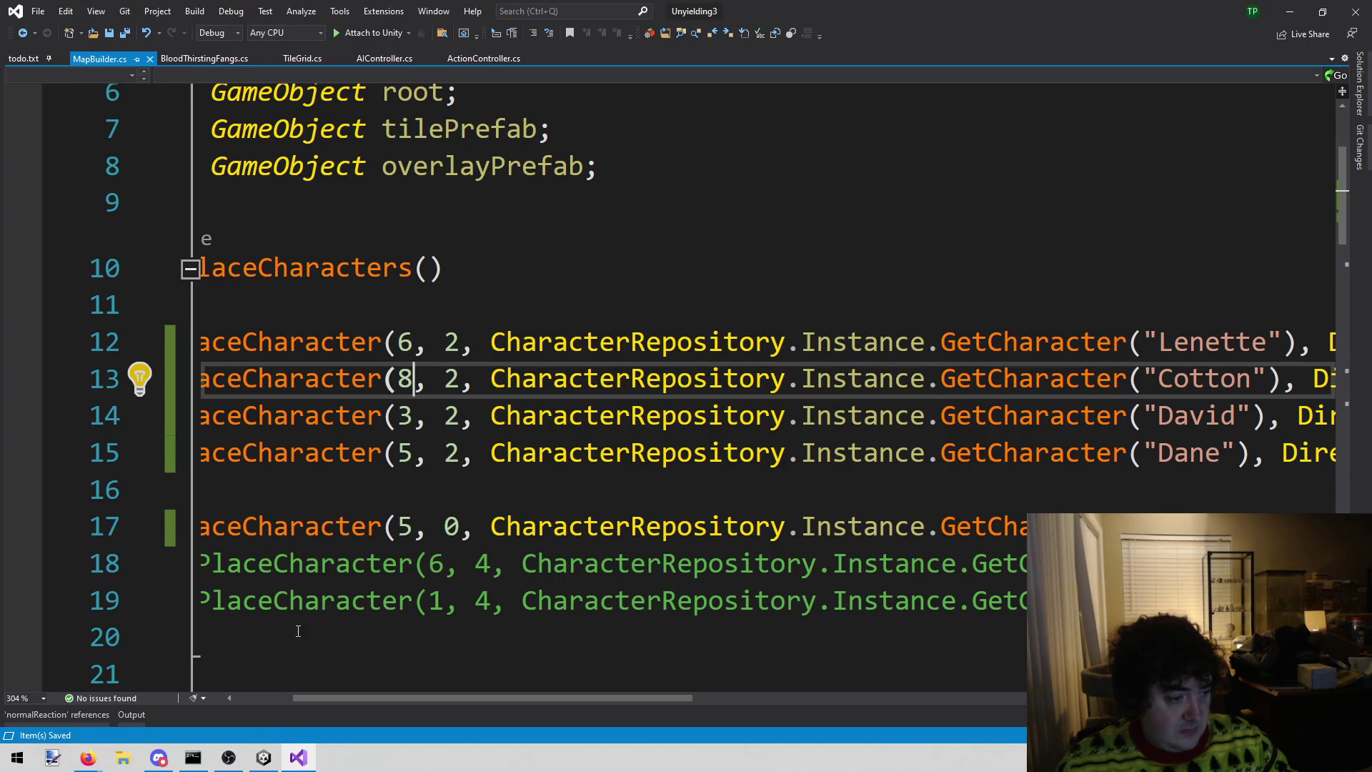
click(264, 757)
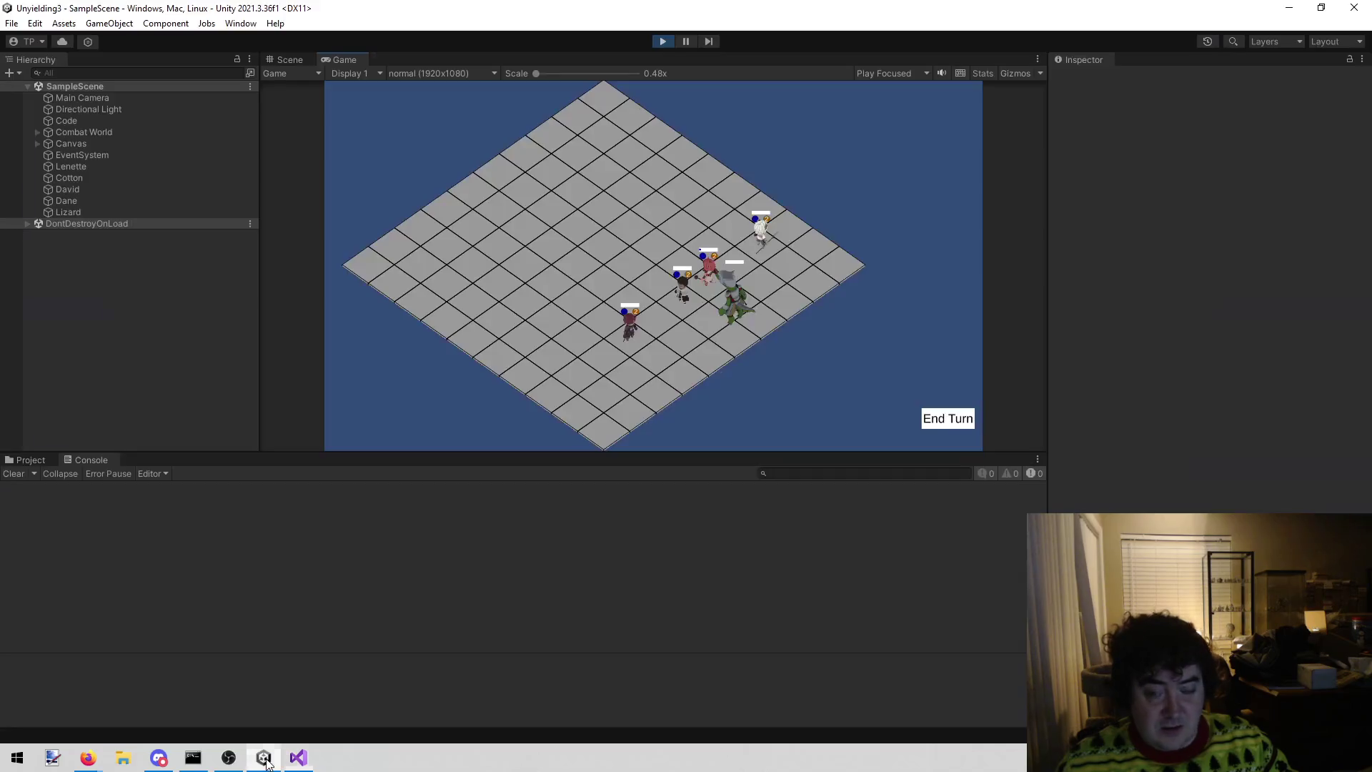
mouse_move(229, 758)
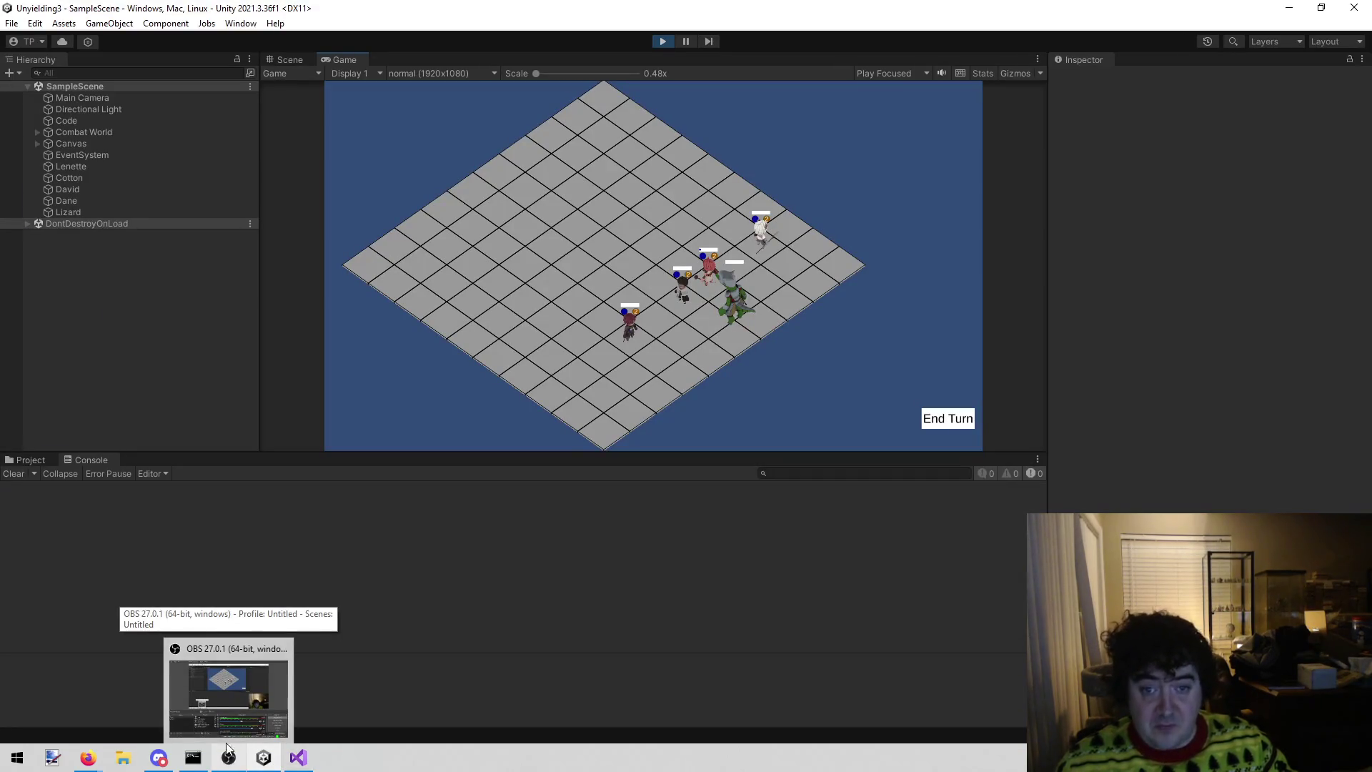
click(662, 41)
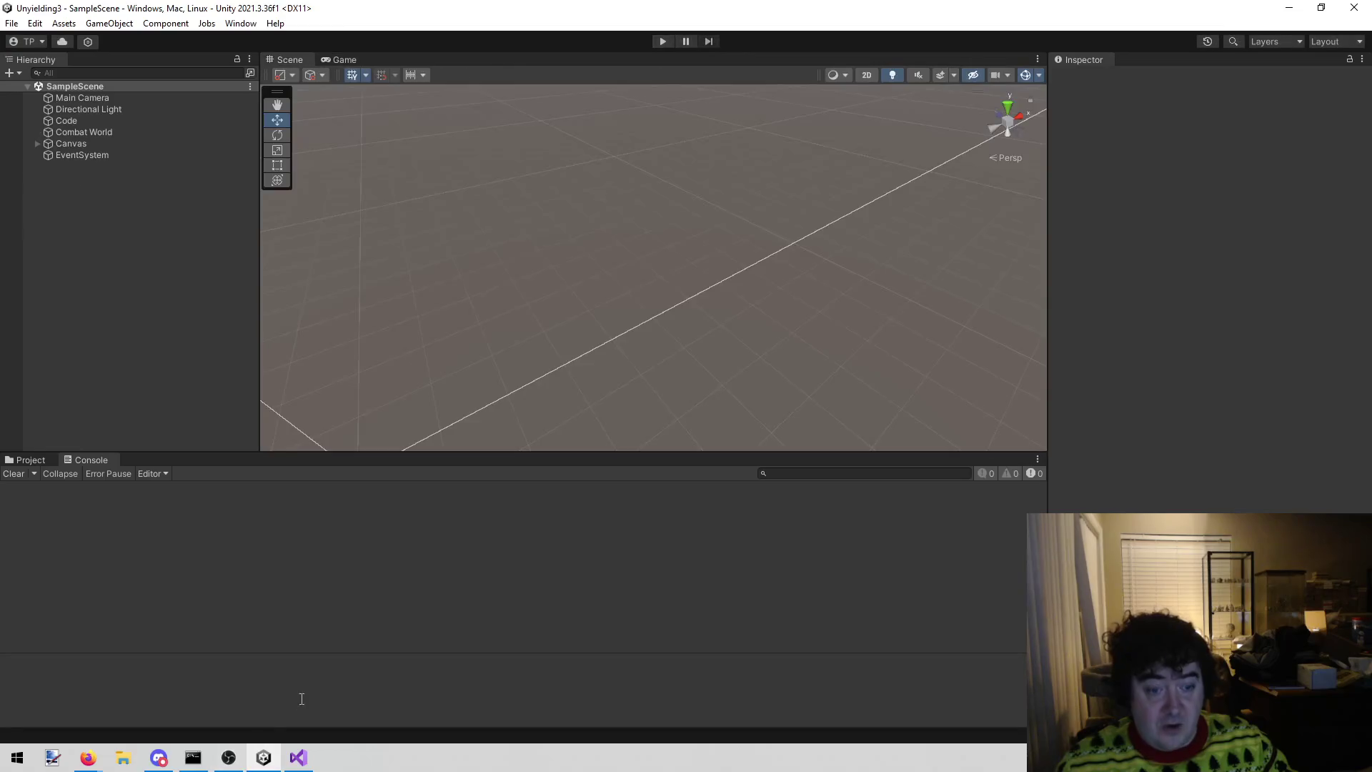
click(310, 758)
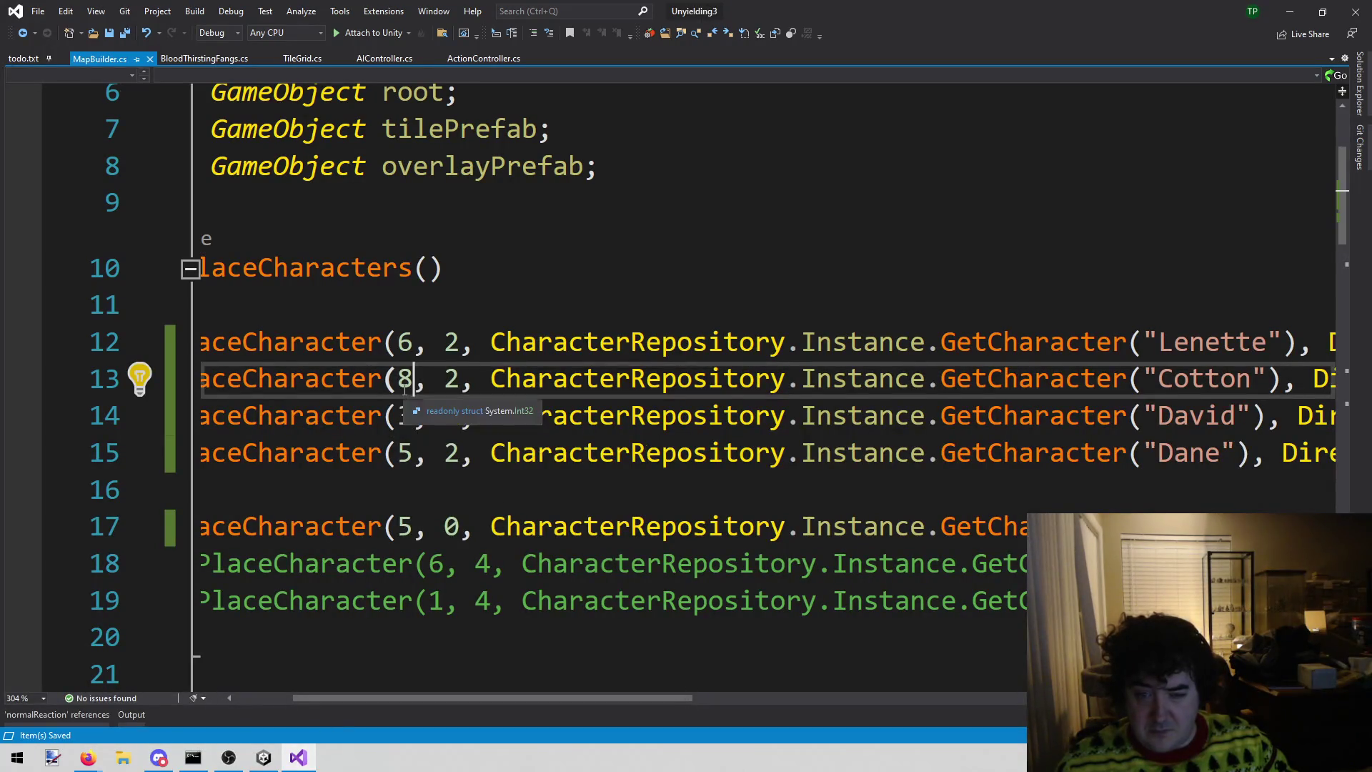
double_click(409, 422)
- Change David's starting x to 2, then restart Play in Unity with the recompiled scripts
text(2)
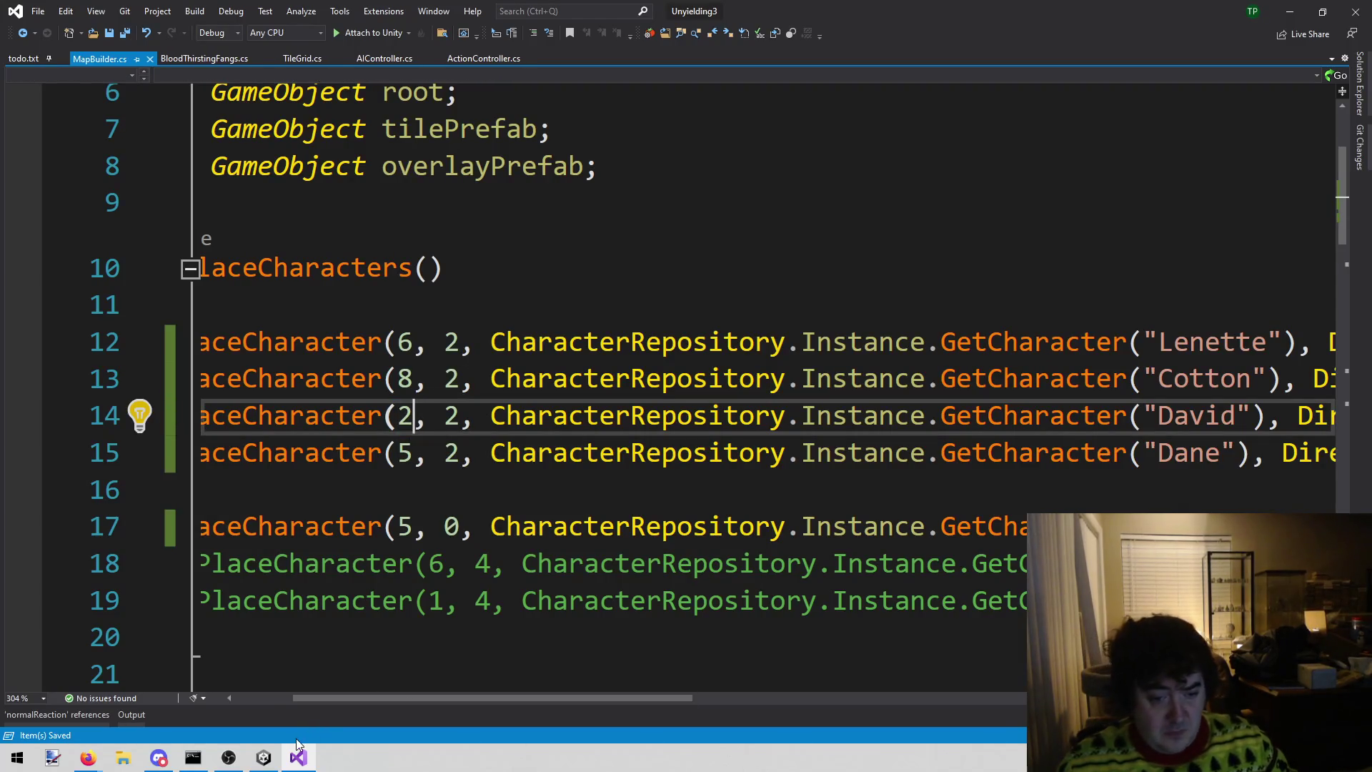
click(266, 760)
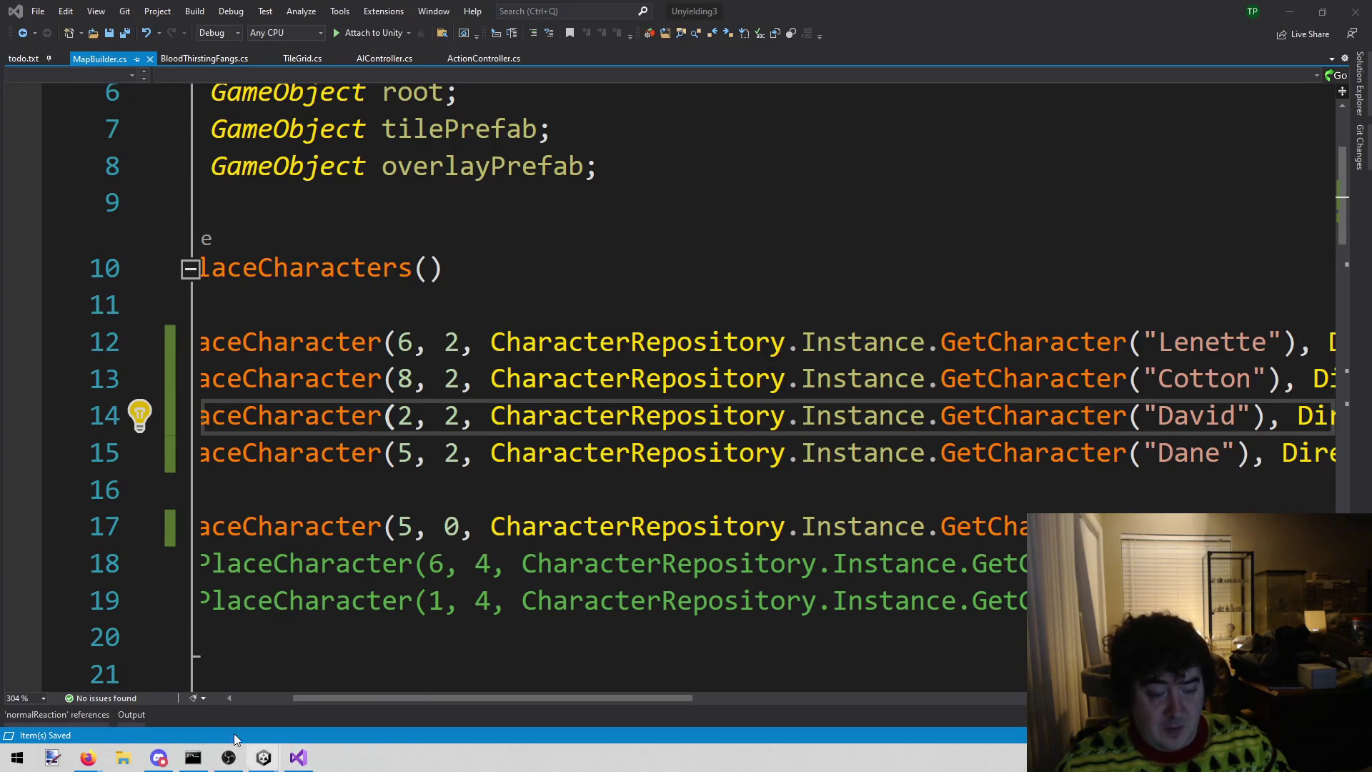
key(alt+Tab)
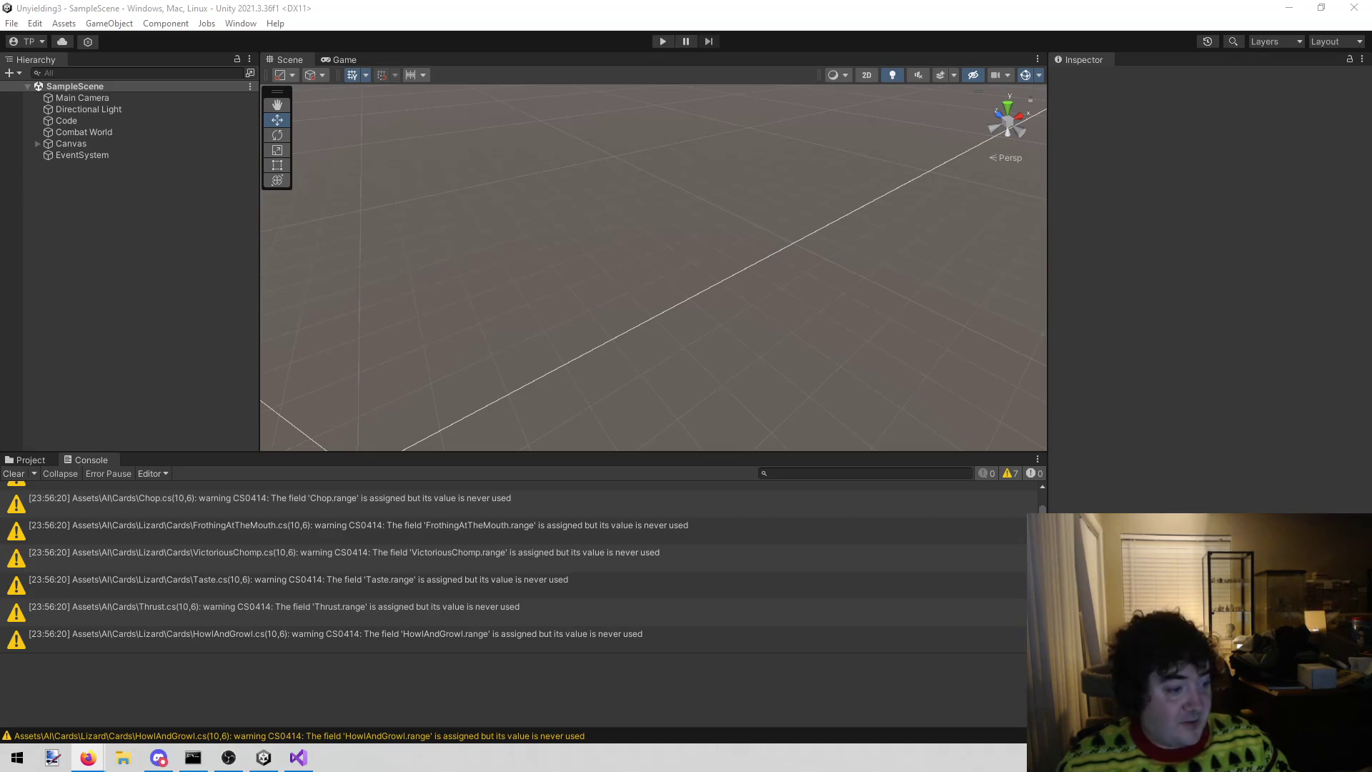
click(659, 42)
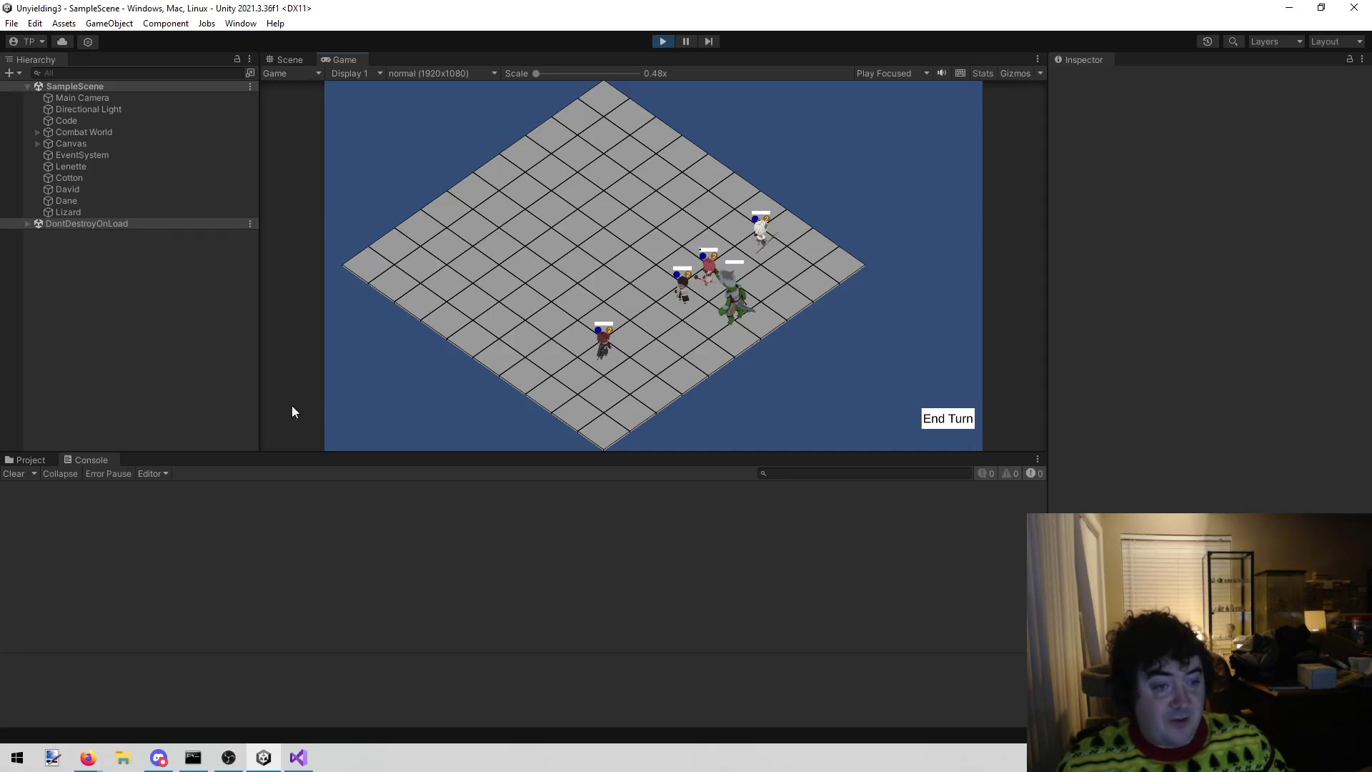
- Check Dane and the Lizard's card elements, then end the turn so the Lizard plays Blood Thirsting Fangs
click(63, 203)
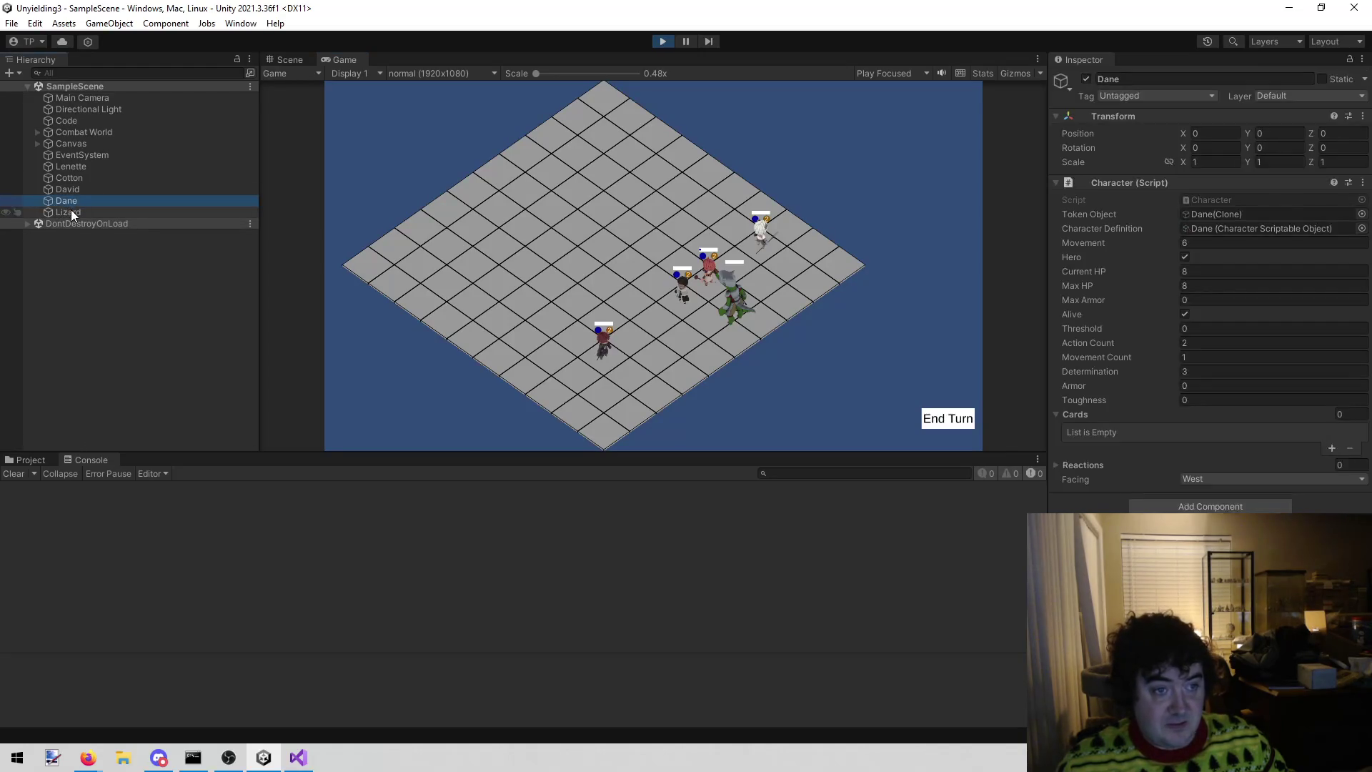
click(72, 210)
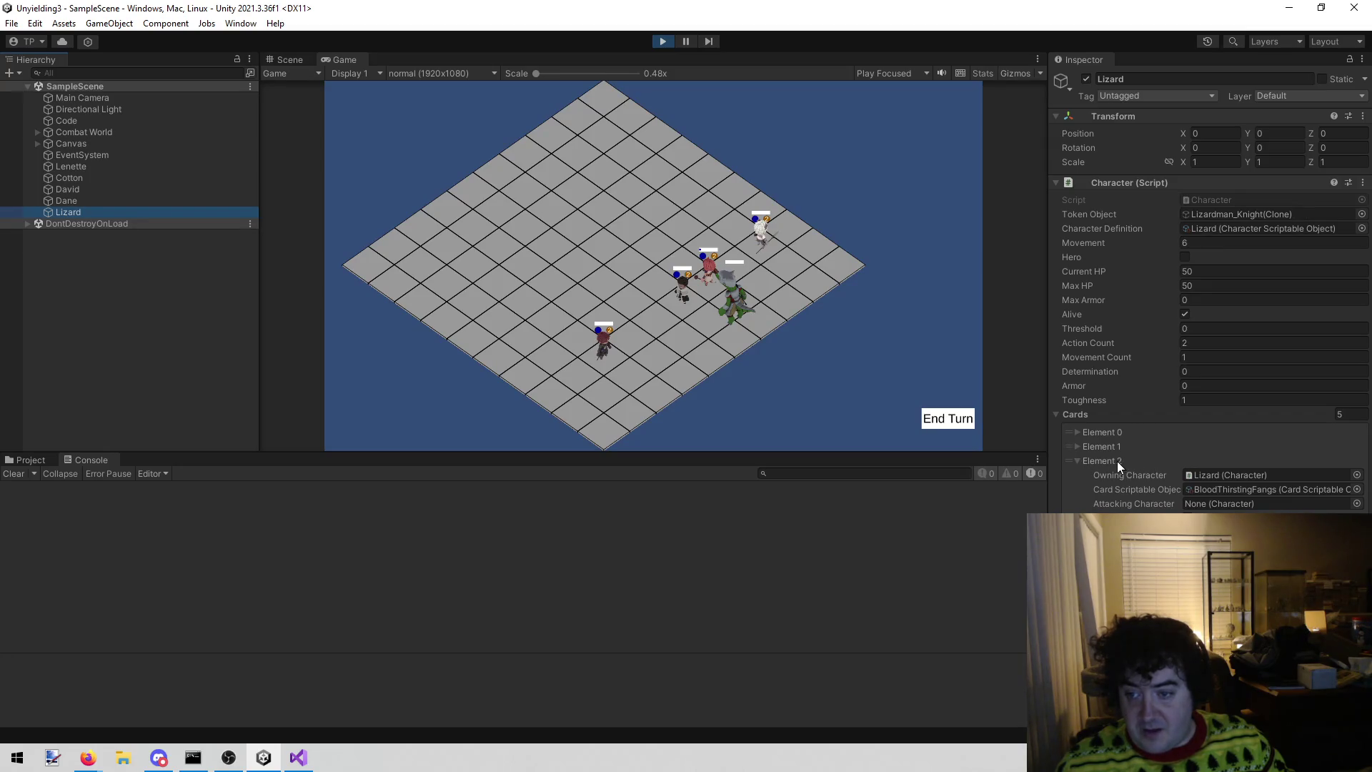
click(1086, 446)
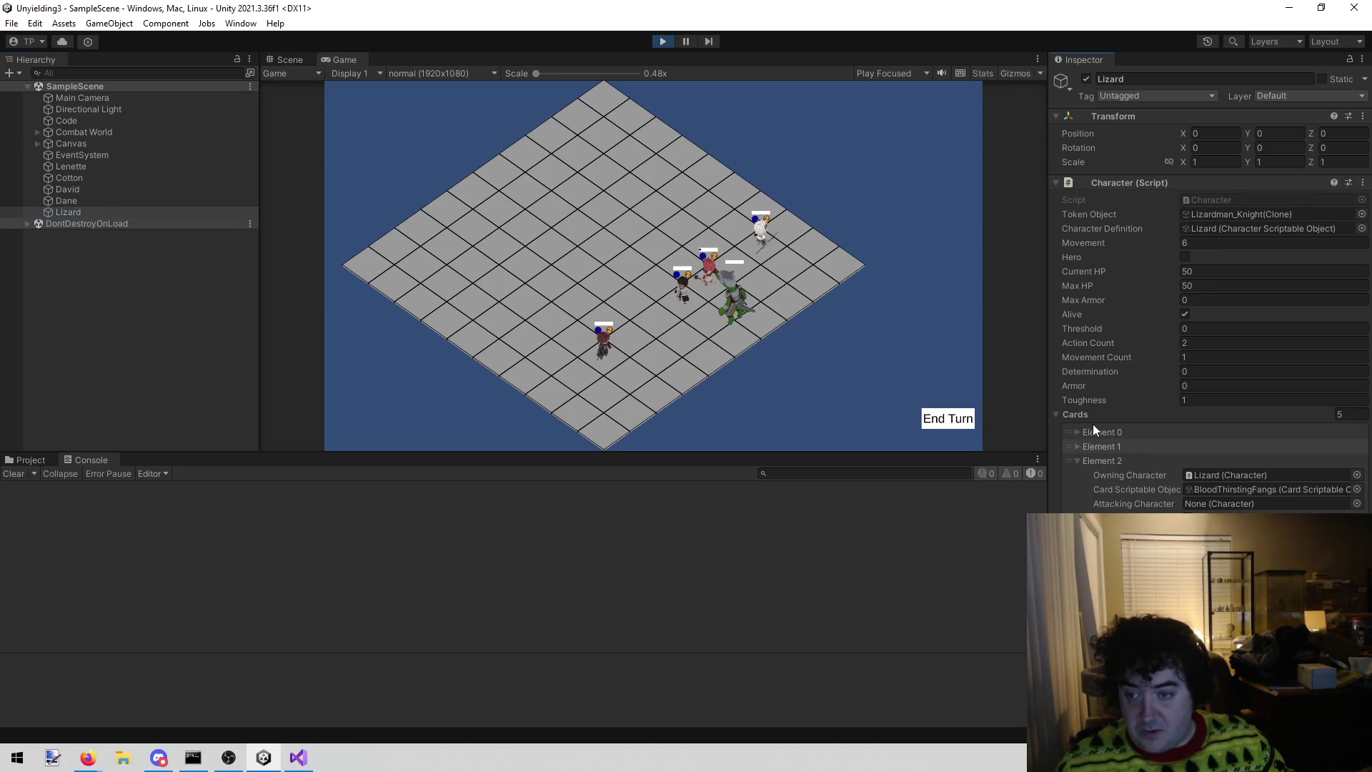
click(1076, 445)
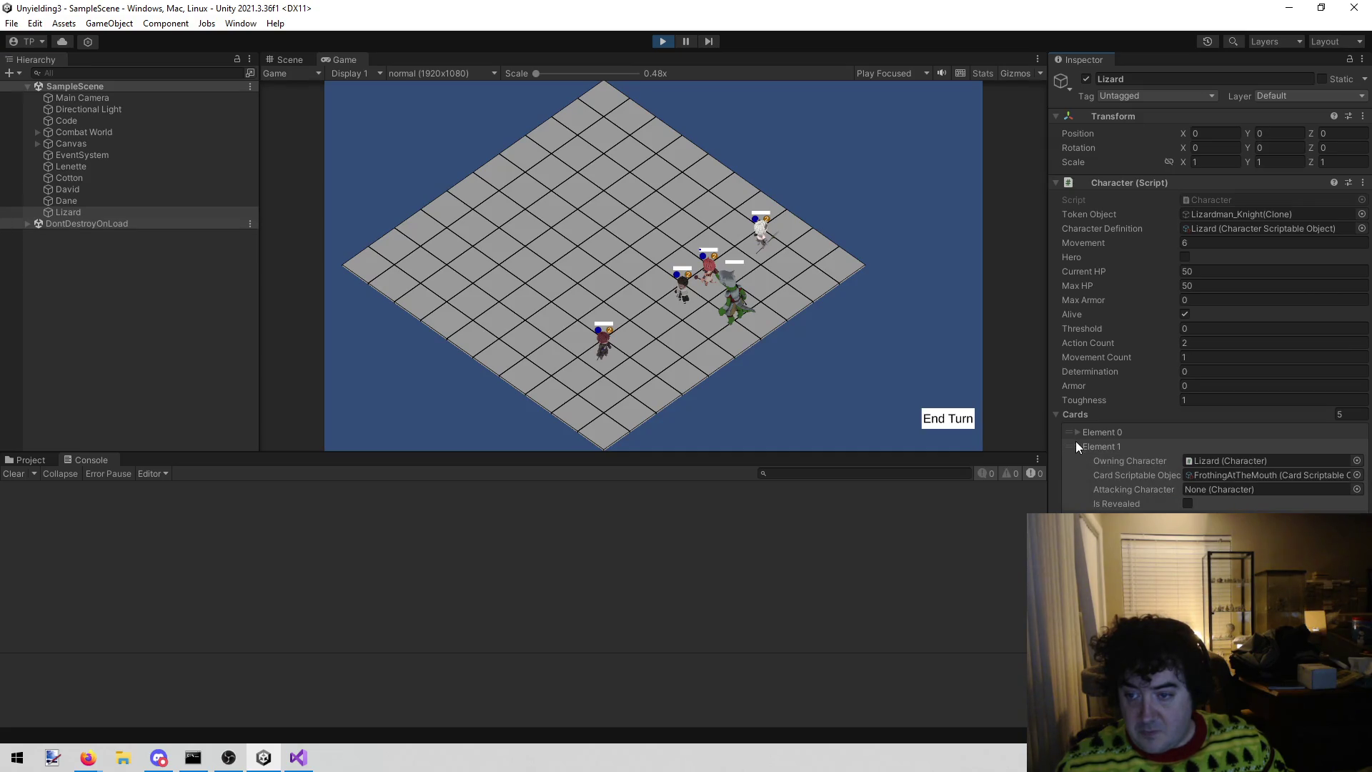
click(1076, 446)
click(1074, 432)
click(1073, 460)
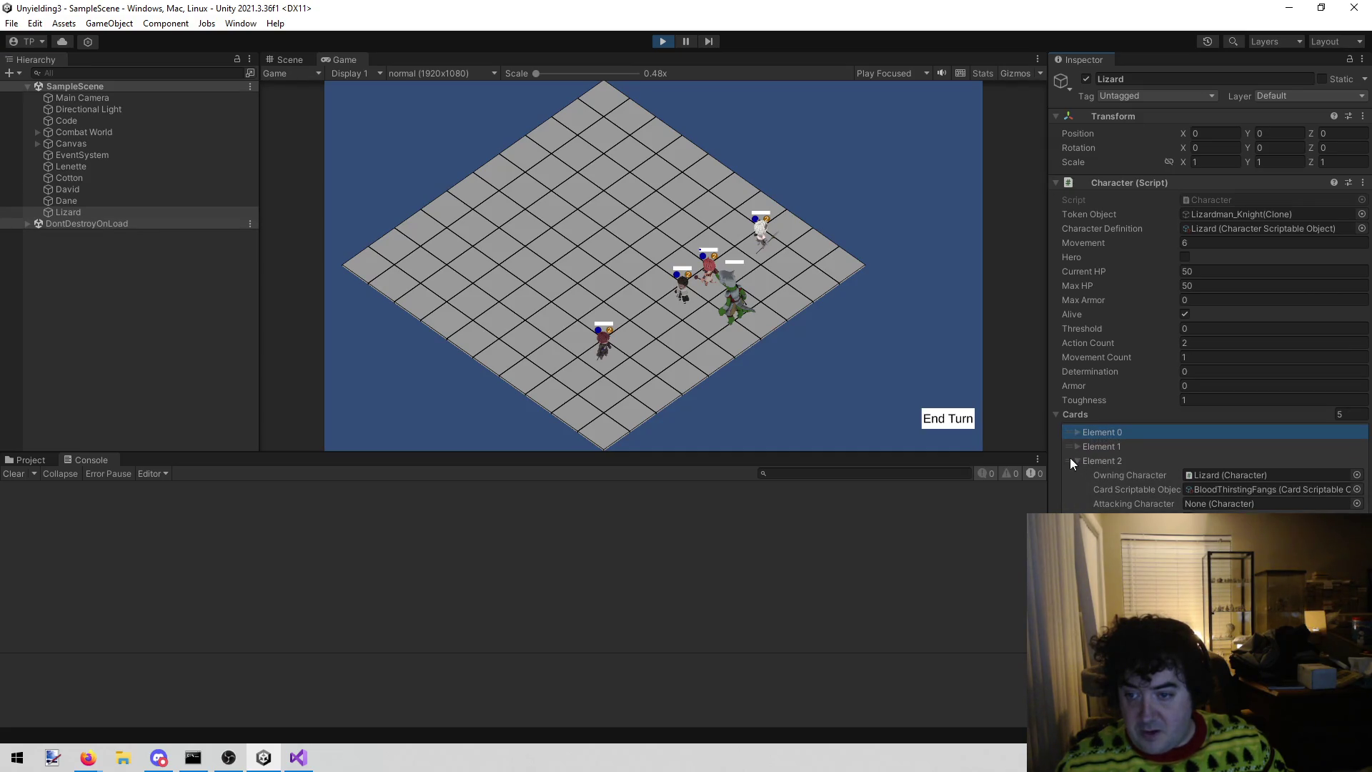
click(1069, 443)
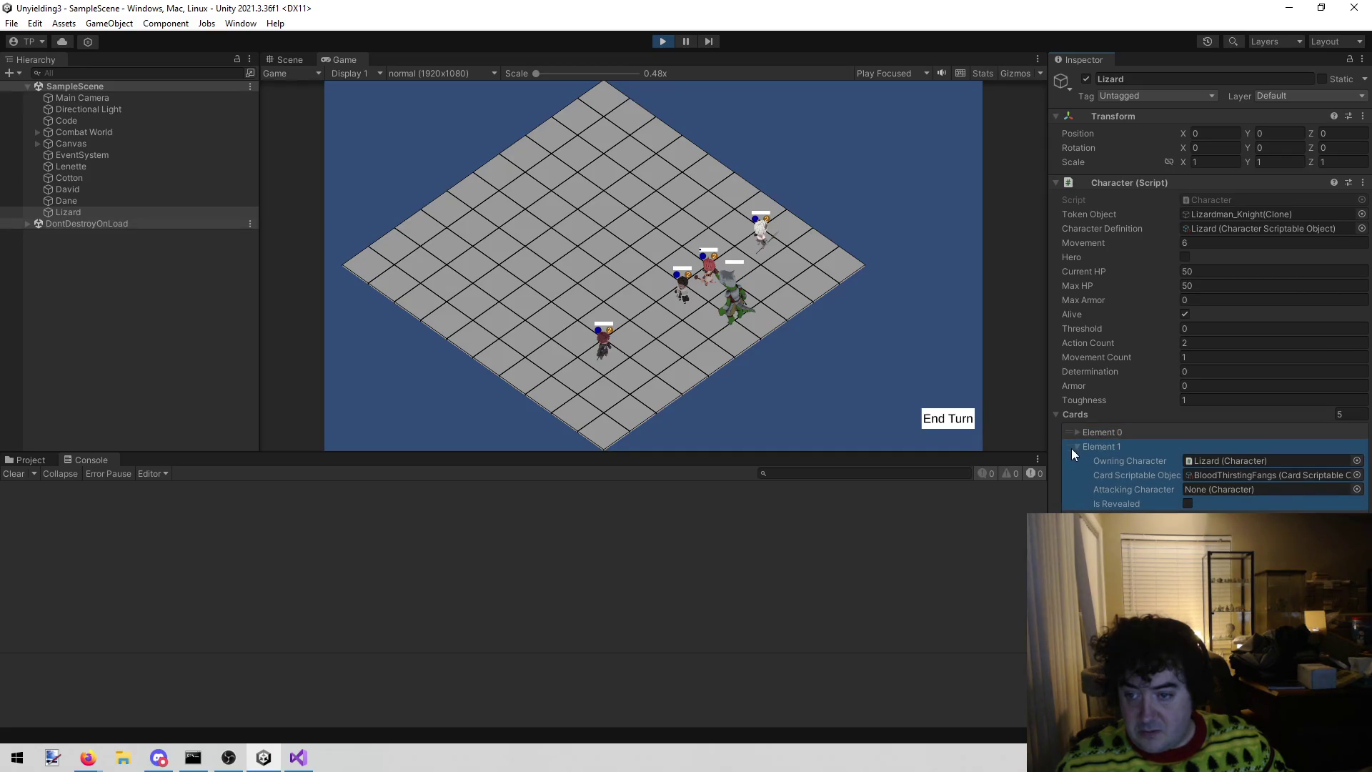
click(953, 419)
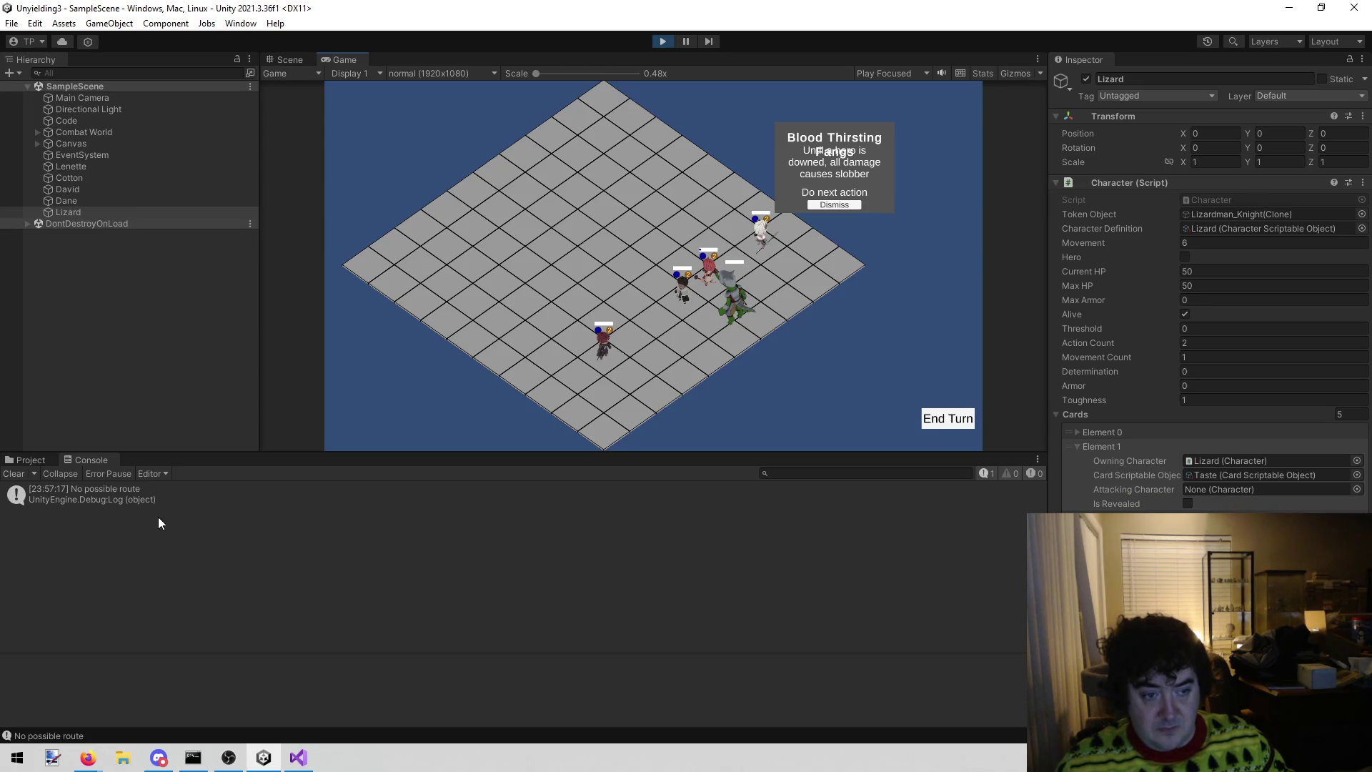
- Show the 'No possible route' stack trace through Taste.Execute and AIController.TakeTurn, then stop the game
click(146, 501)
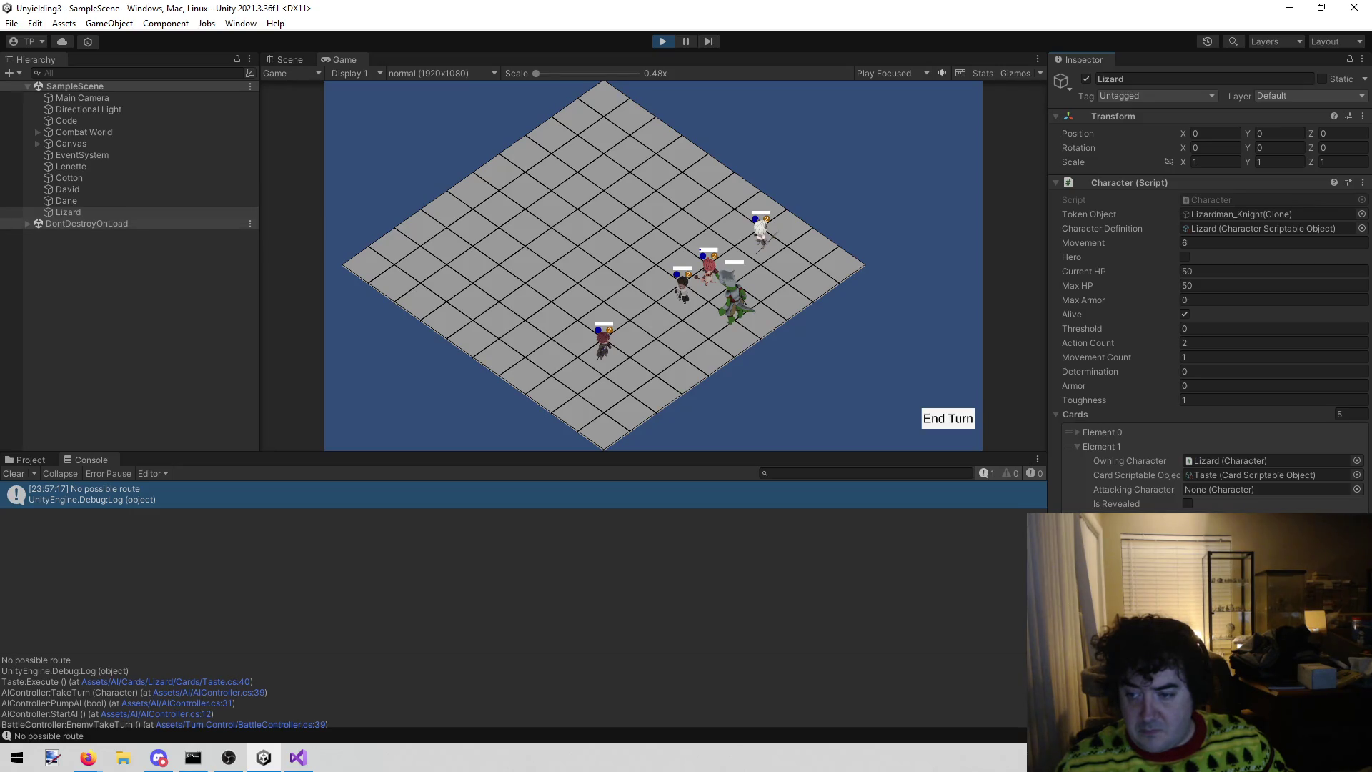
click(1078, 431)
click(1077, 432)
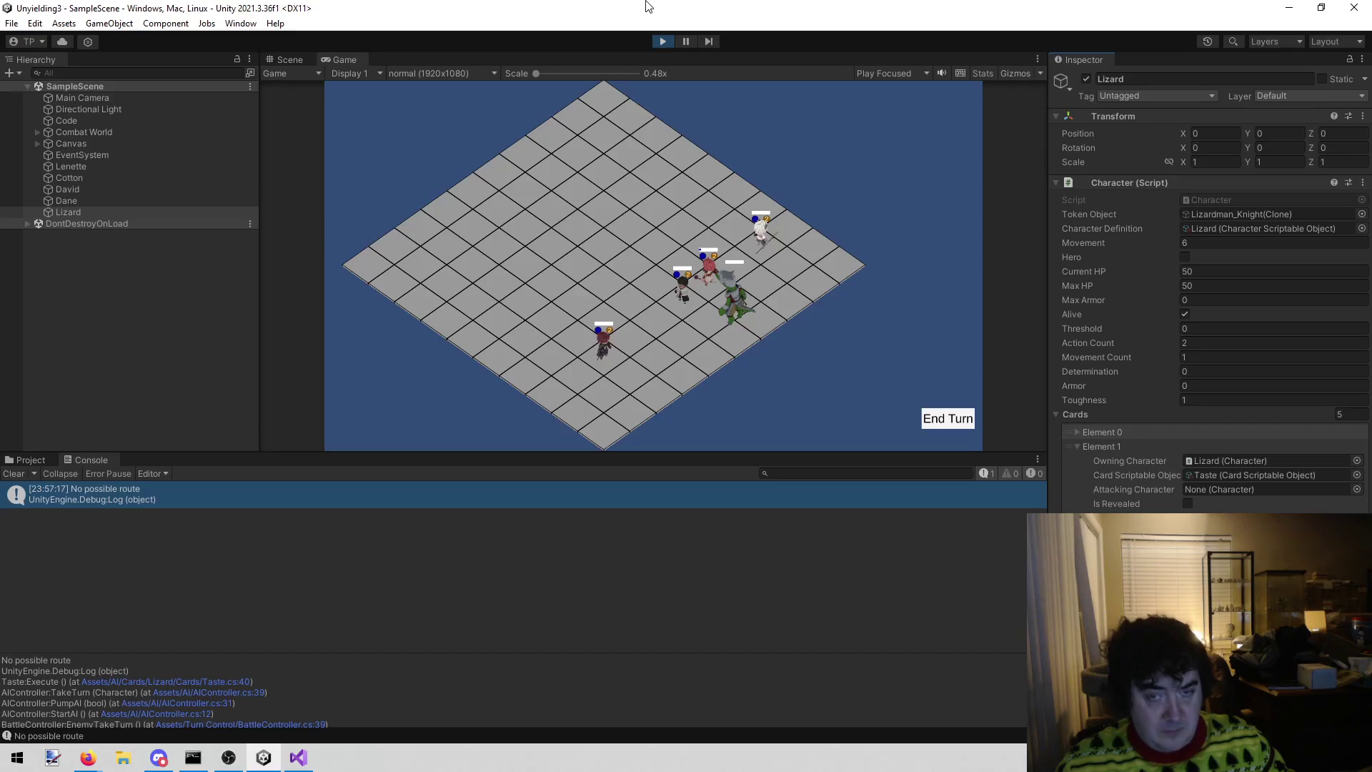
click(663, 41)
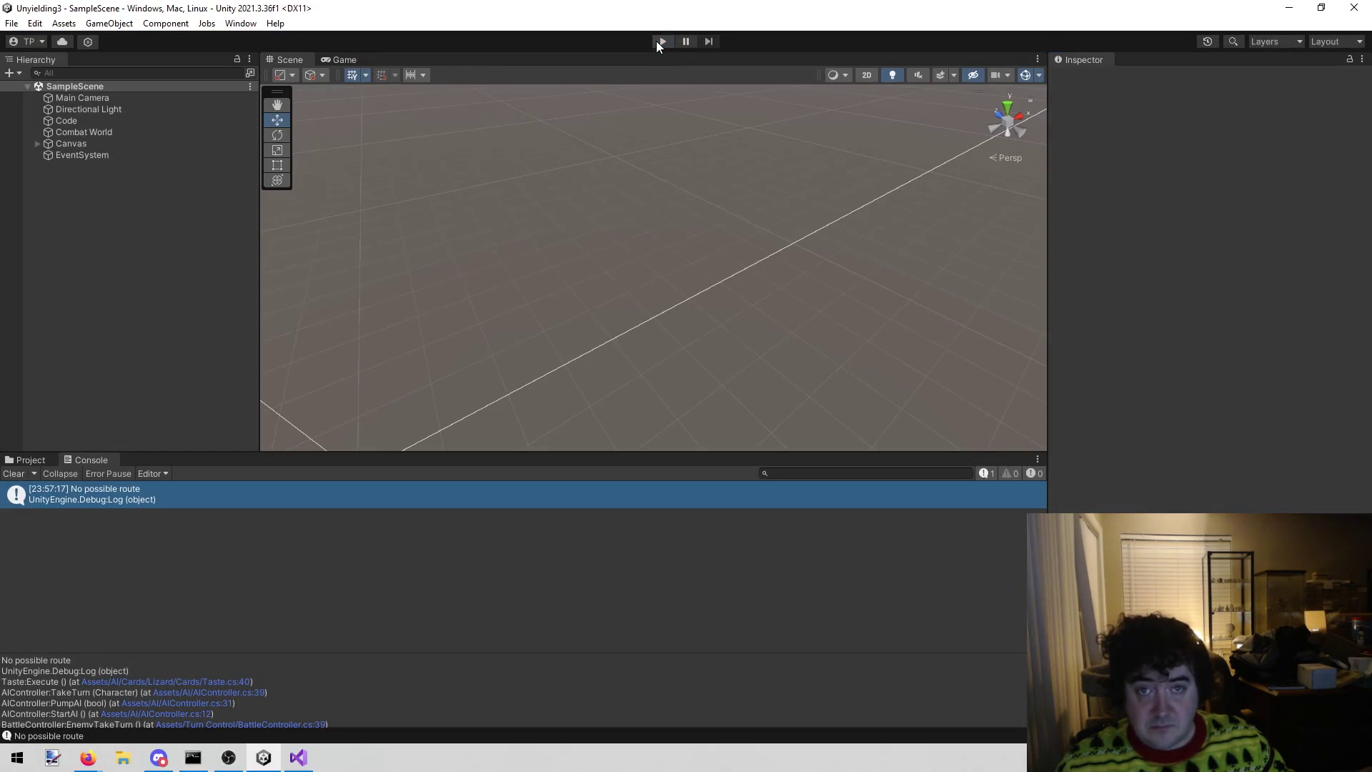
- Restart the game, move FrothingAtTheMouth to the top of the Lizard's cards, and end the turn
click(659, 41)
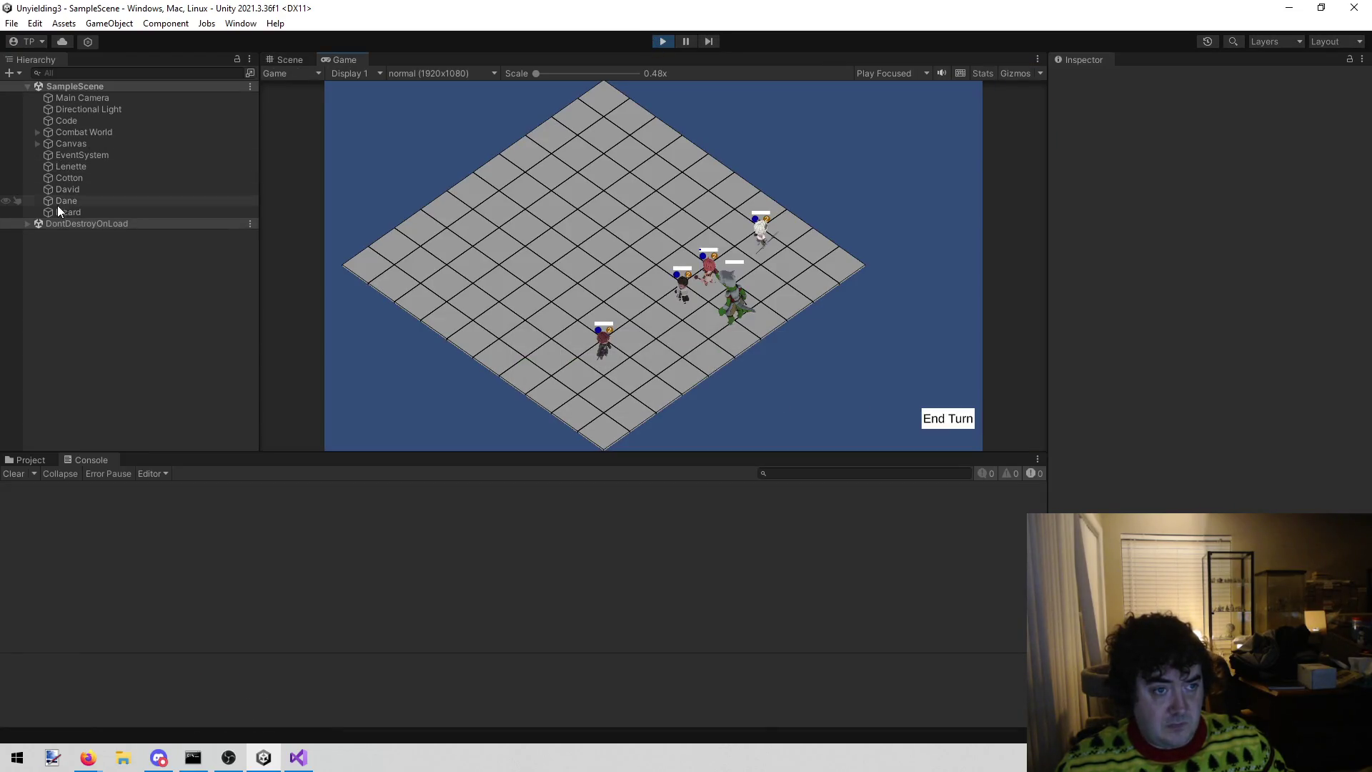
click(62, 213)
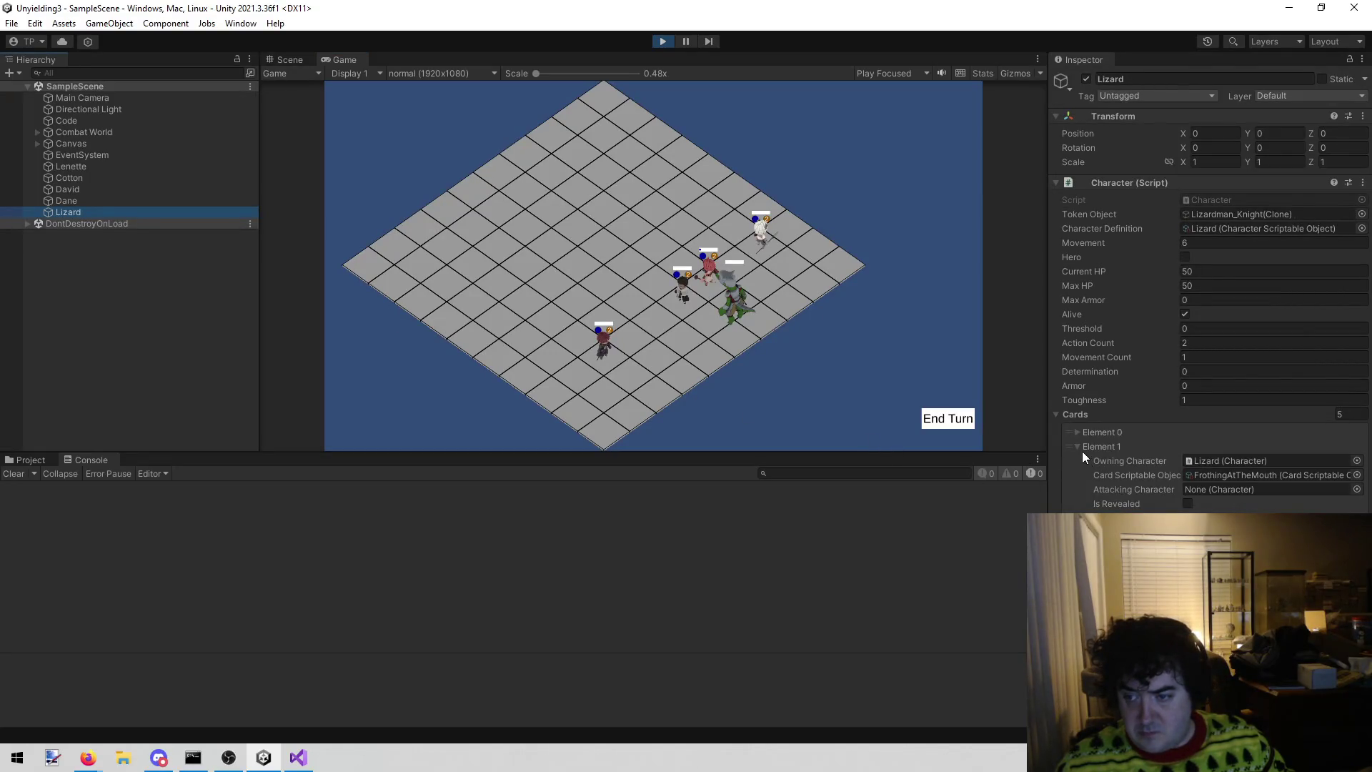
drag(1079, 447, 1061, 431)
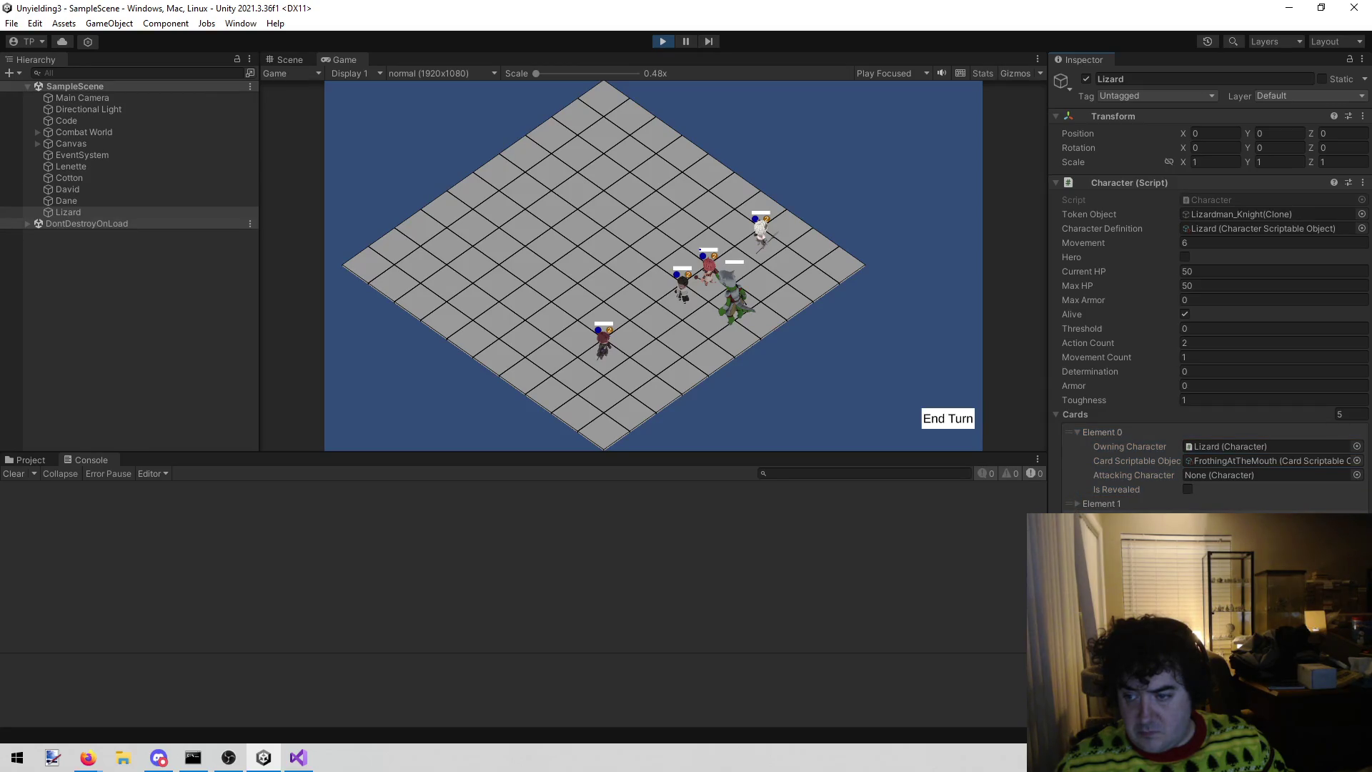
drag(1069, 498, 1087, 503)
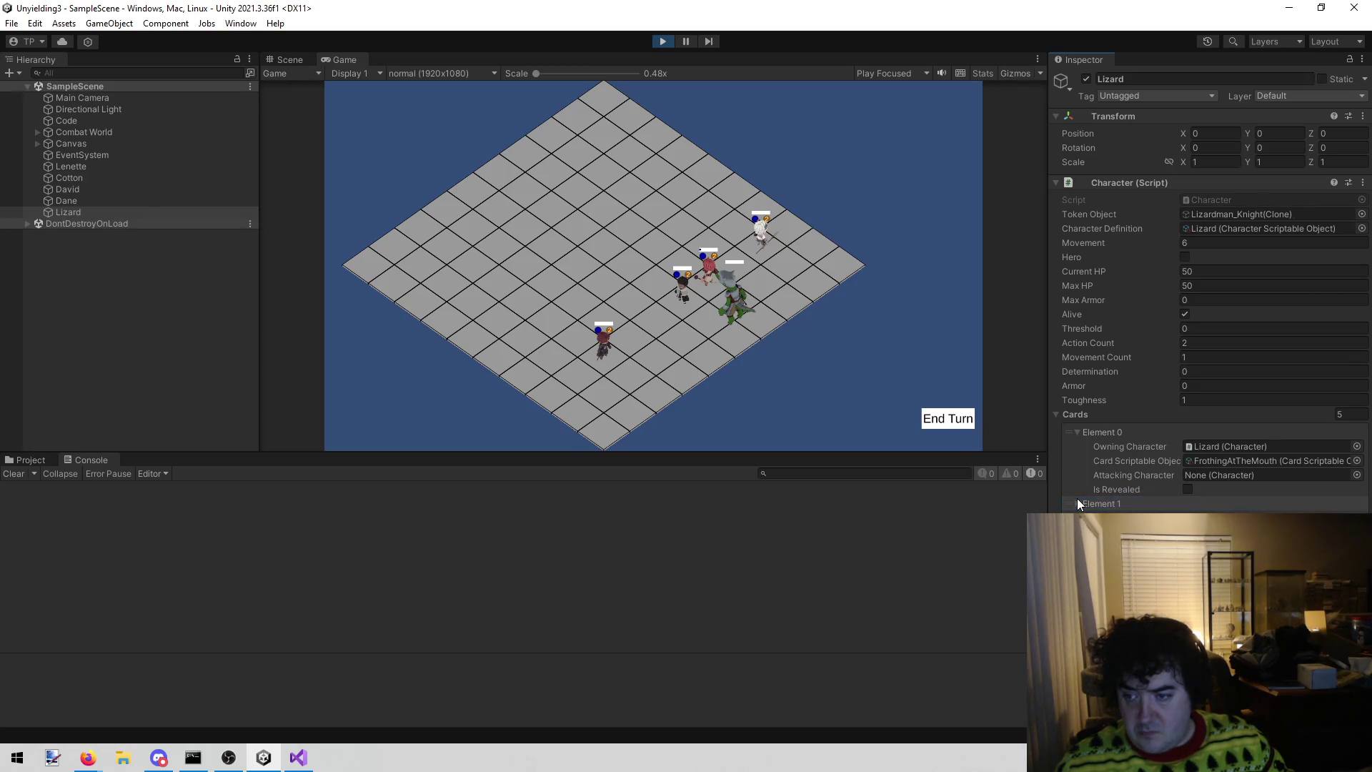
click(1081, 503)
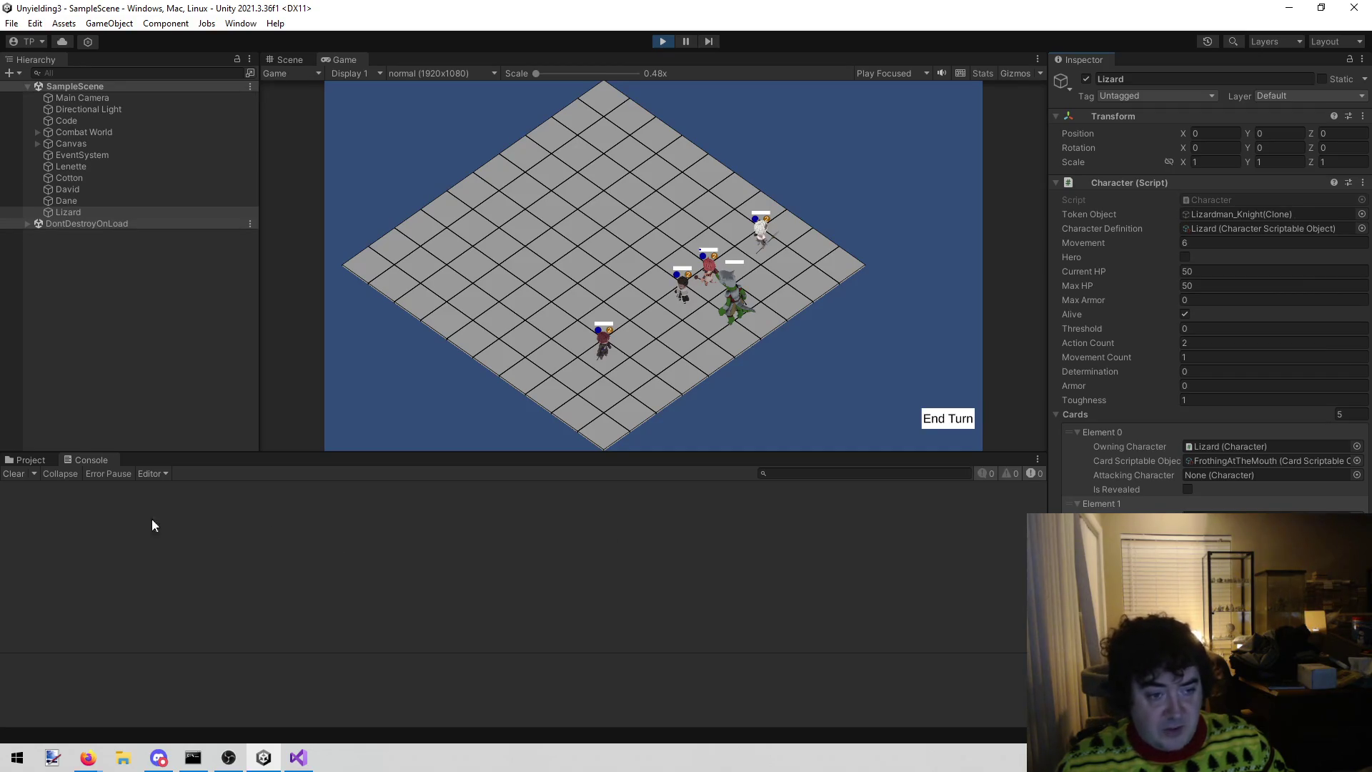
click(785, 252)
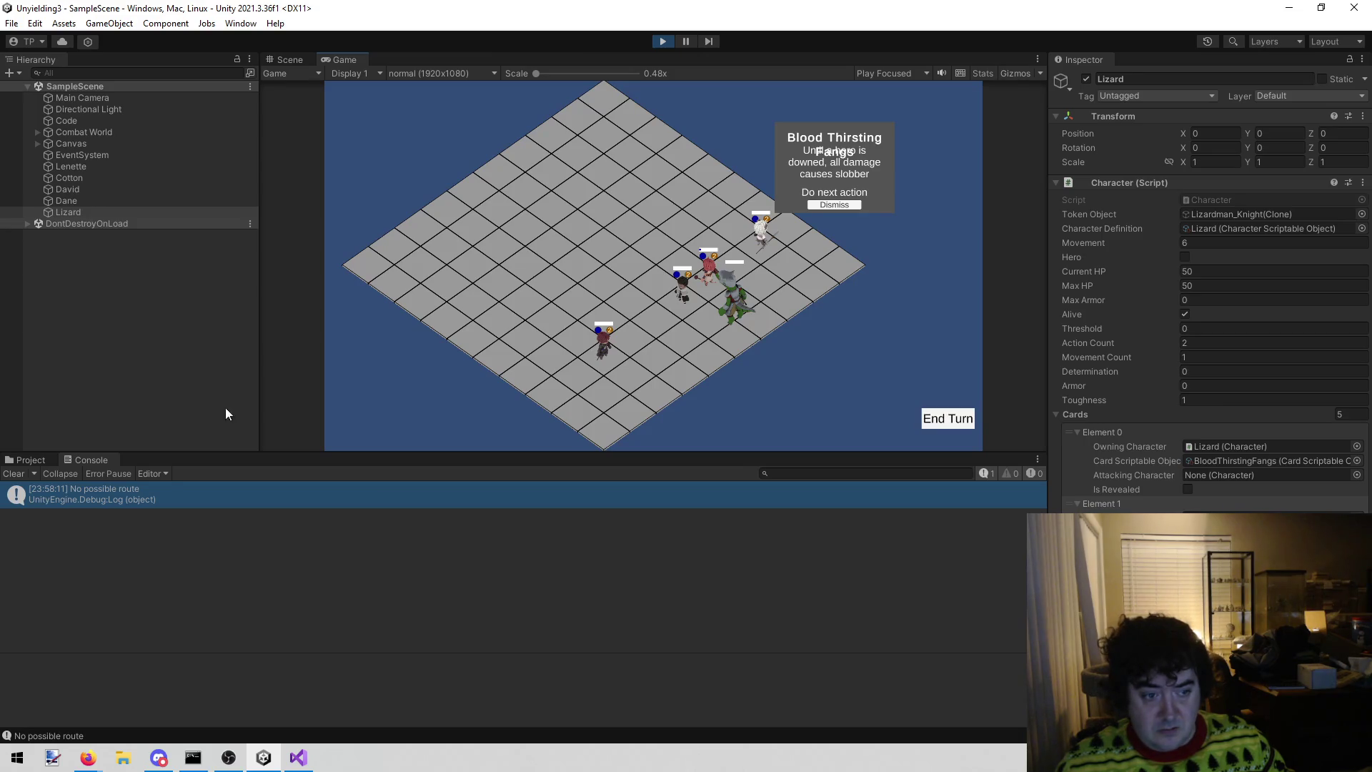
- Read the new 'No possible route' stack trace and jump to Taste.cs line 40
click(160, 495)
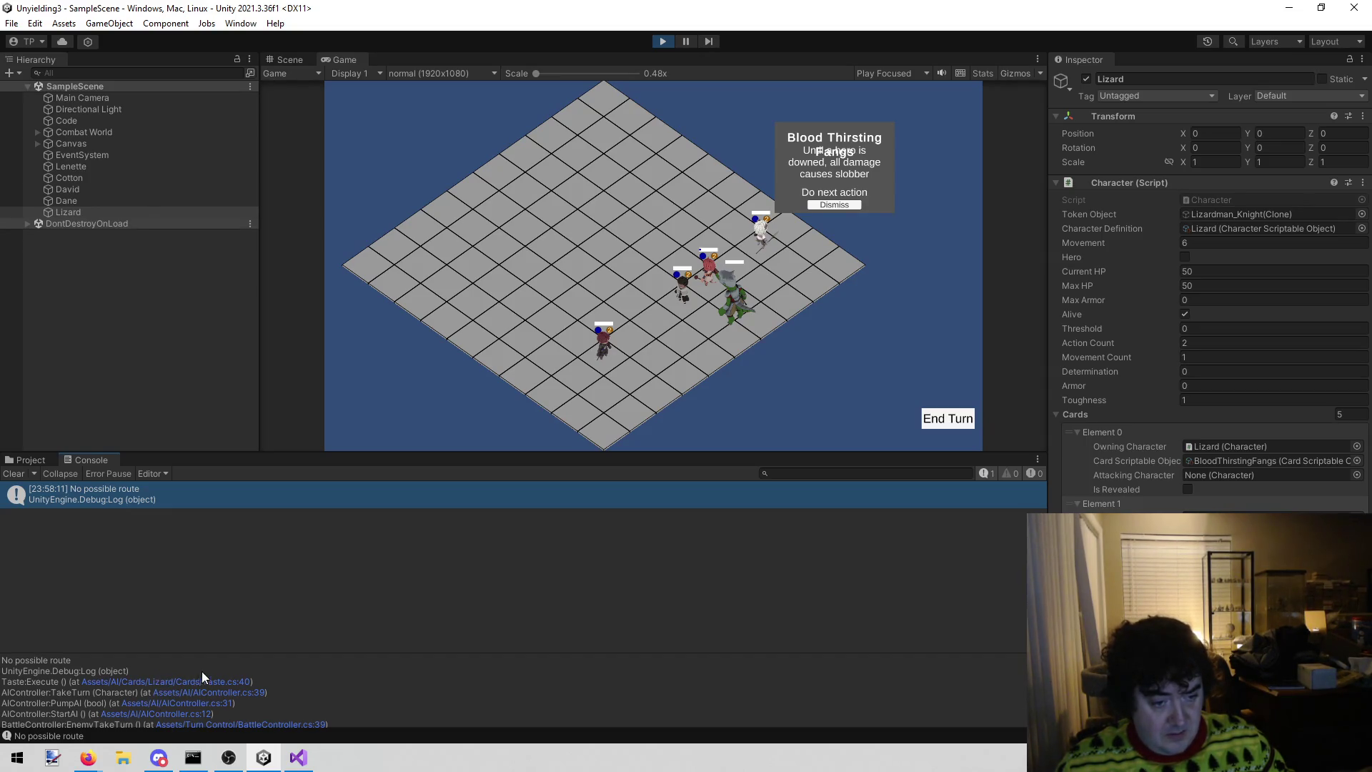
scroll(215, 681, down, 3)
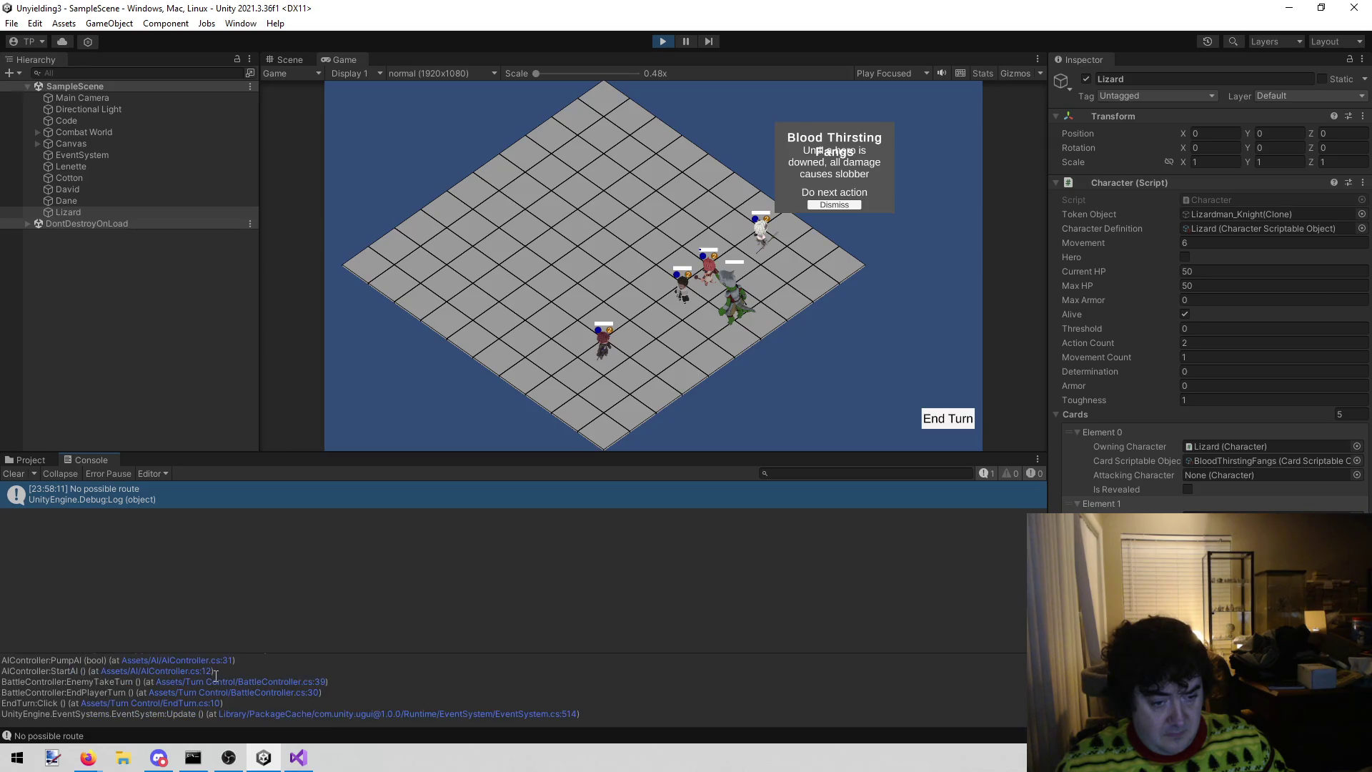
scroll(187, 694, up, 3)
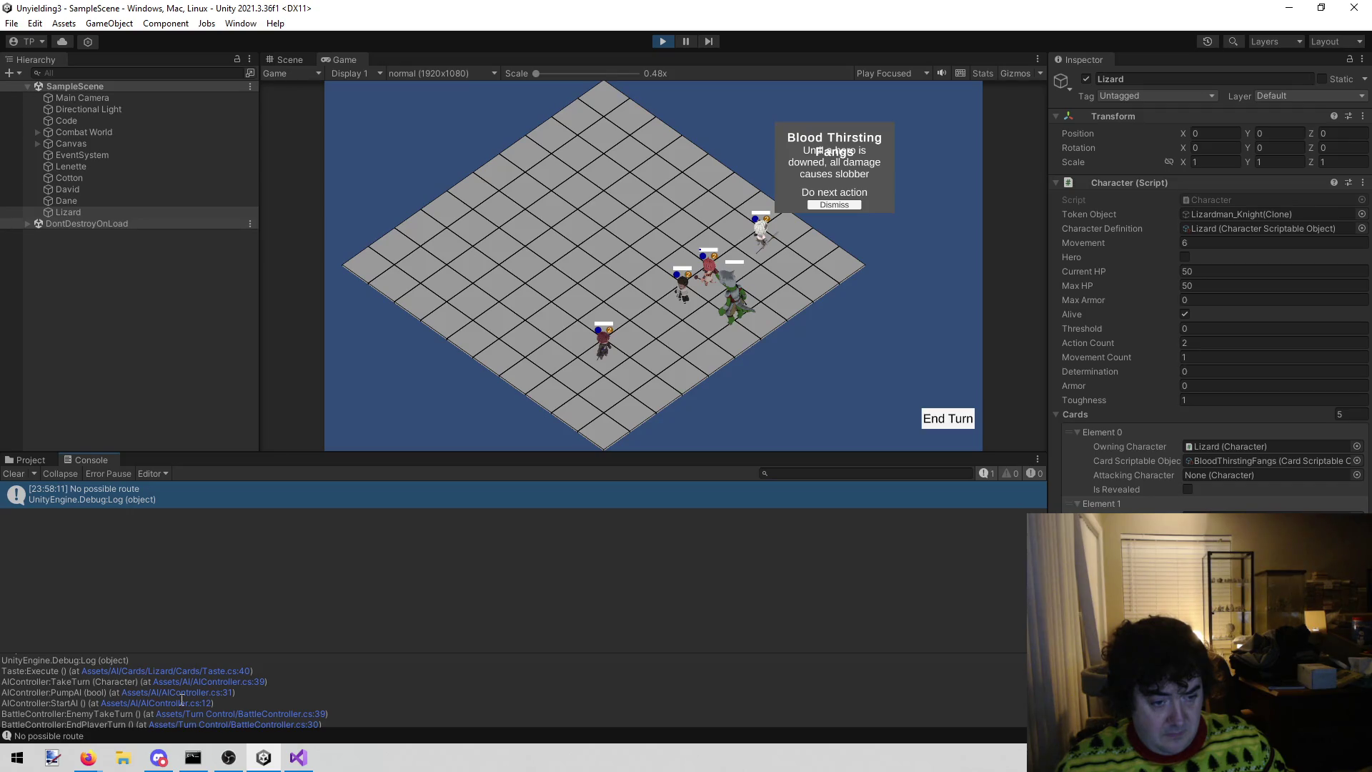
scroll(184, 695, up, 1)
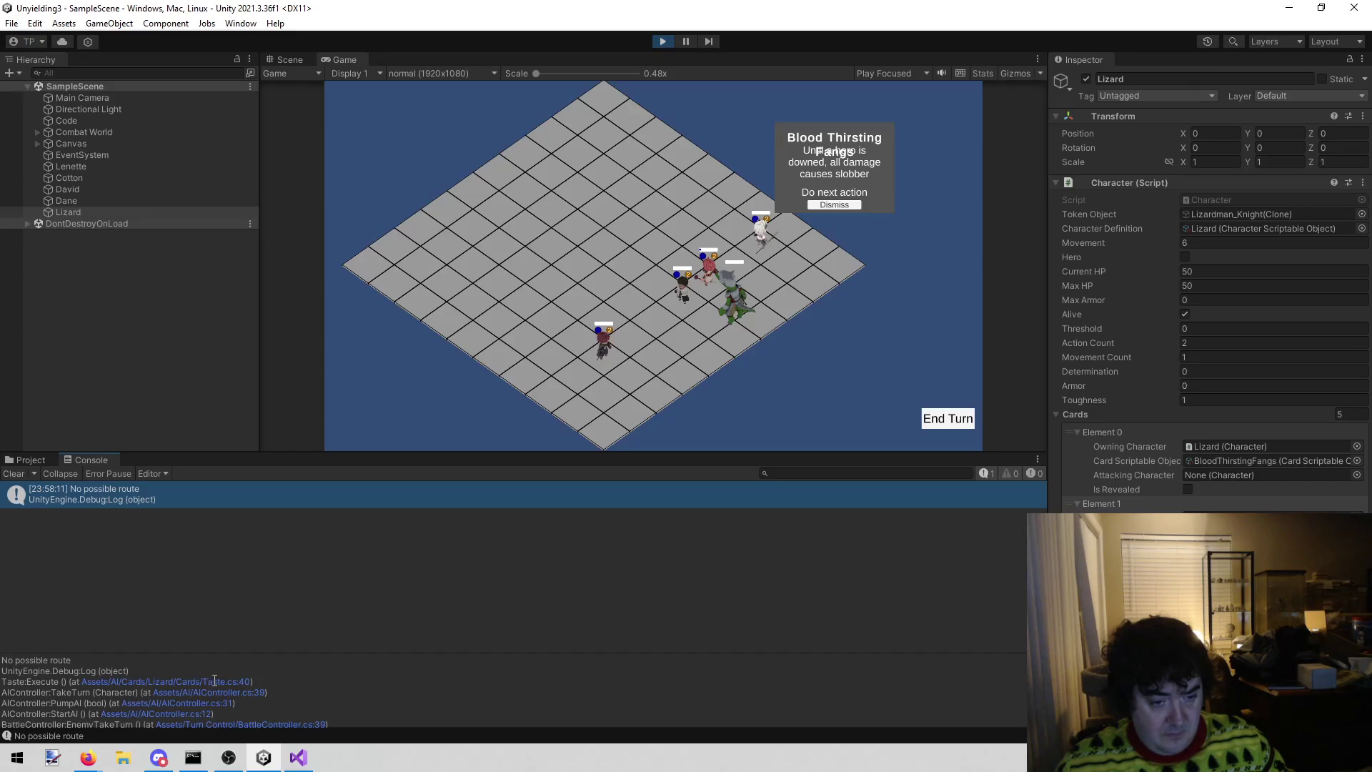
click(213, 680)
- Look over Taste.cs, then return to the running Unity game showing Blood Thirsting Fangs
scroll(648, 459, up, 5)
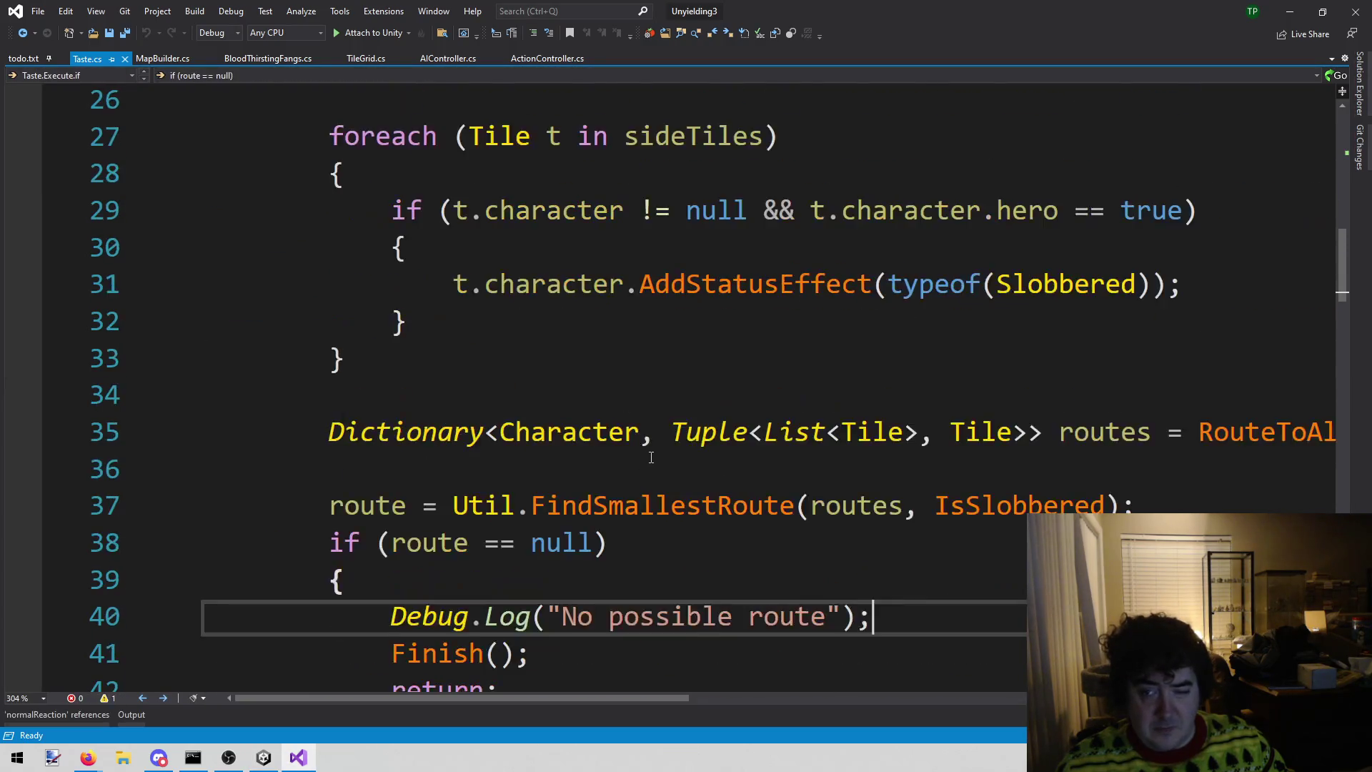
scroll(650, 457, down, 3)
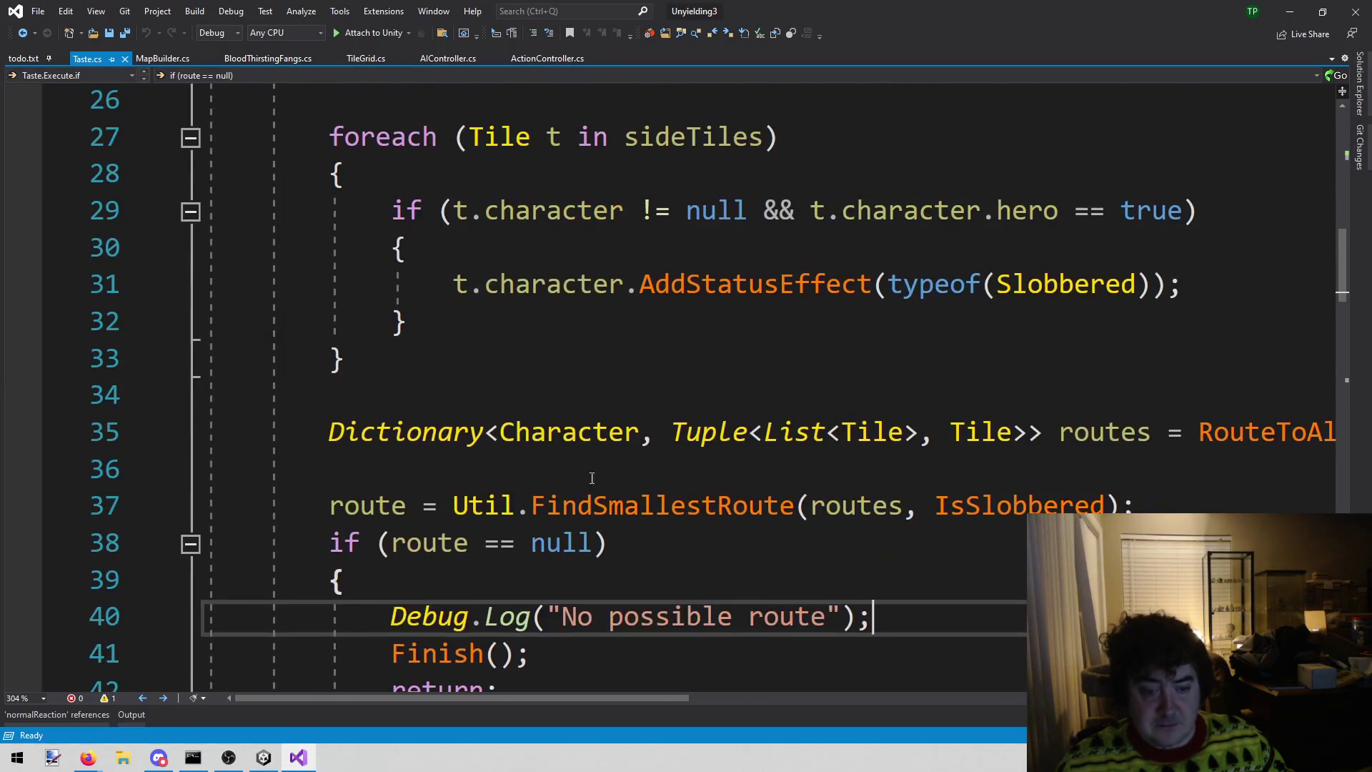
click(270, 763)
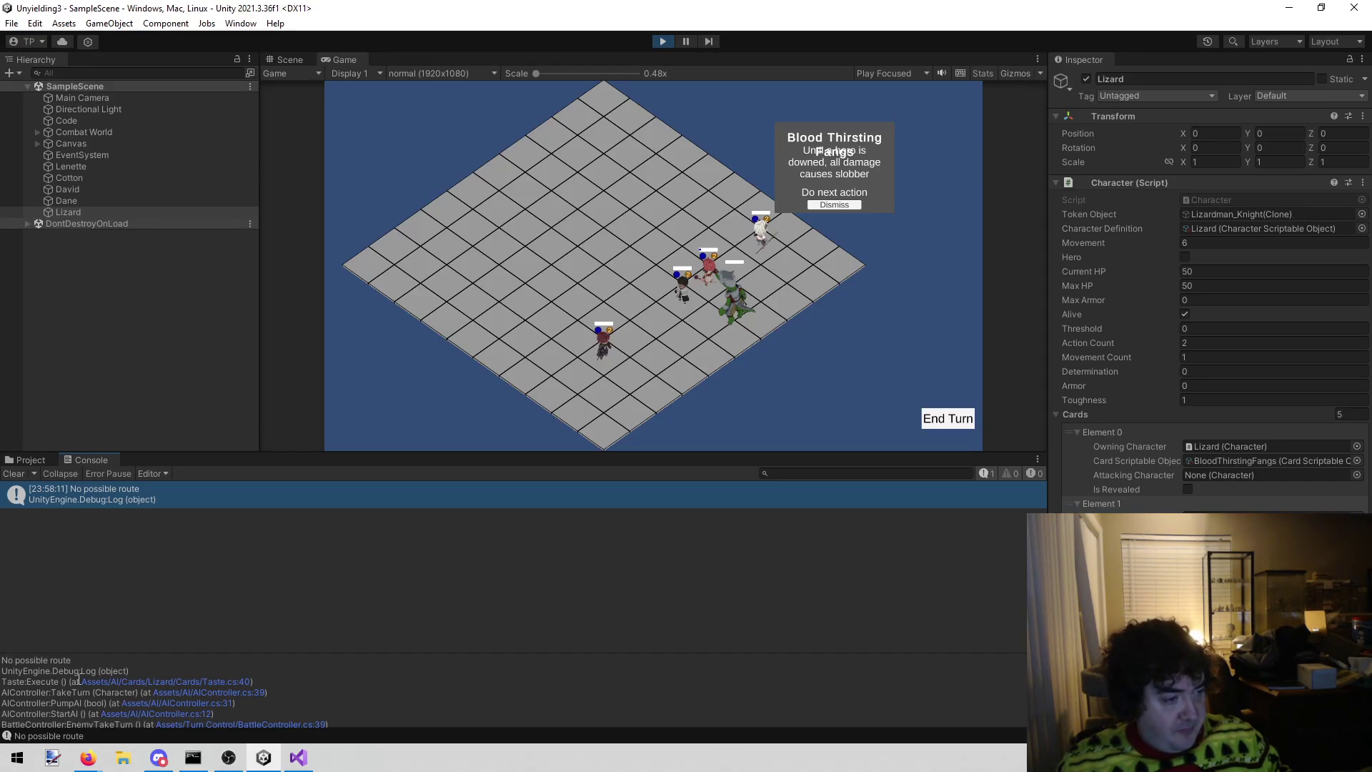
- Exit Play mode in Unity and come back to the editor from Visual Studio
click(662, 41)
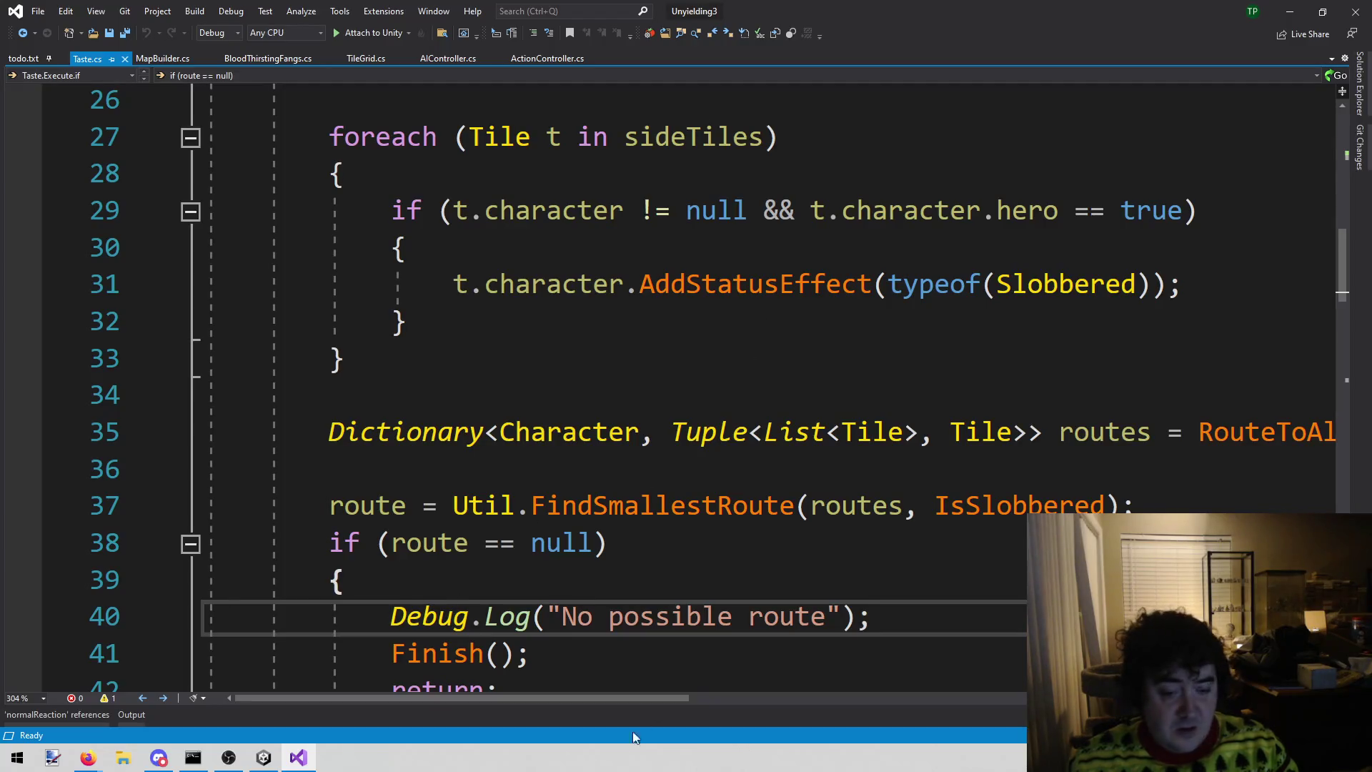
click(263, 757)
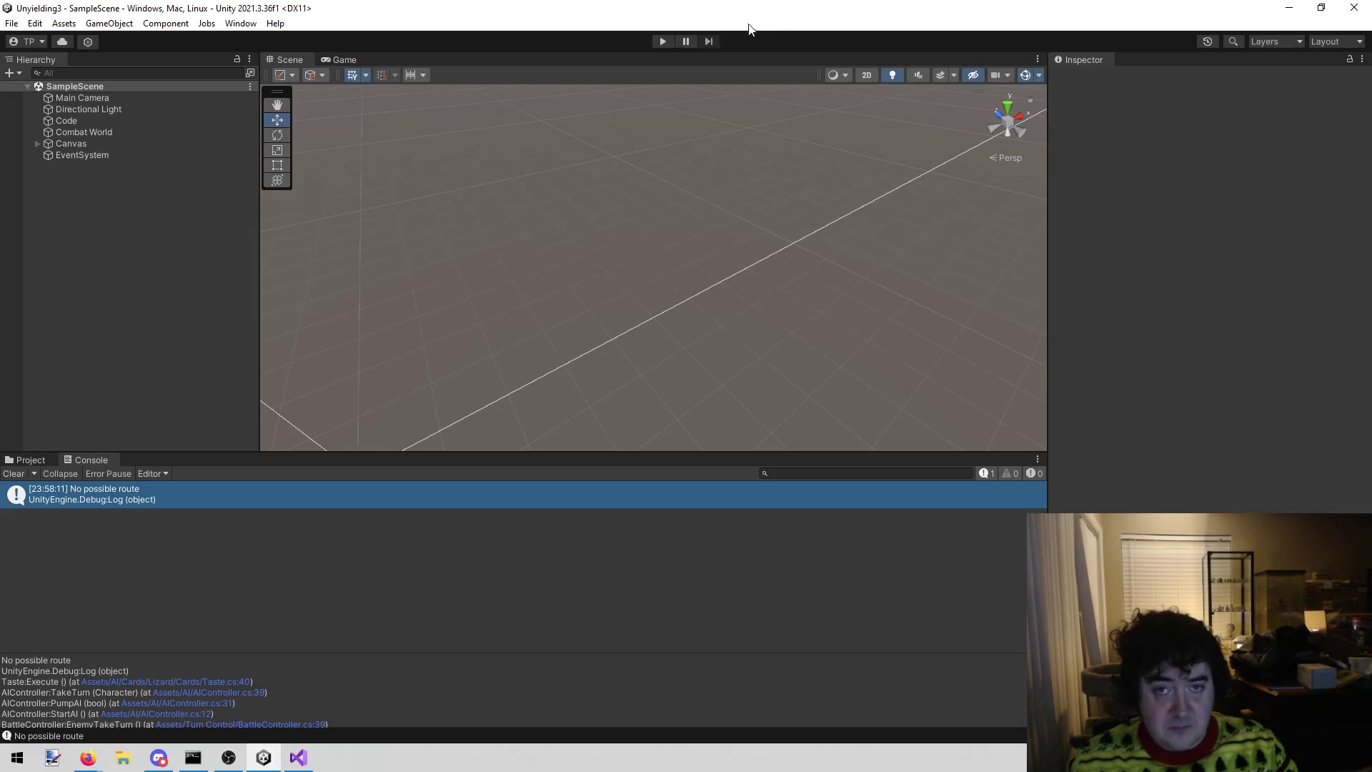
- Enter Play mode, drag FrothingAtTheMouth to Lizard's Element 0 card slot, and end the turn
click(658, 43)
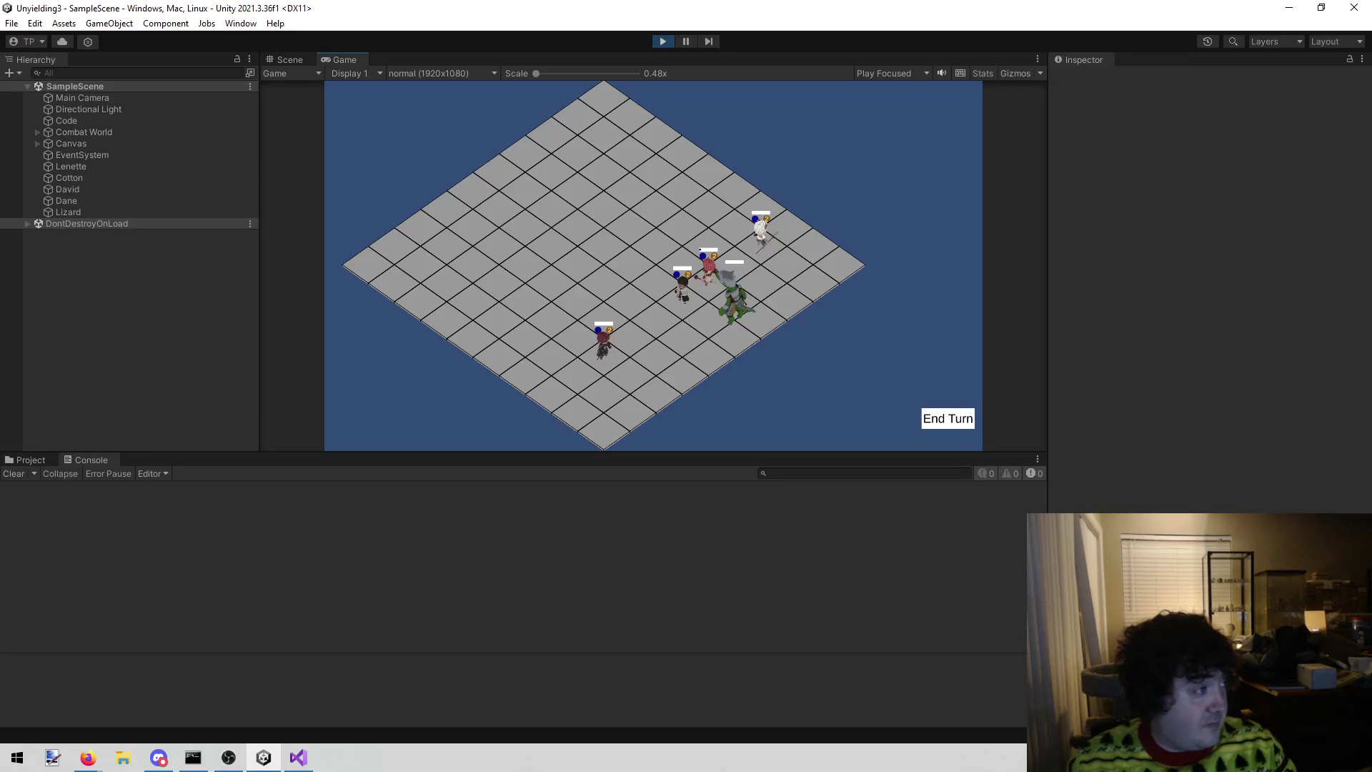
key(alt+Tab)
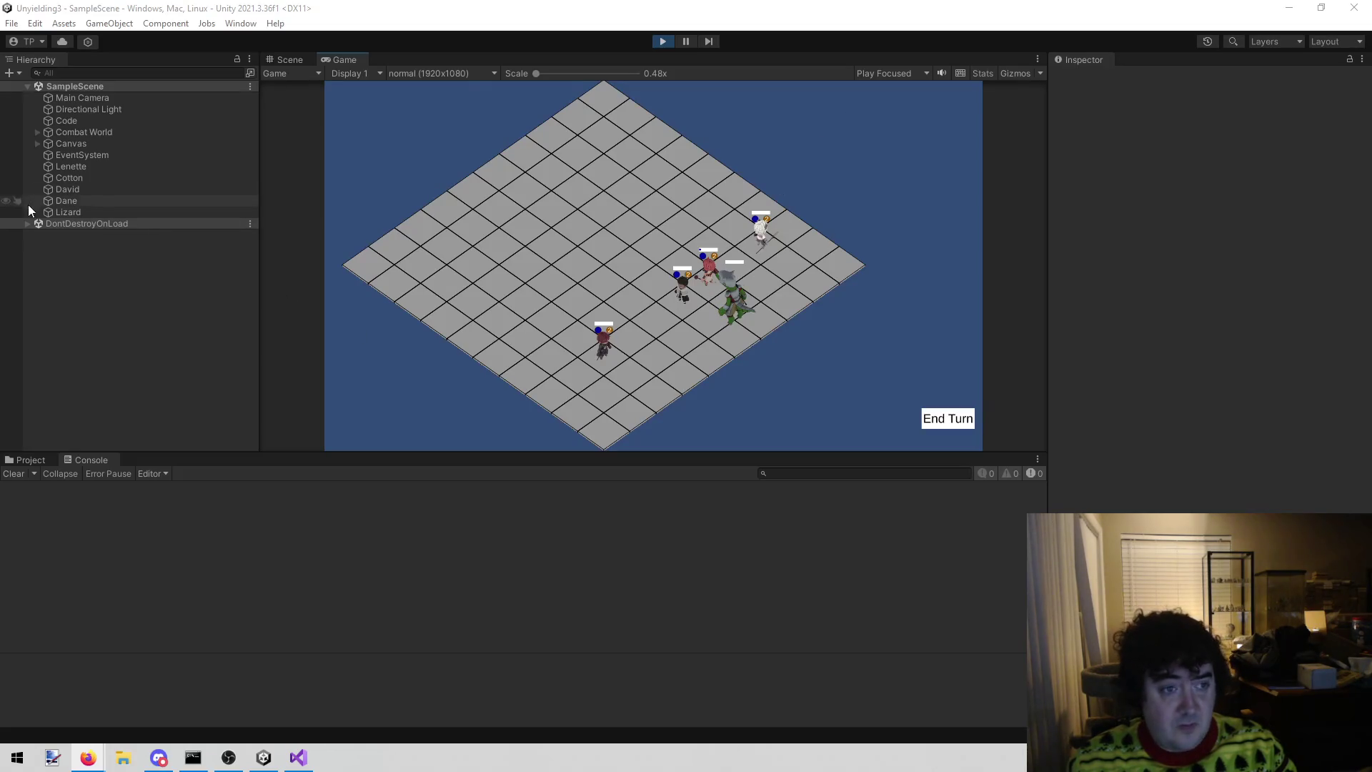
click(48, 209)
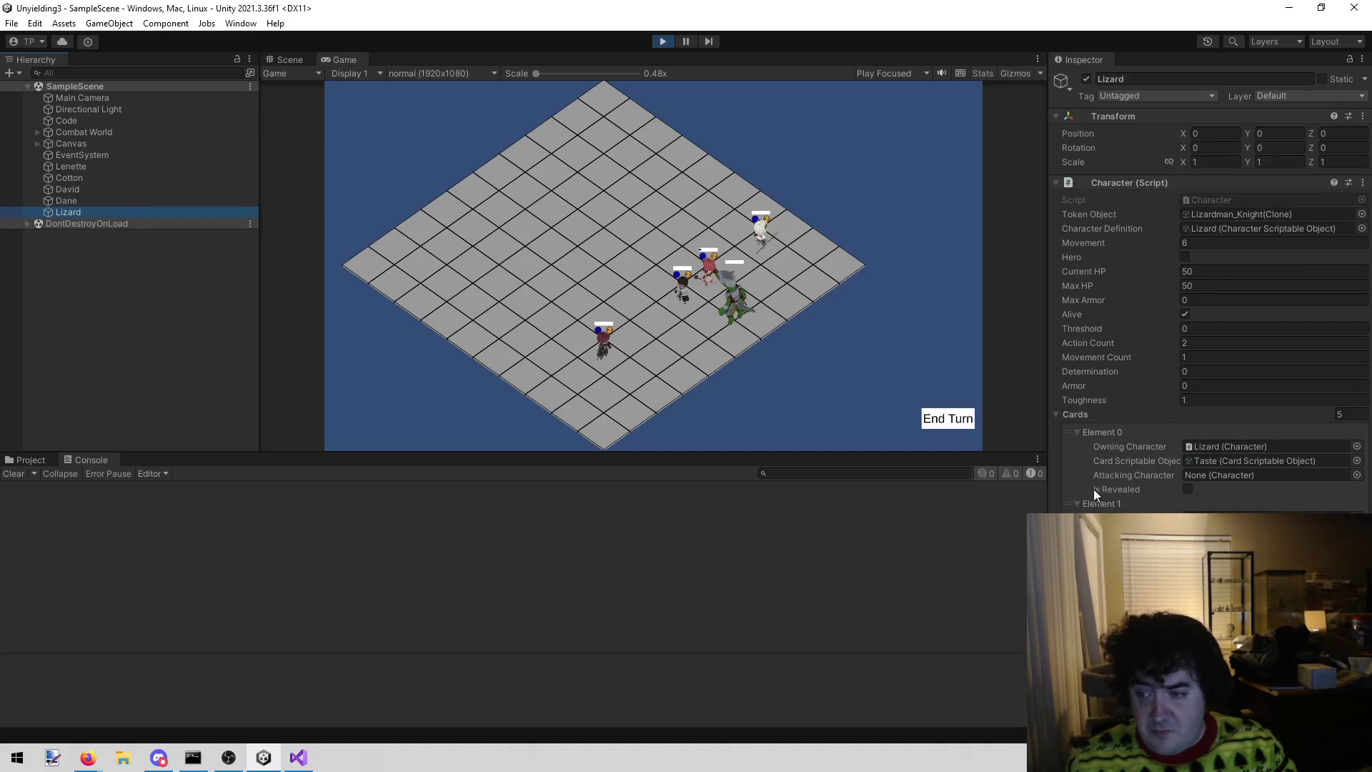
click(1099, 502)
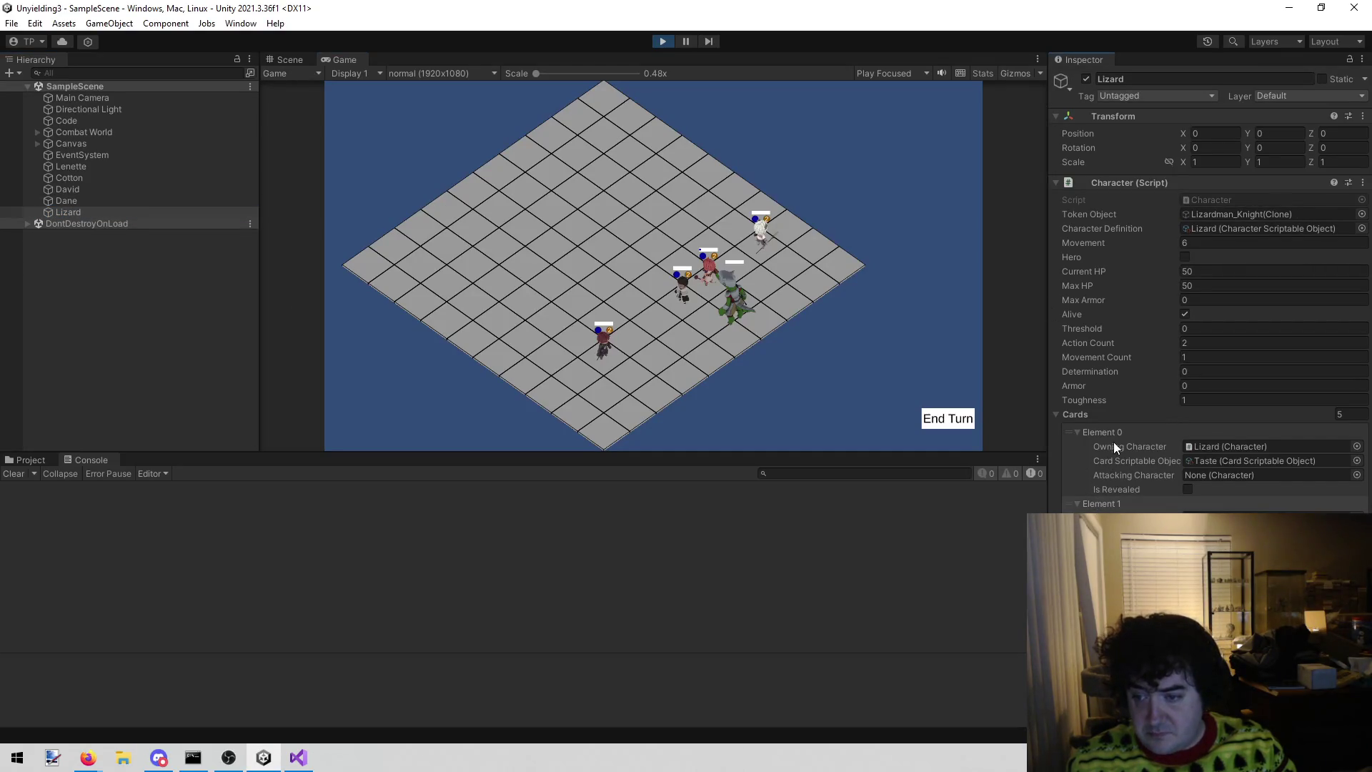
drag(1072, 499, 1086, 428)
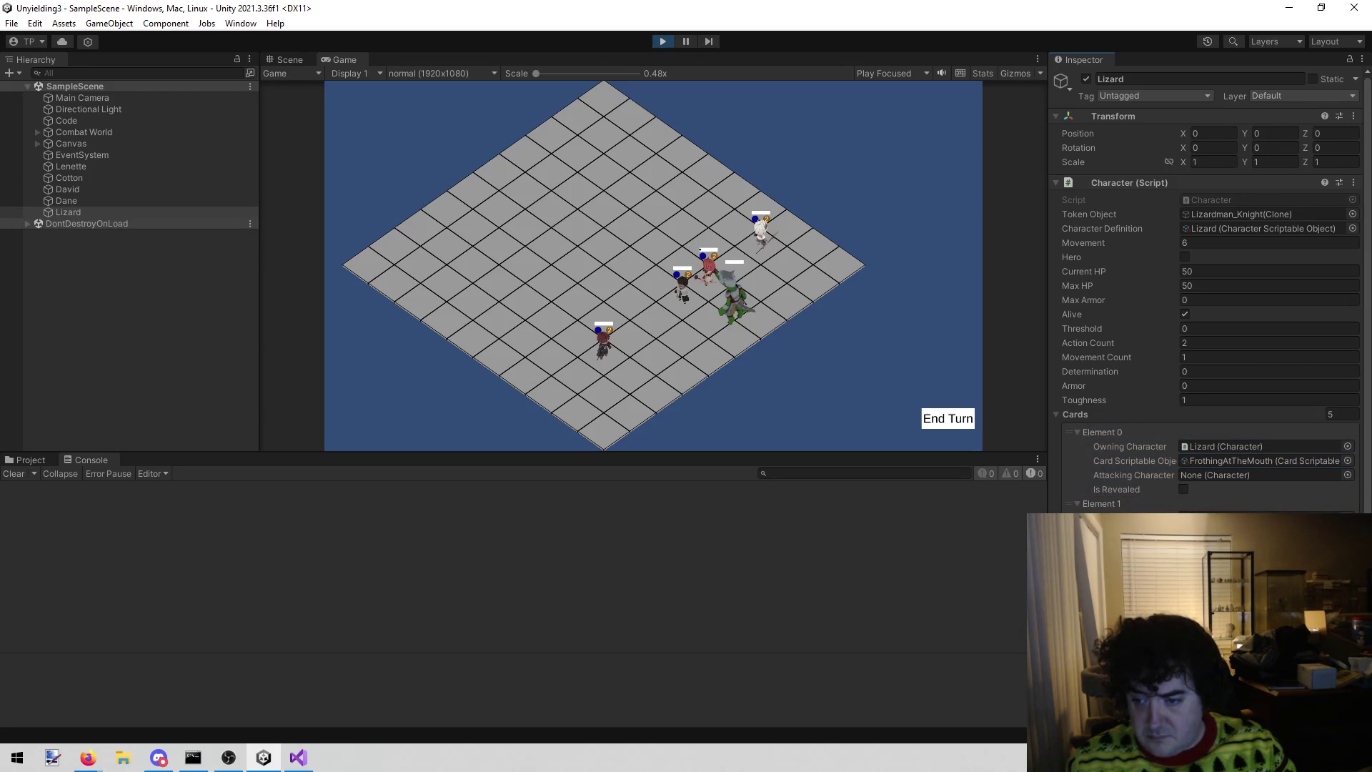
click(1100, 503)
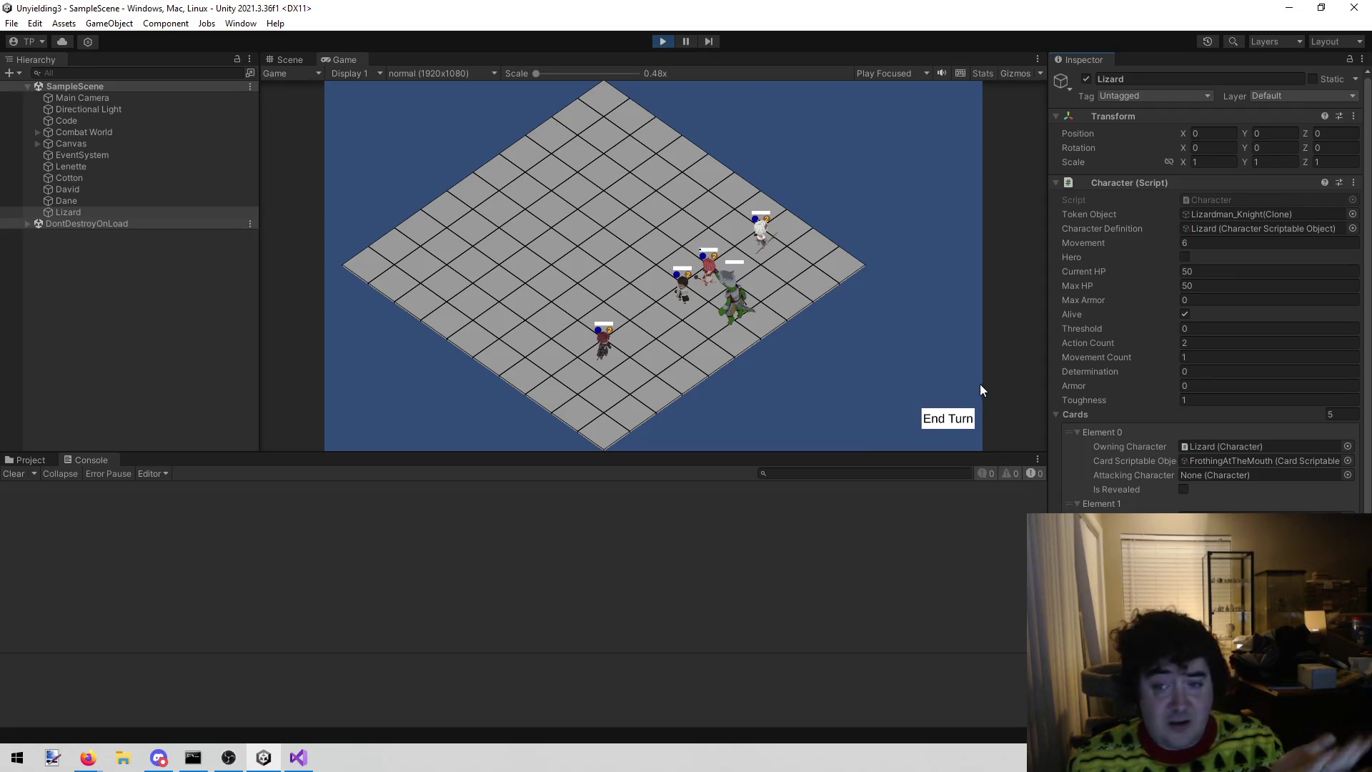
click(943, 427)
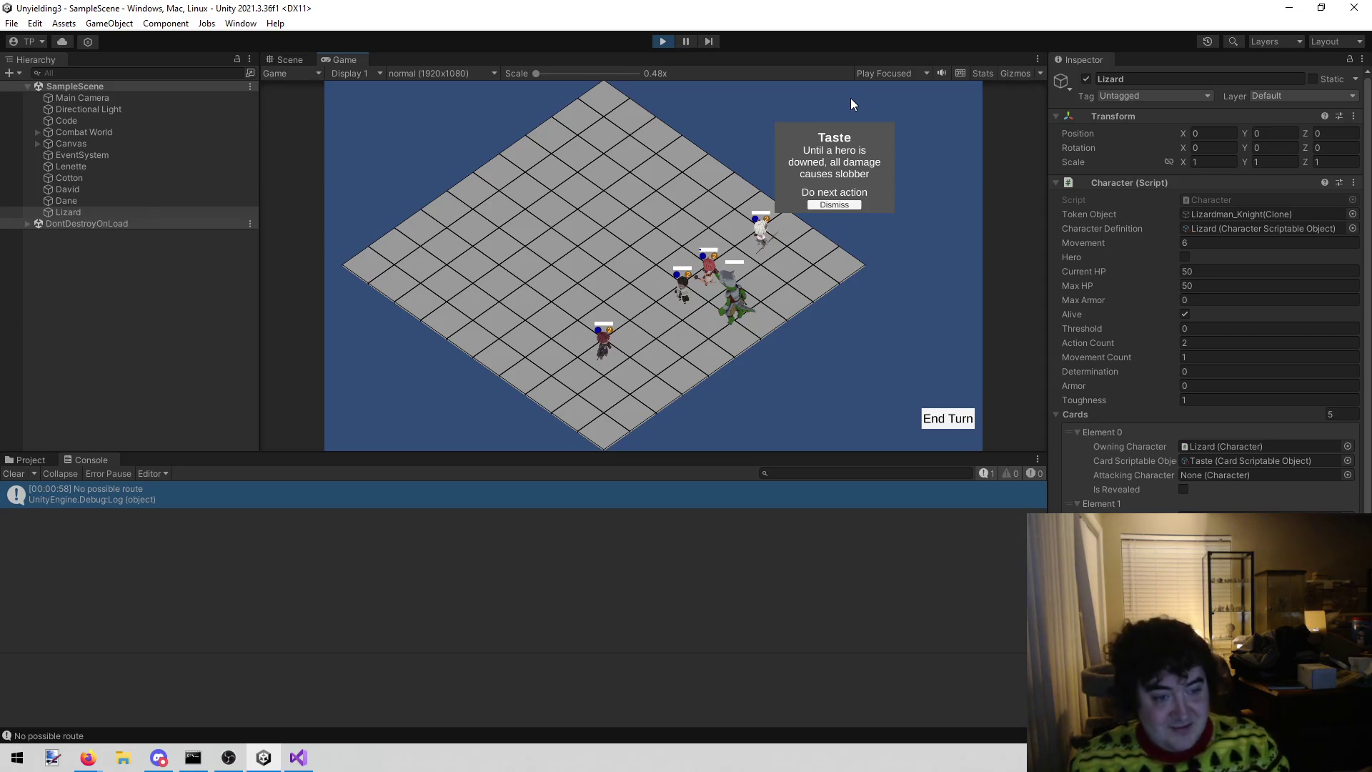
- Check the 'No possible route' stack trace, then stop and restart Play mode
click(229, 506)
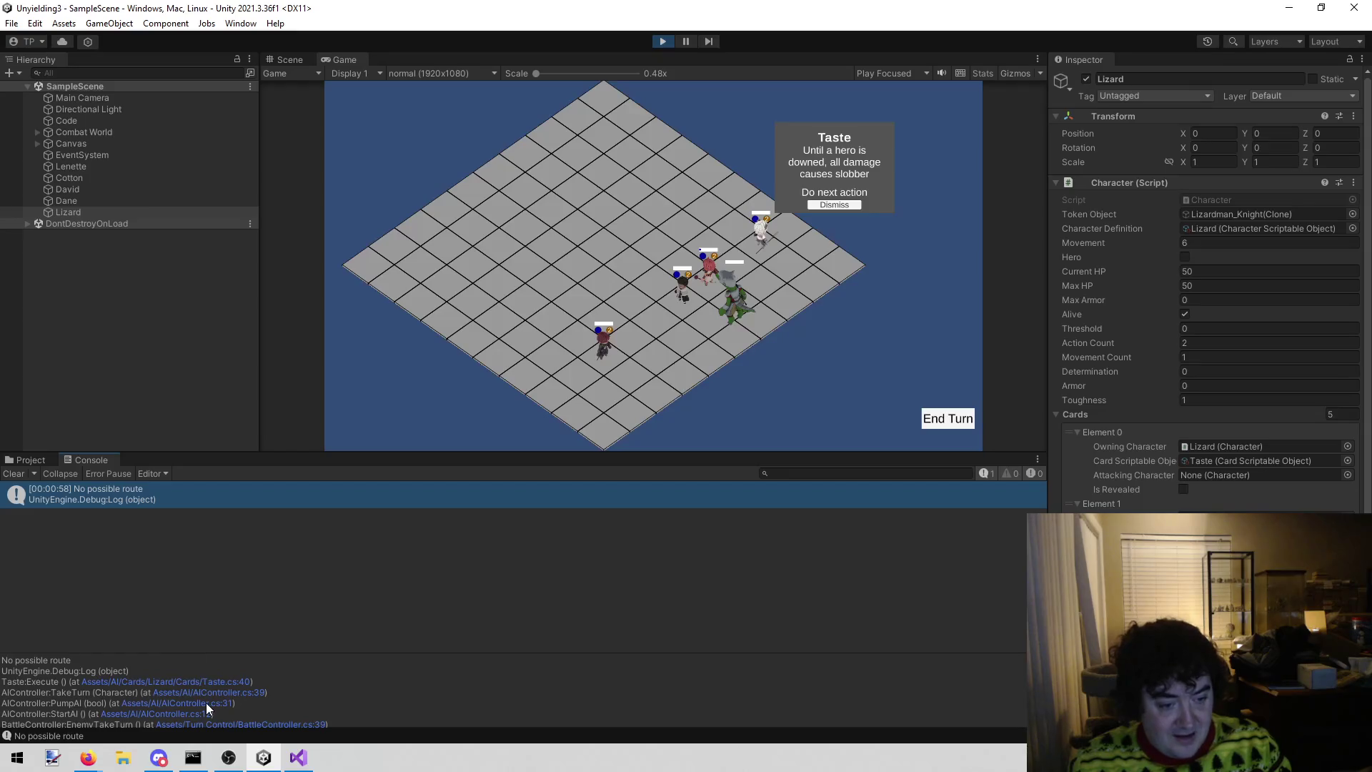
click(665, 44)
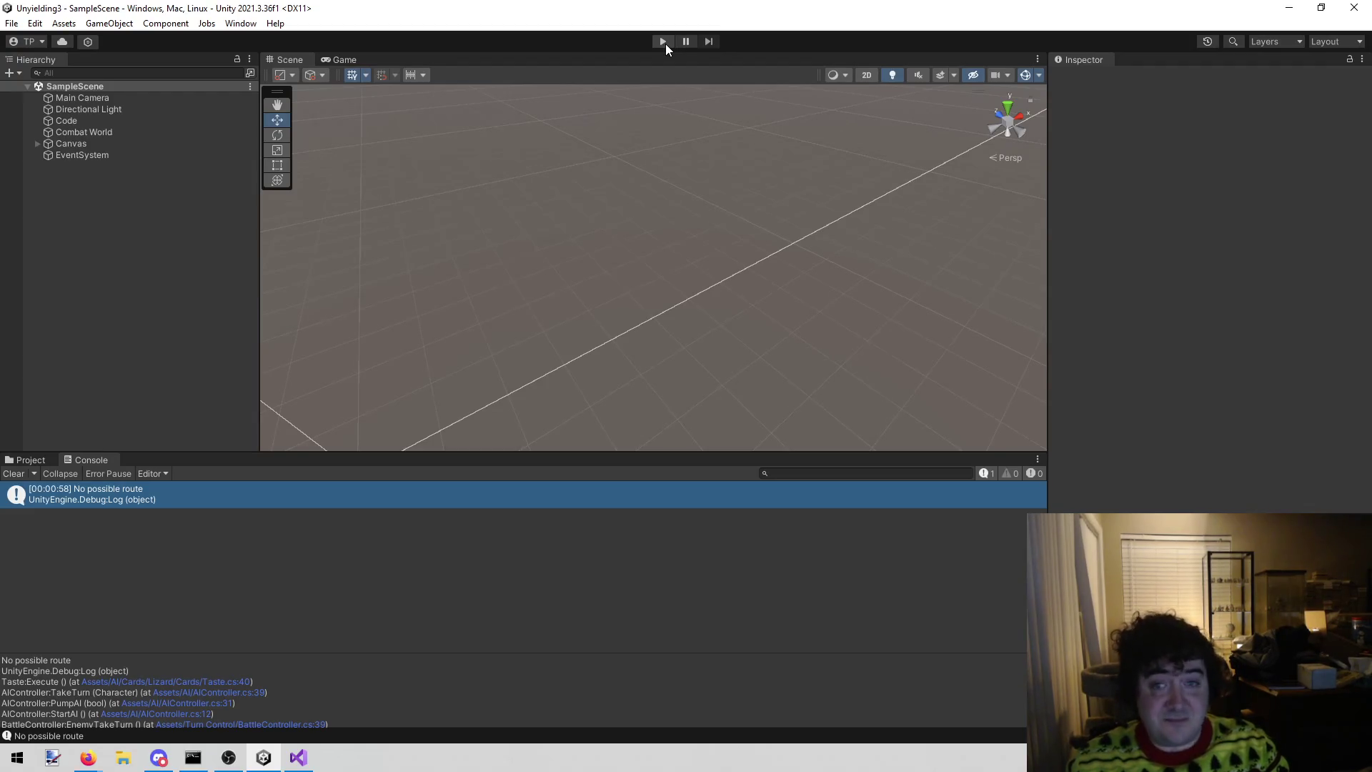
click(666, 44)
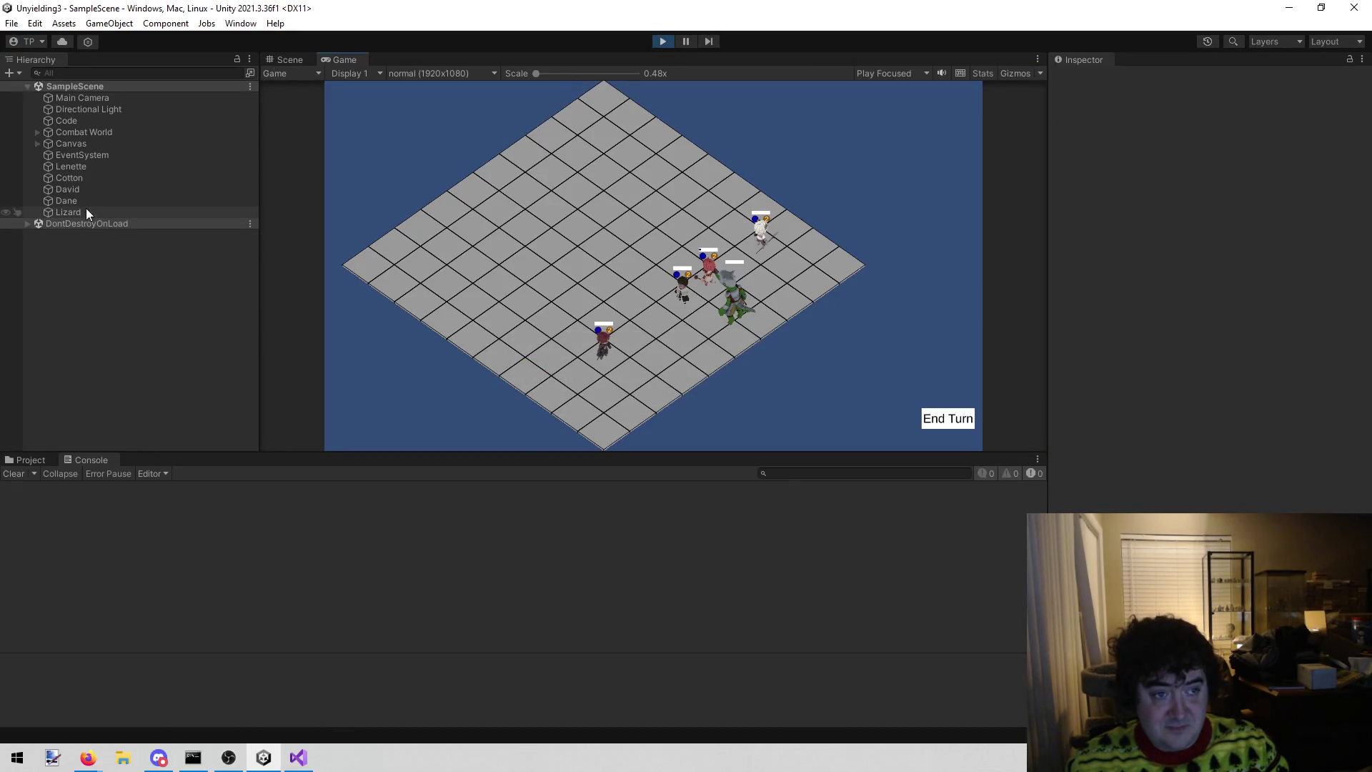
- Move FrothingAtTheMouth to Lizard's first card slot and go to Visual Studio
click(87, 208)
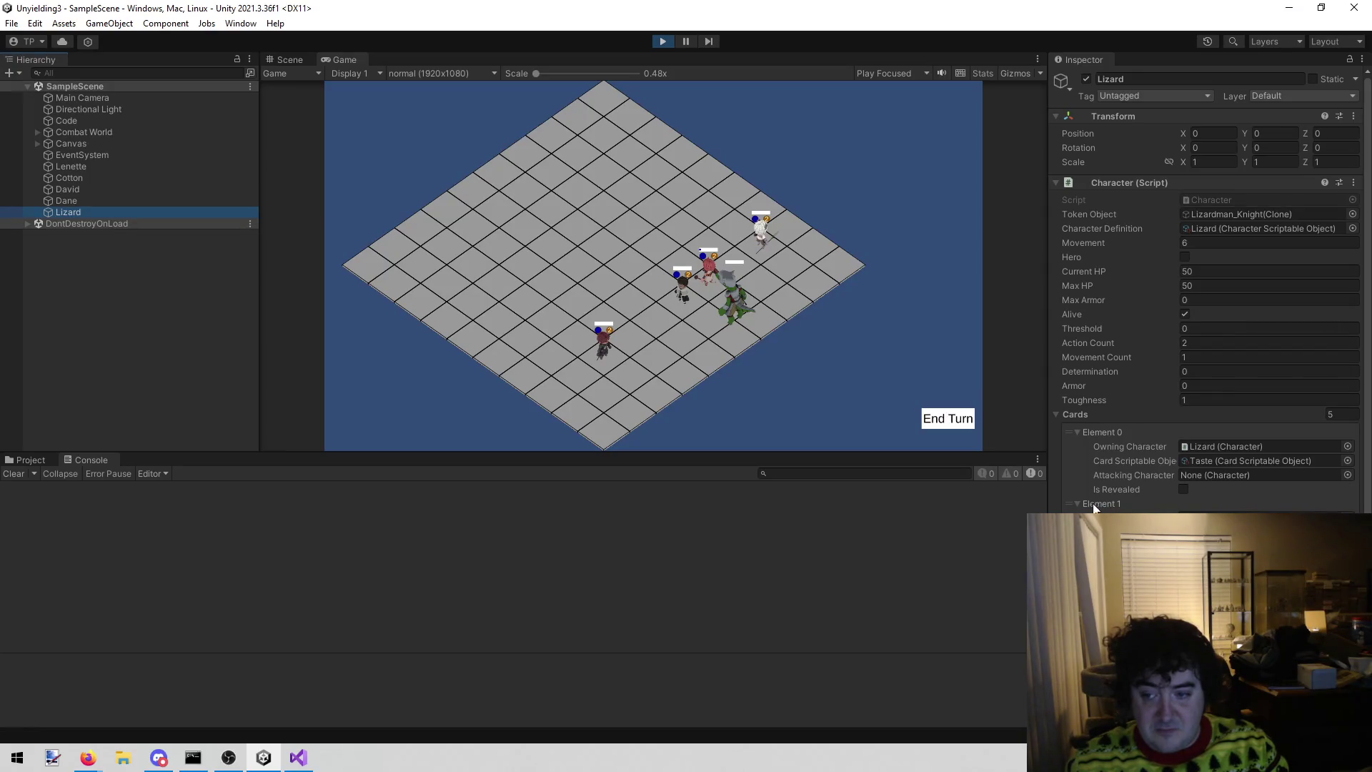
drag(1070, 503, 1069, 444)
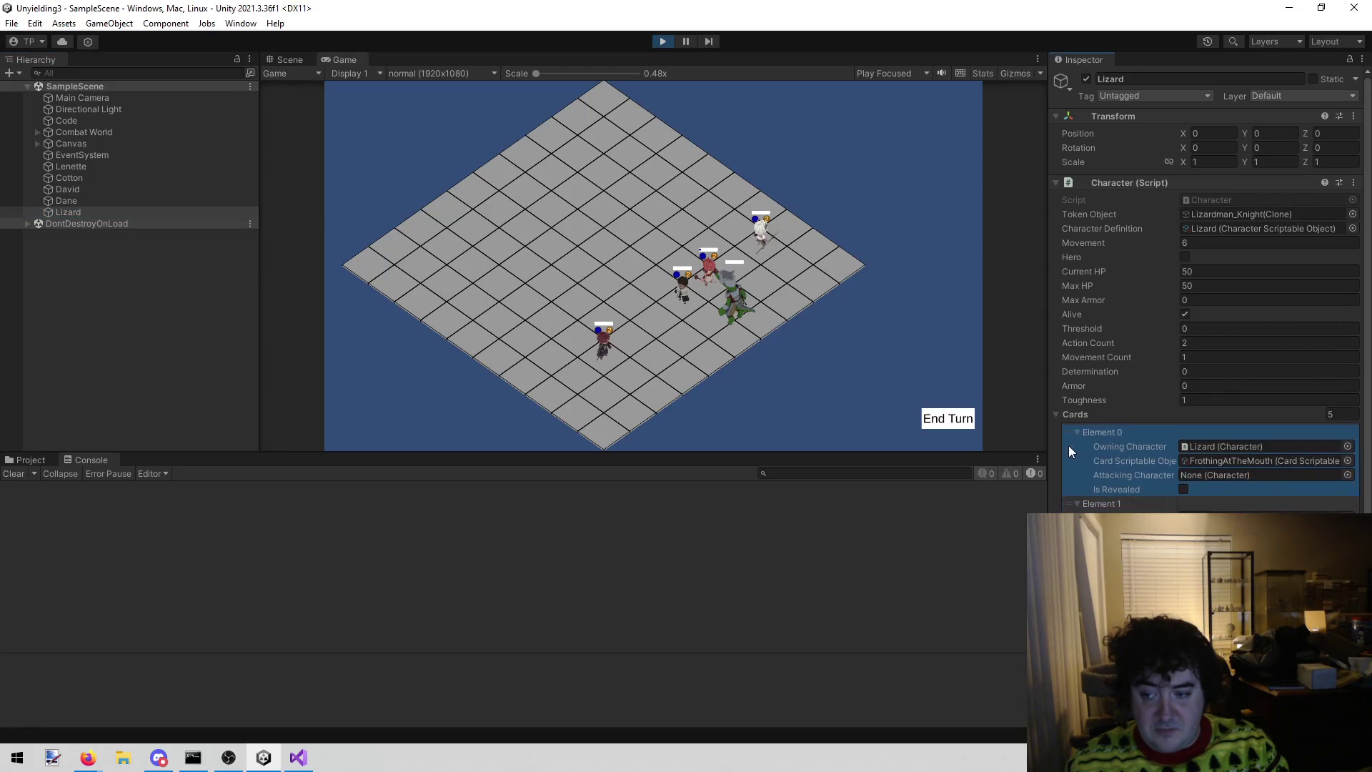
click(1100, 503)
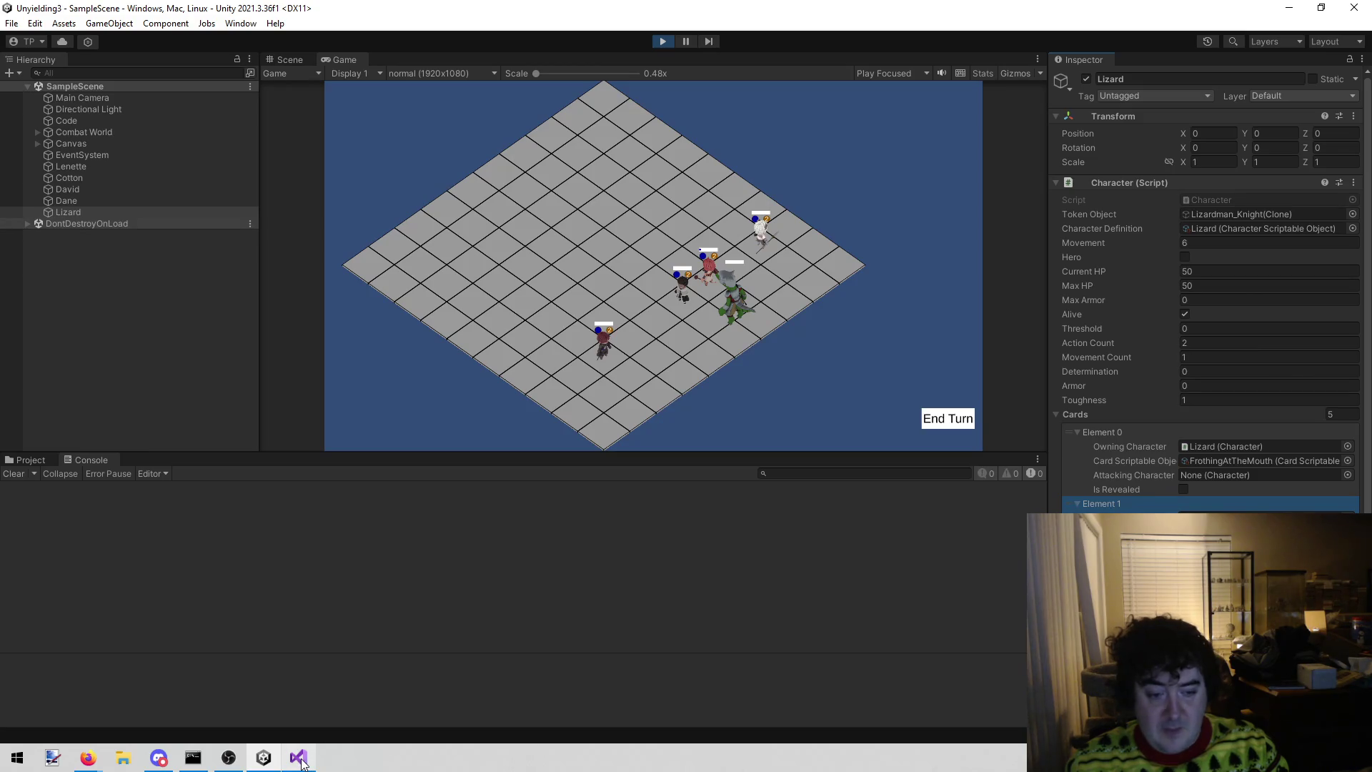
click(300, 760)
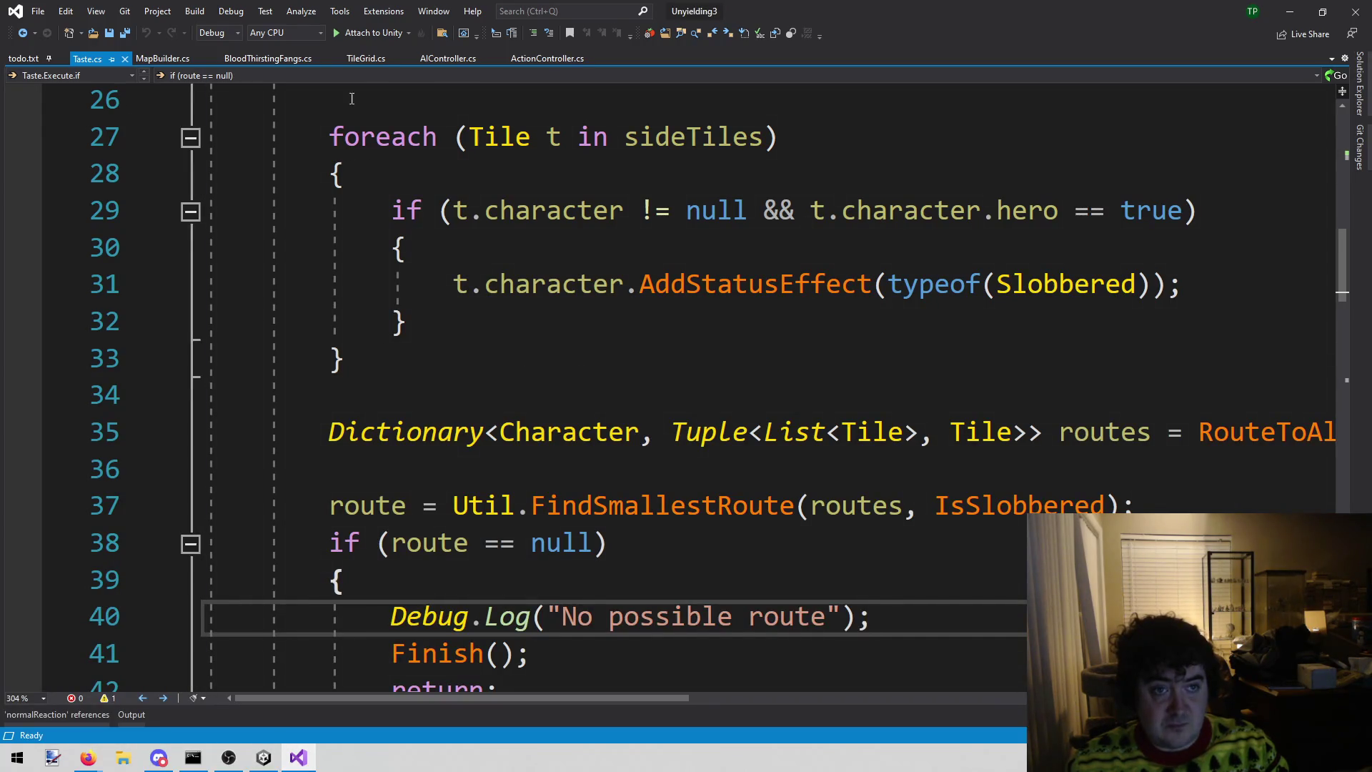
- Open FrothingAtTheMouth.cs through Open File in Solution by searching 'froth'
click(663, 285)
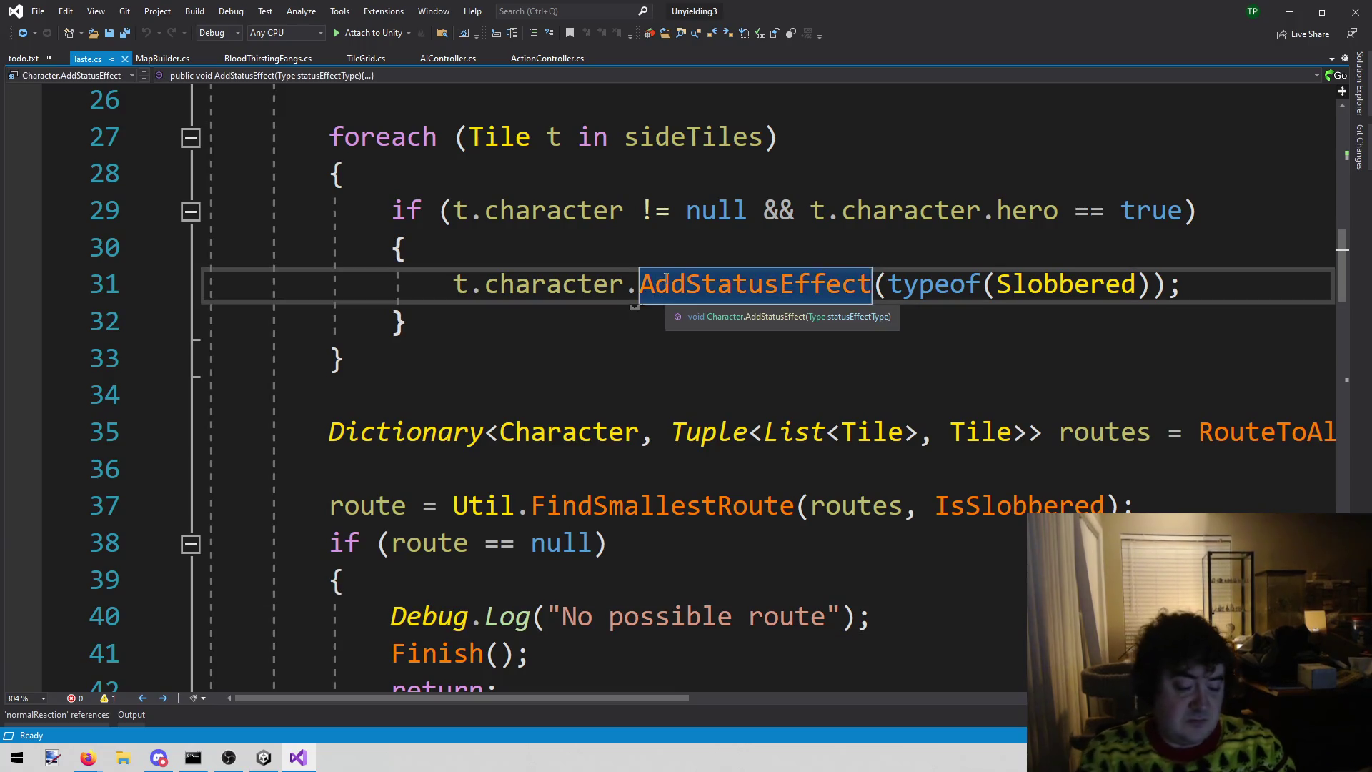
key(alt+shift+o)
key(BackSpace)
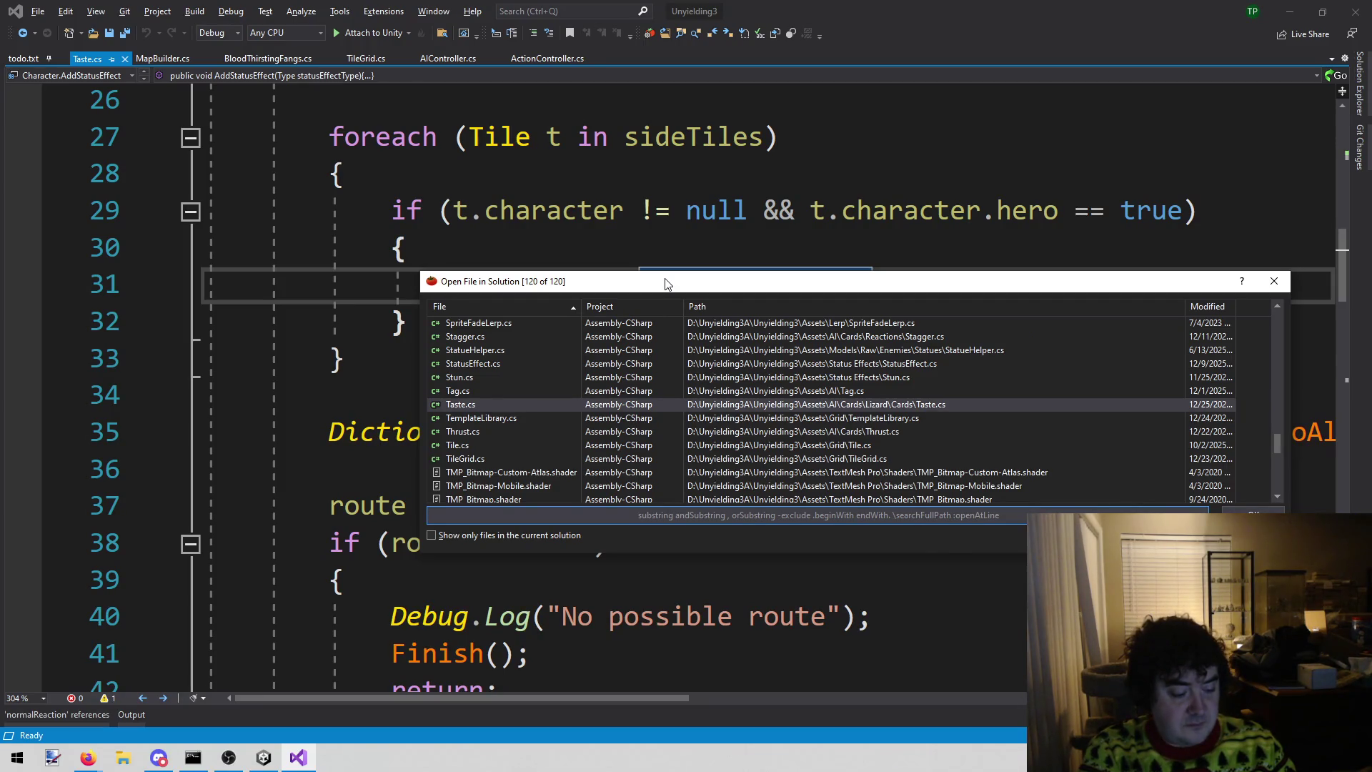
text(froth)
key(Return)
scroll(666, 279, down, 3)
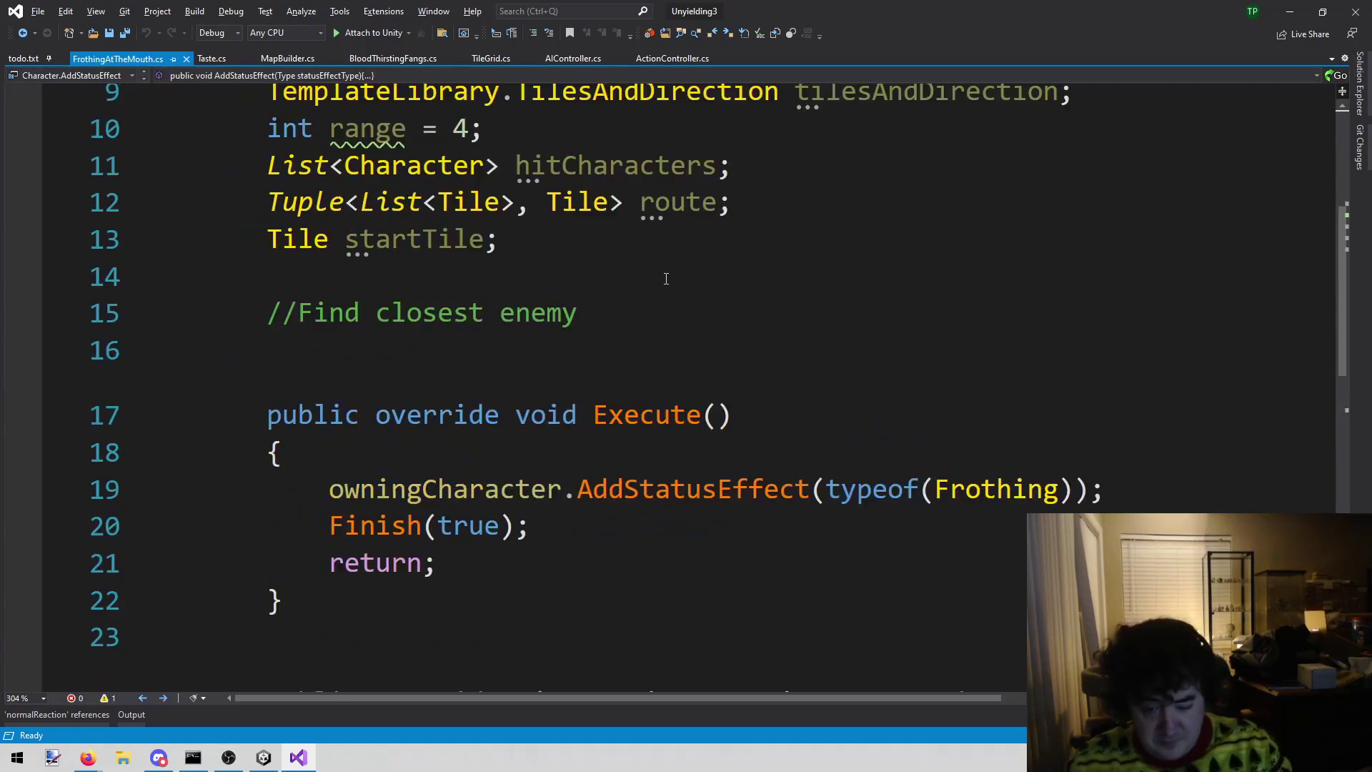
scroll(666, 279, down, 2)
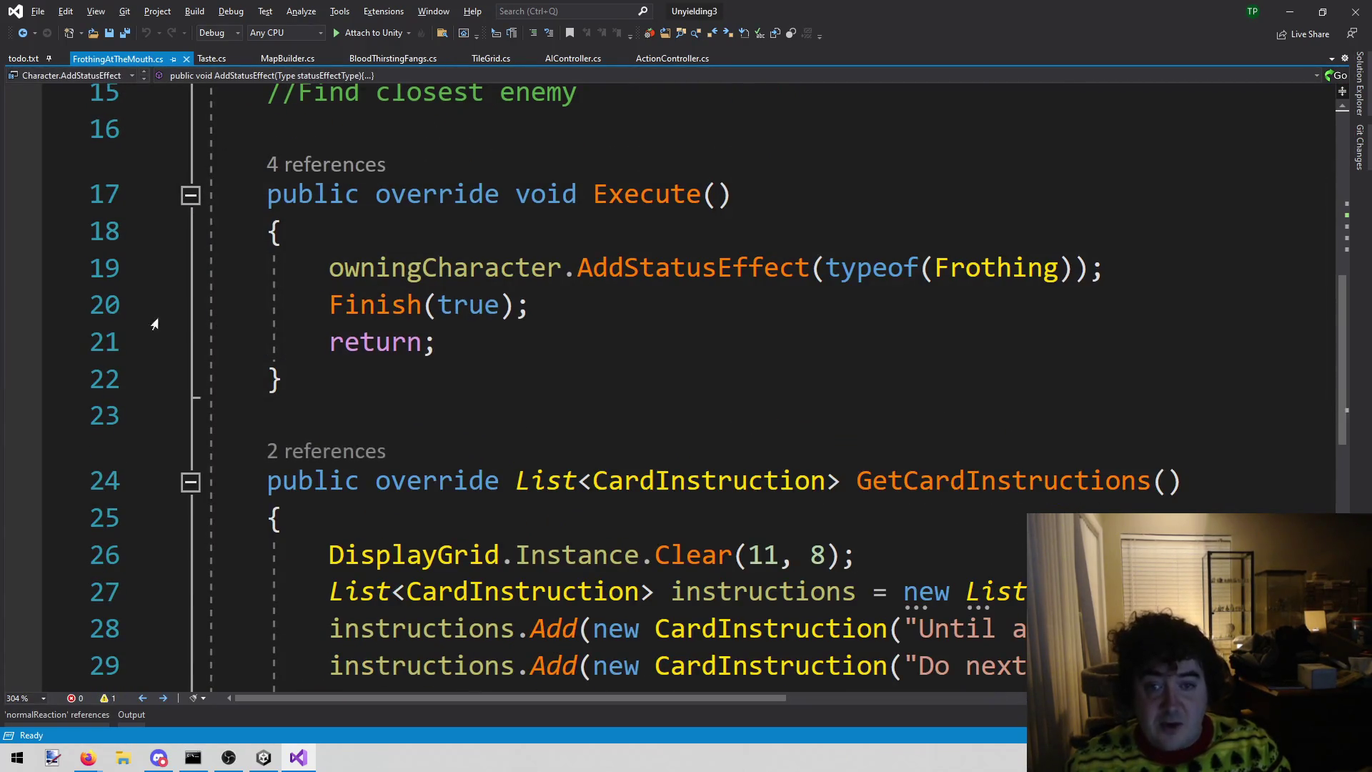
- Set a breakpoint on FrothingAtTheMouth.cs line 19, attach to Unity, and end the turn
click(20, 270)
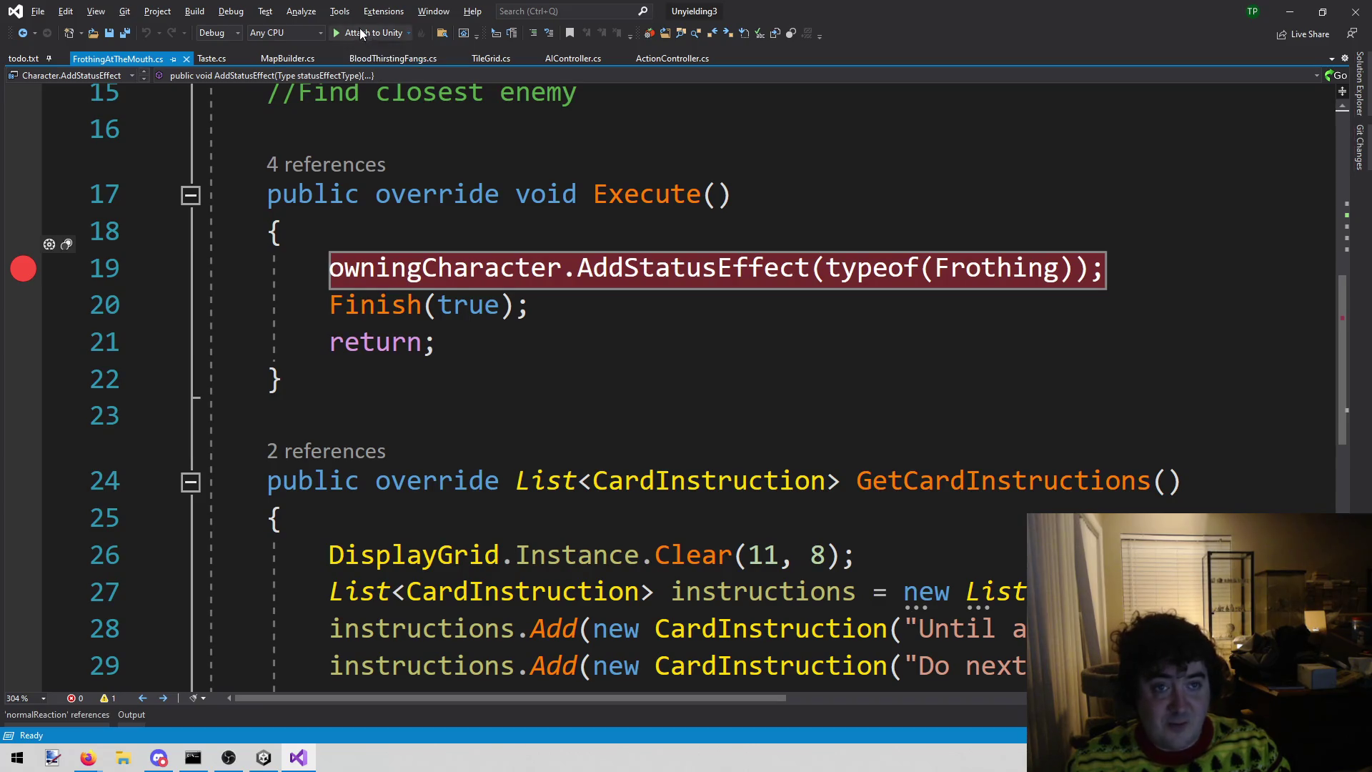
click(362, 34)
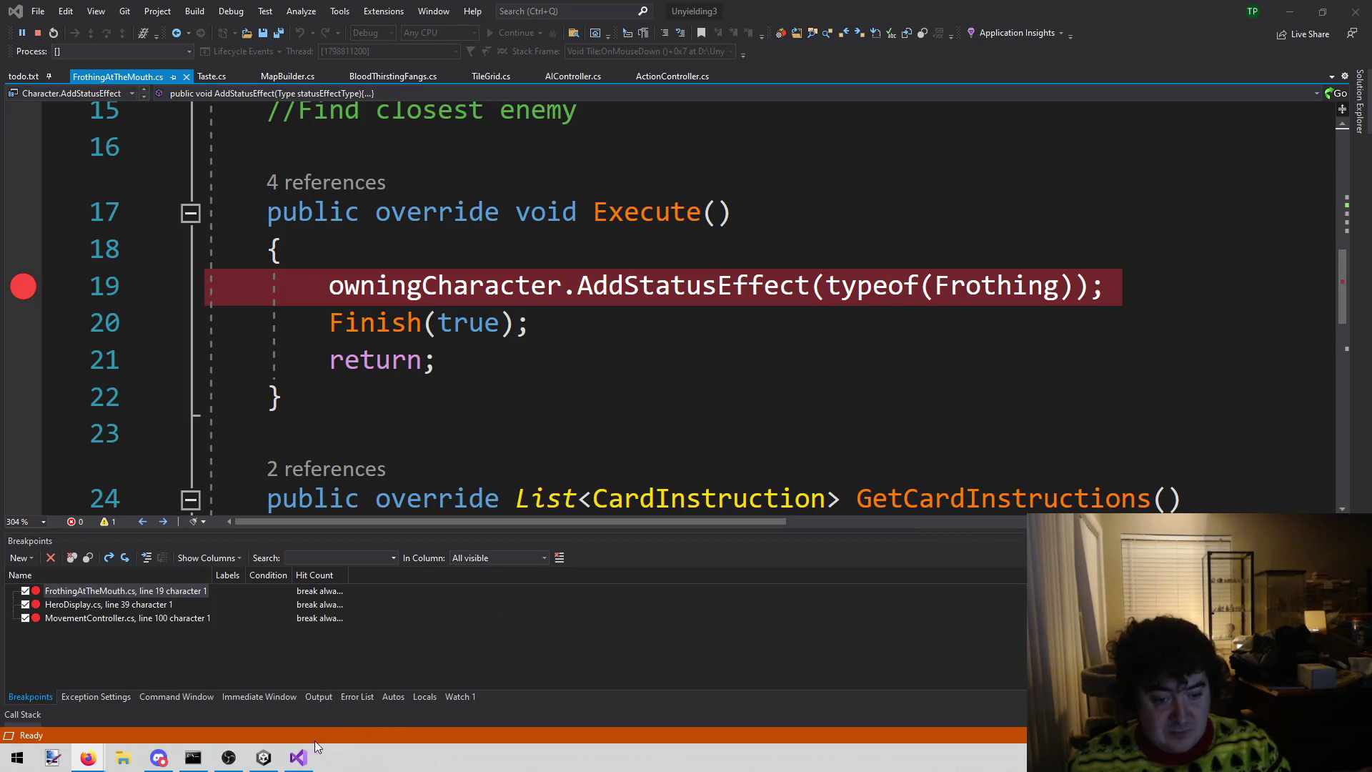
click(264, 757)
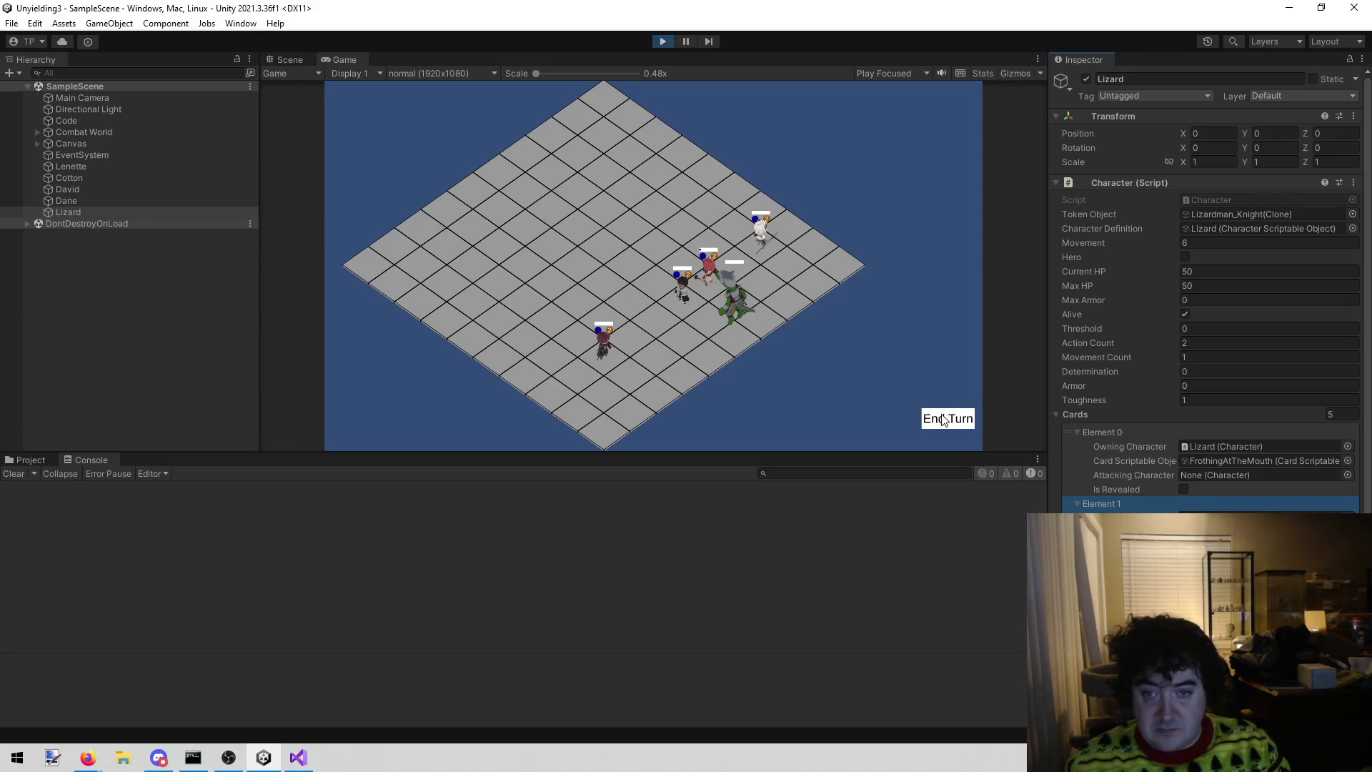
click(944, 419)
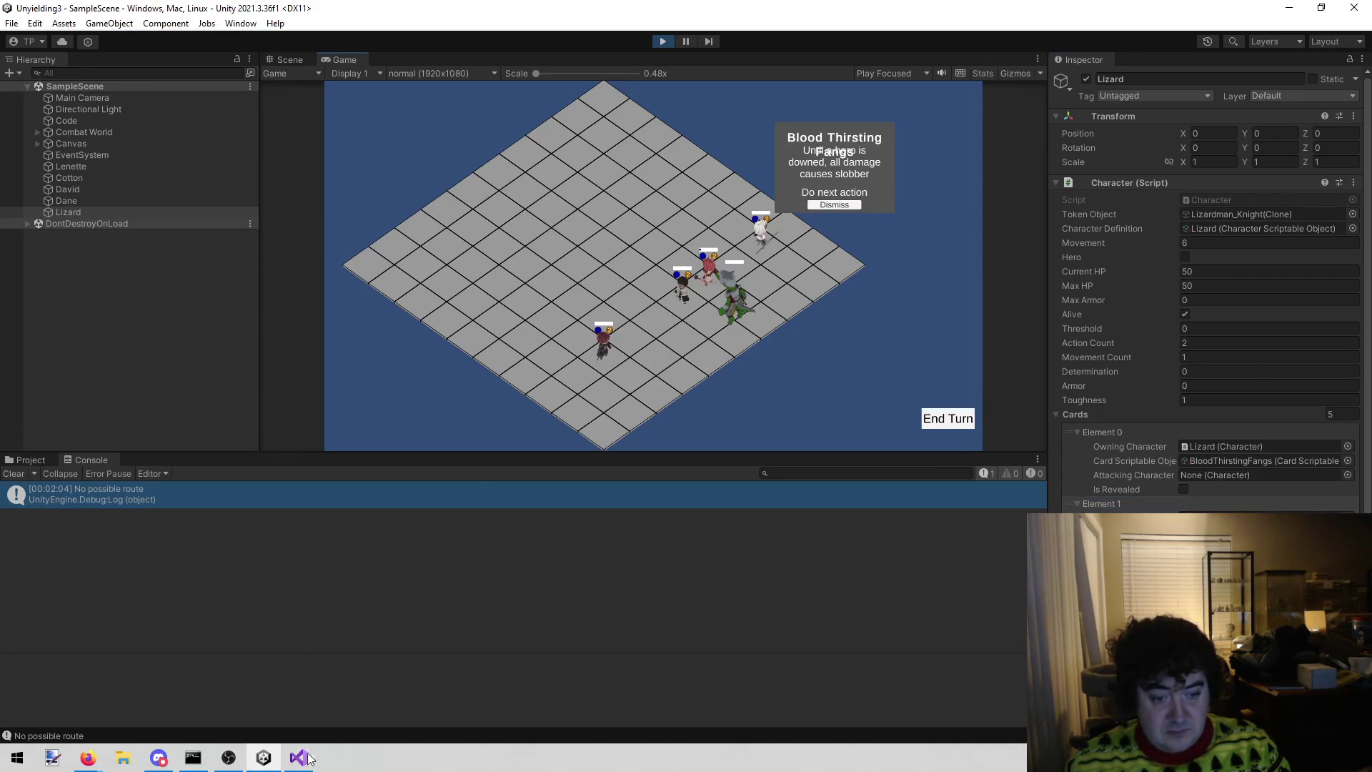
- Check Visual Studio for a breakpoint hit, then remove the line 19 breakpoint
click(299, 757)
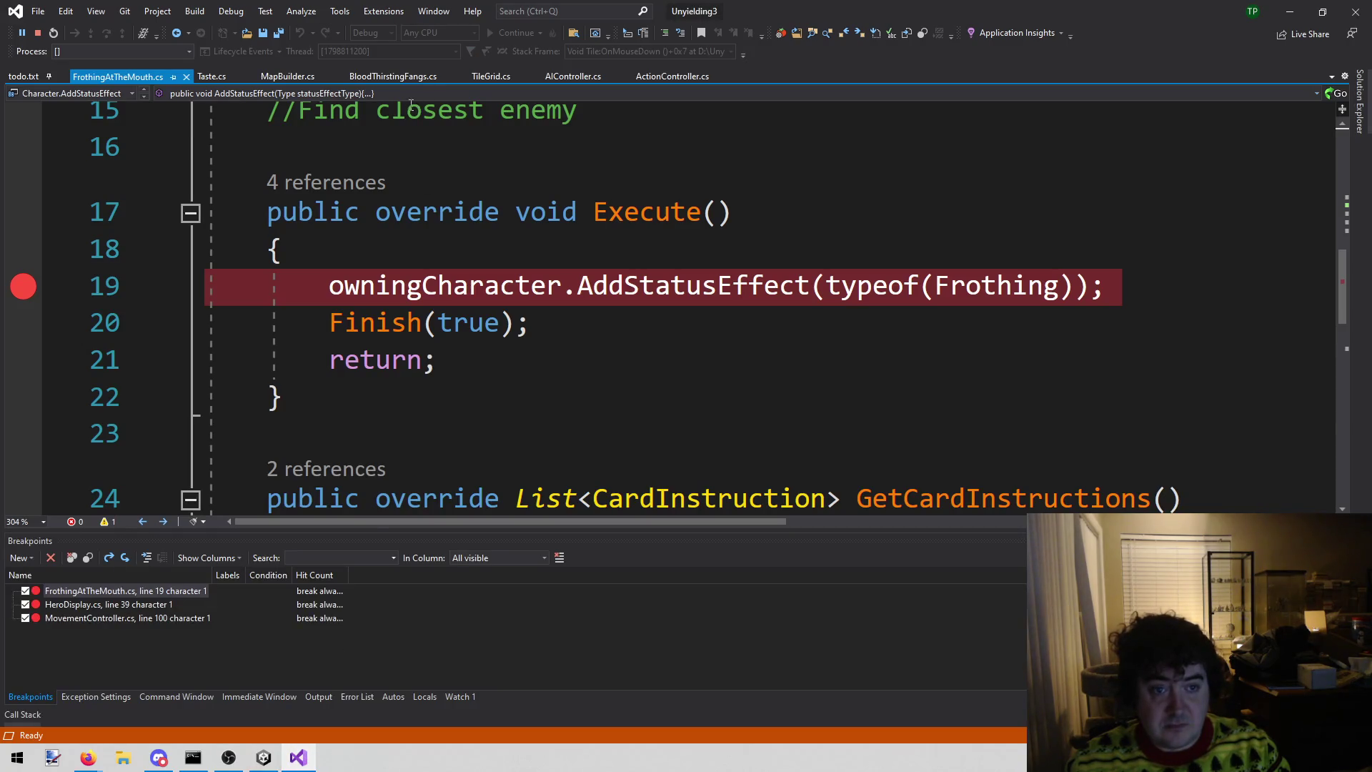
click(260, 760)
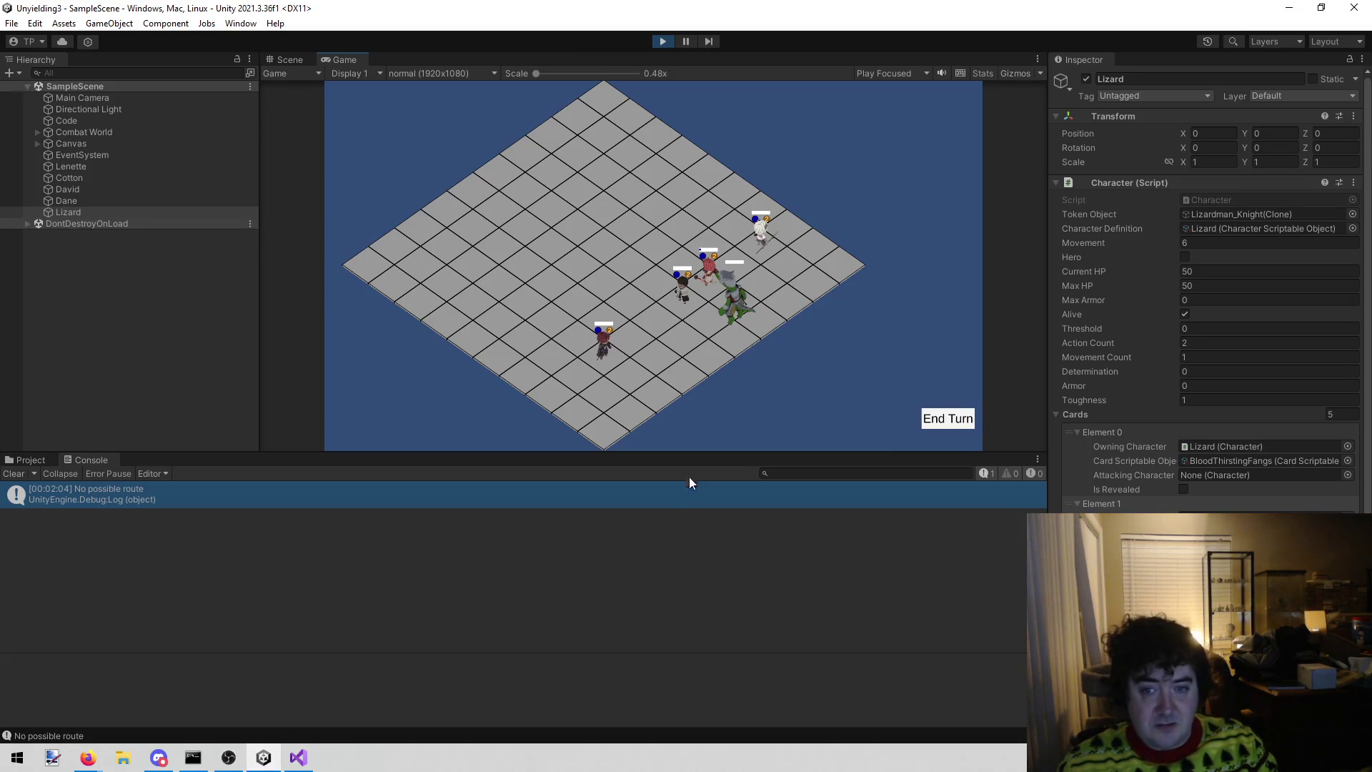
click(298, 757)
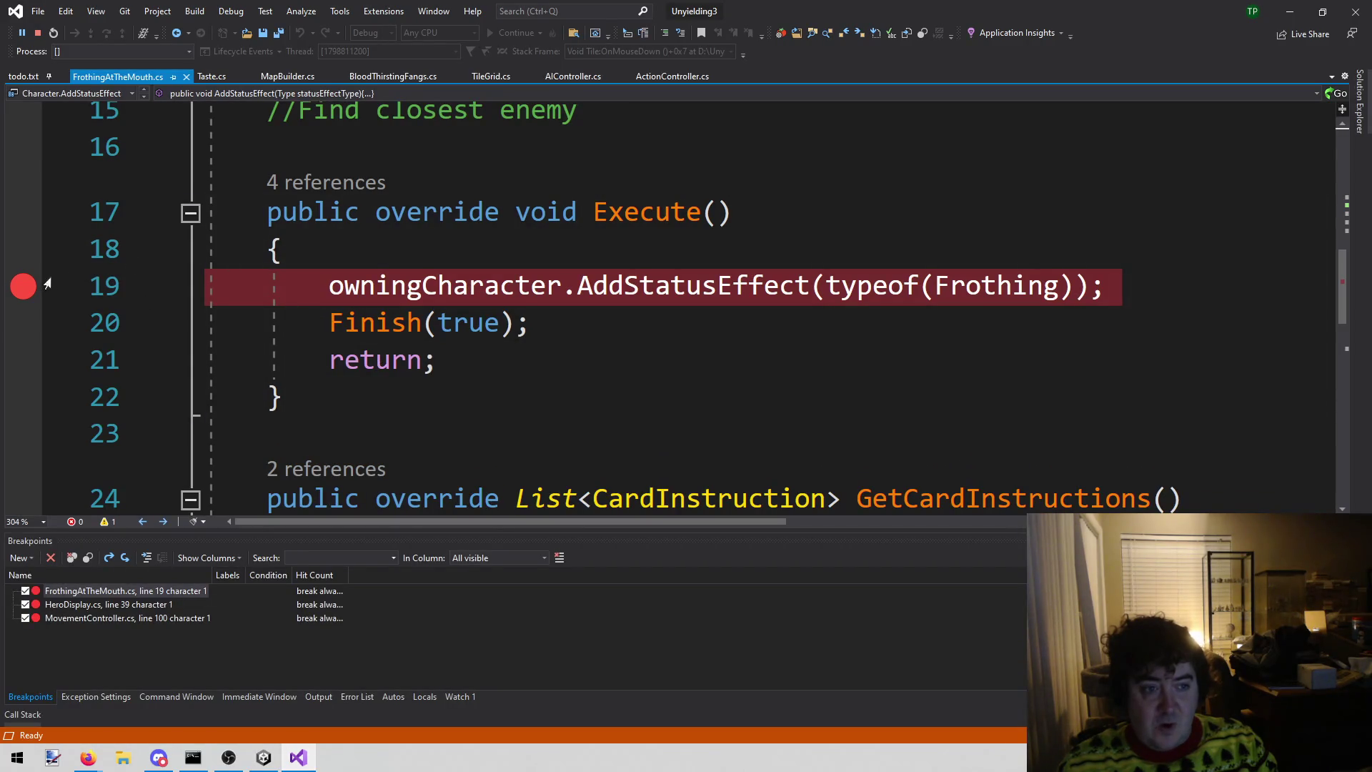
click(24, 287)
- Find PumpAI in AIController.cs and add a breakpoint on line 17's index check
click(556, 75)
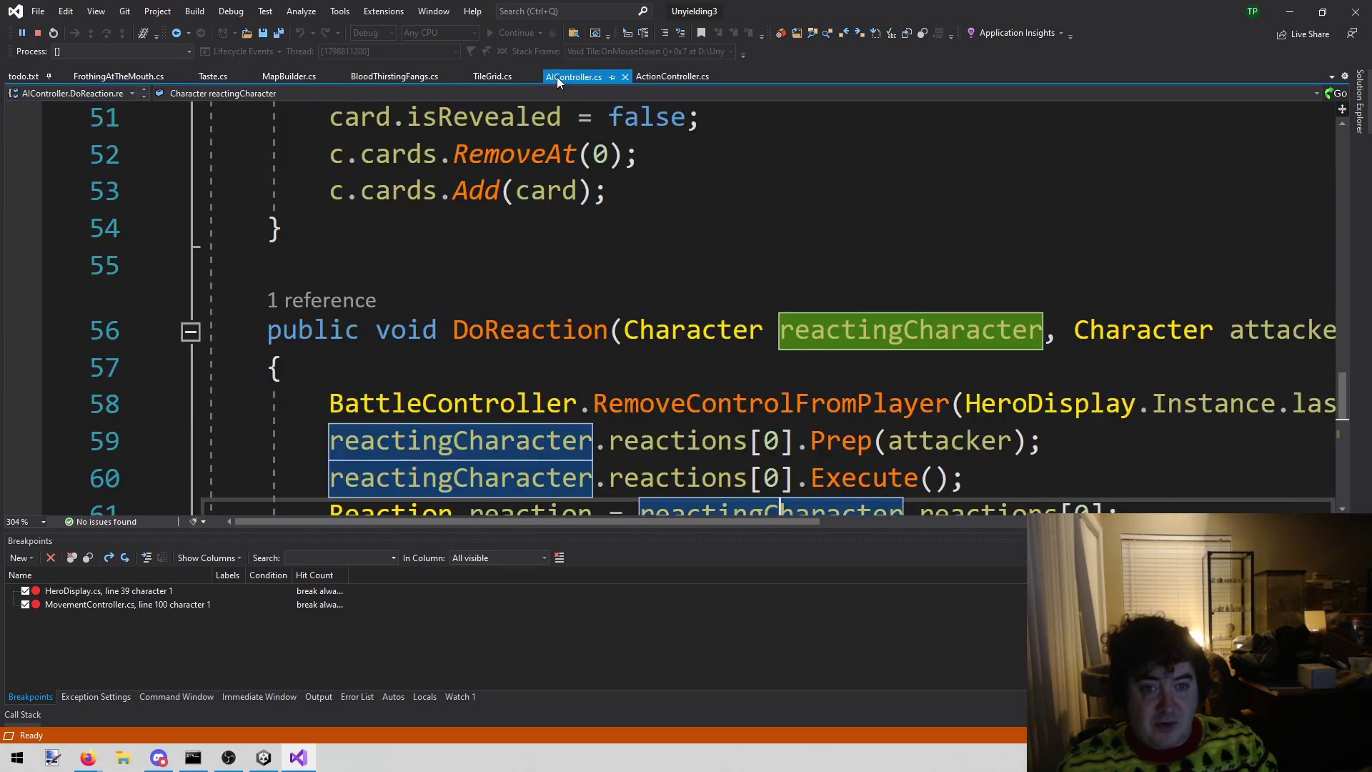
scroll(471, 263, up, 7)
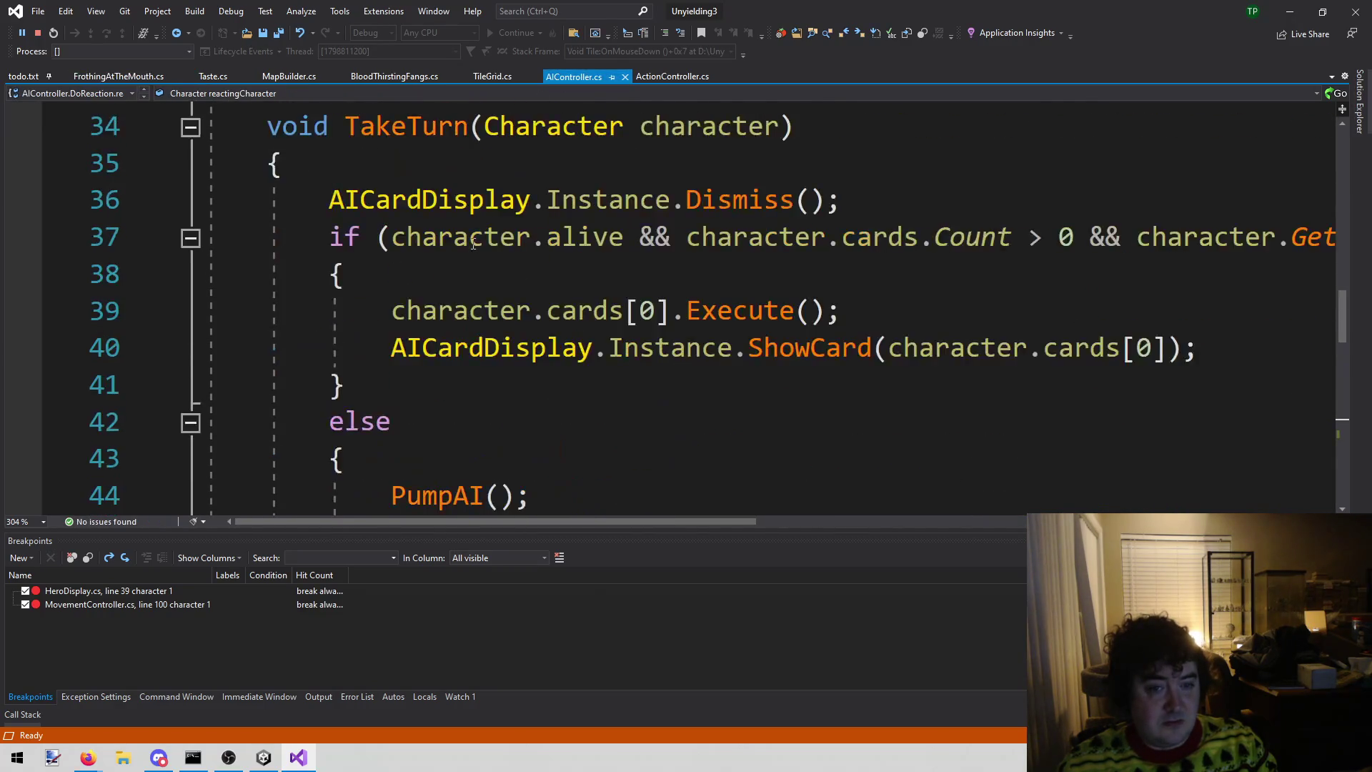
scroll(475, 243, up, 4)
scroll(471, 236, down, 3)
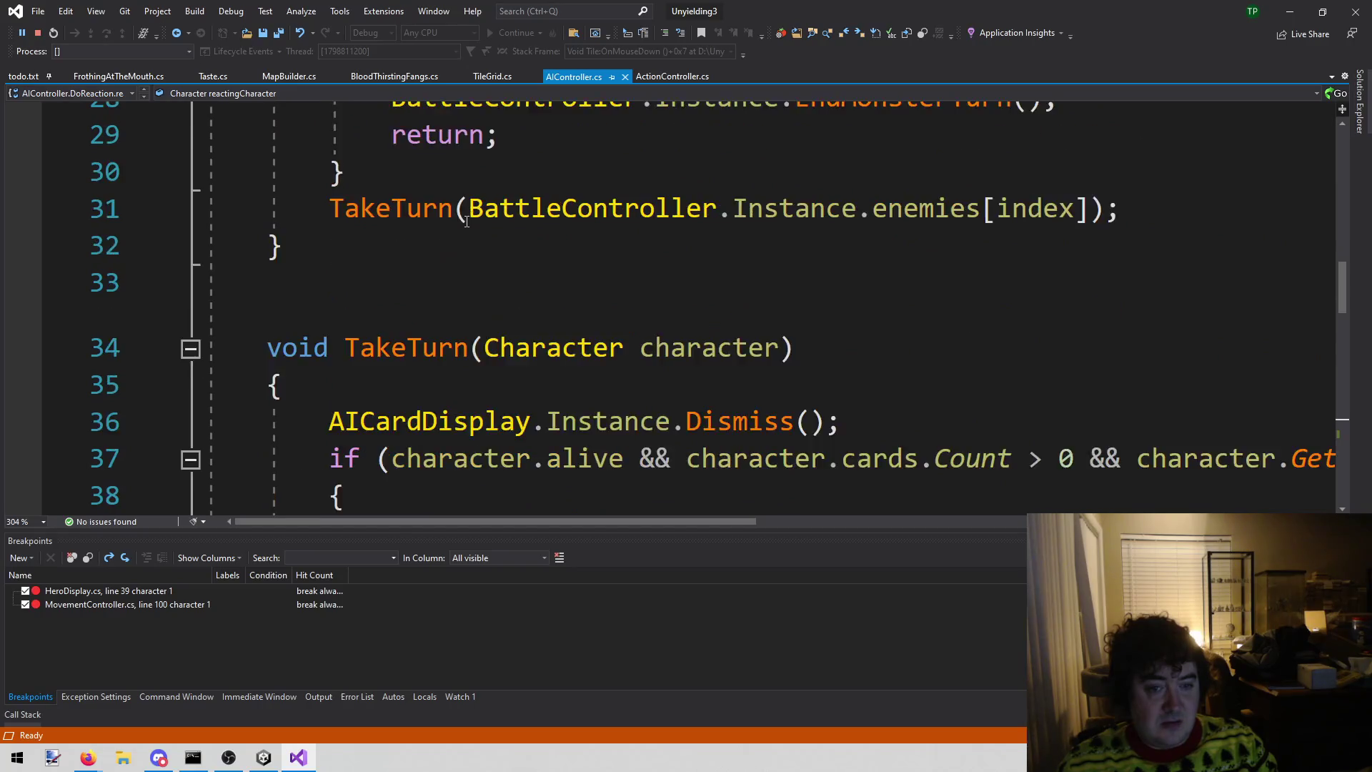
scroll(467, 221, up, 3)
scroll(466, 221, up, 6)
scroll(466, 209, down, 3)
scroll(804, 214, down, 1)
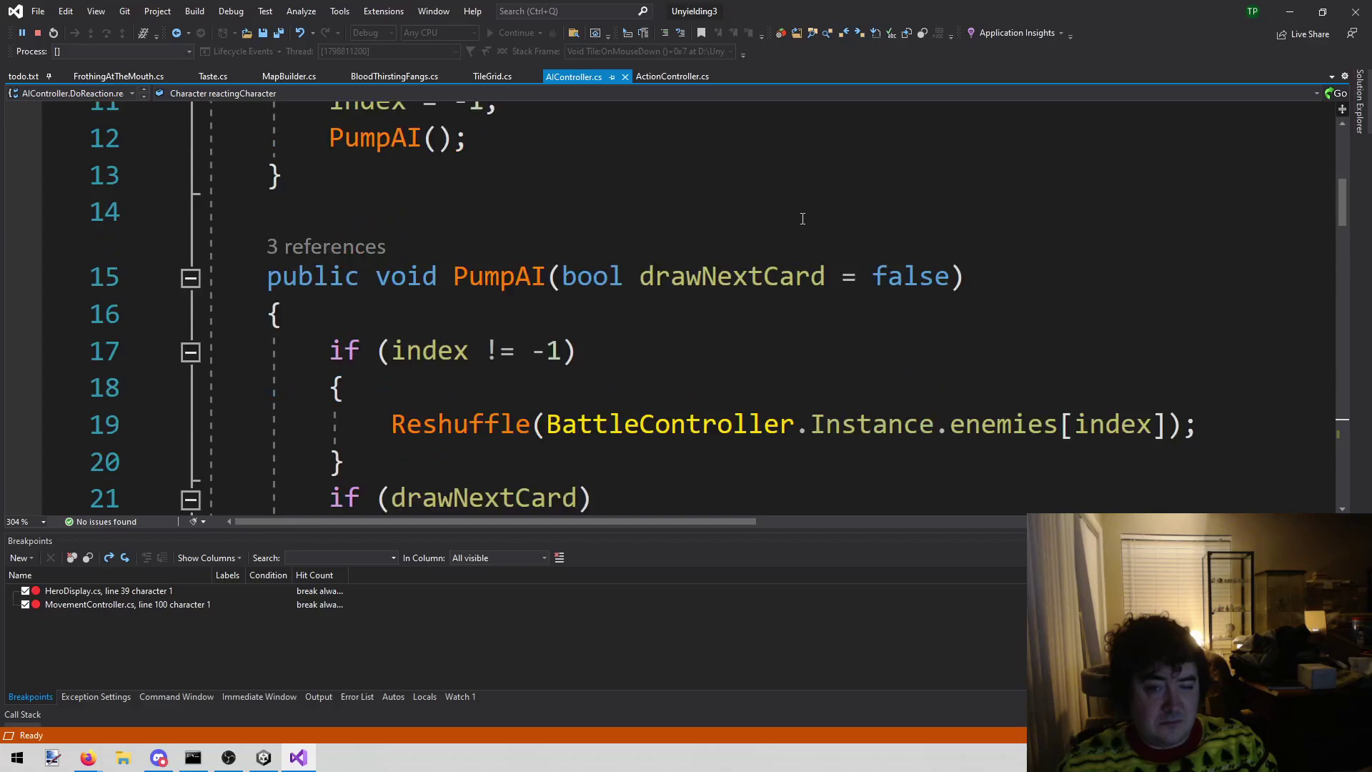
scroll(799, 219, down, 1)
scroll(786, 215, down, 1)
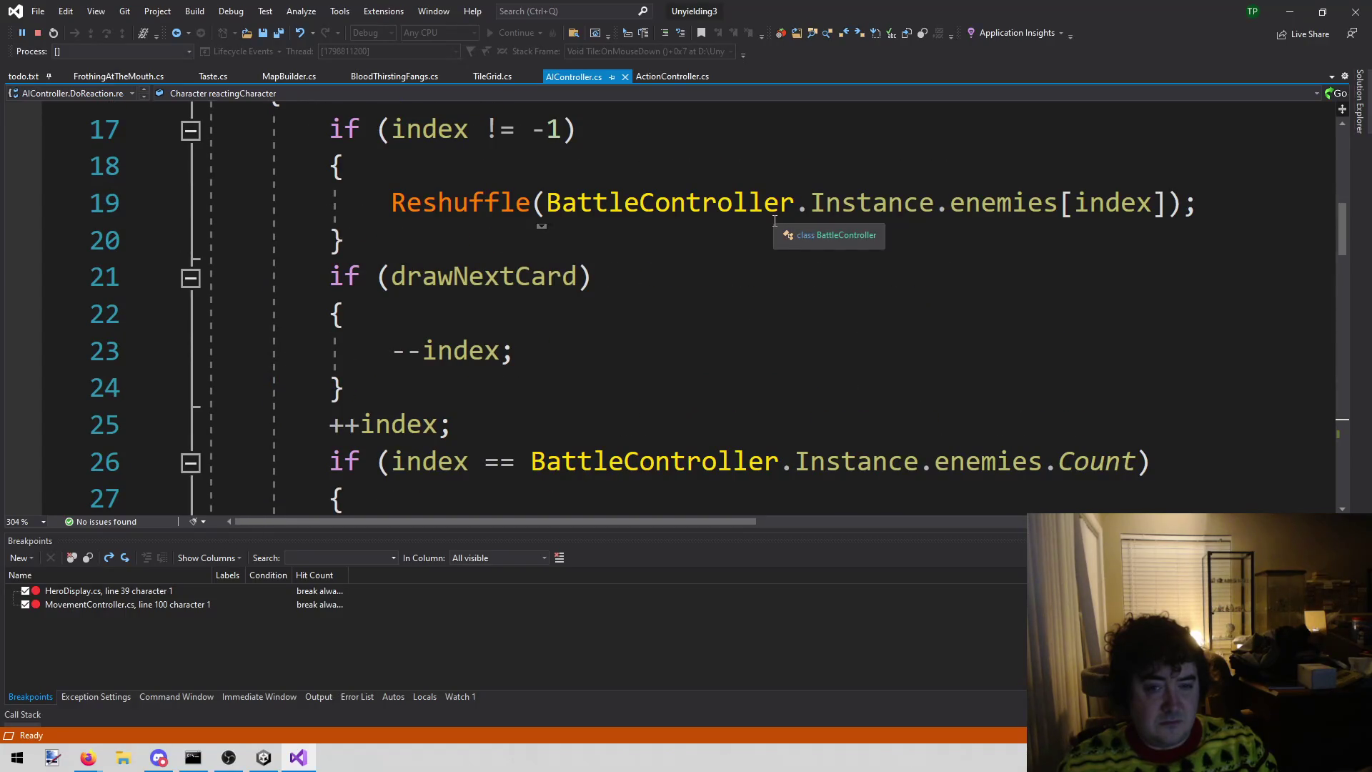
scroll(566, 421, down, 1)
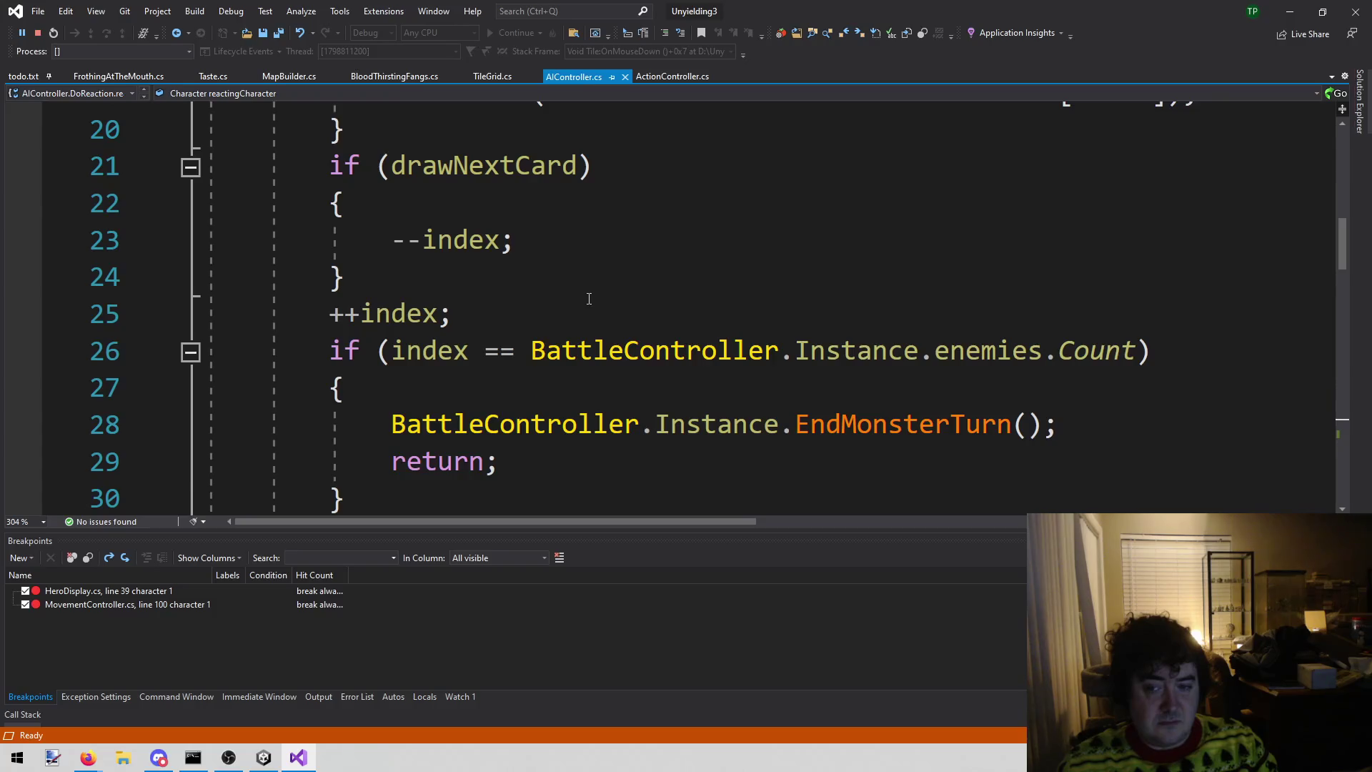
scroll(588, 298, down, 1)
scroll(386, 337, up, 4)
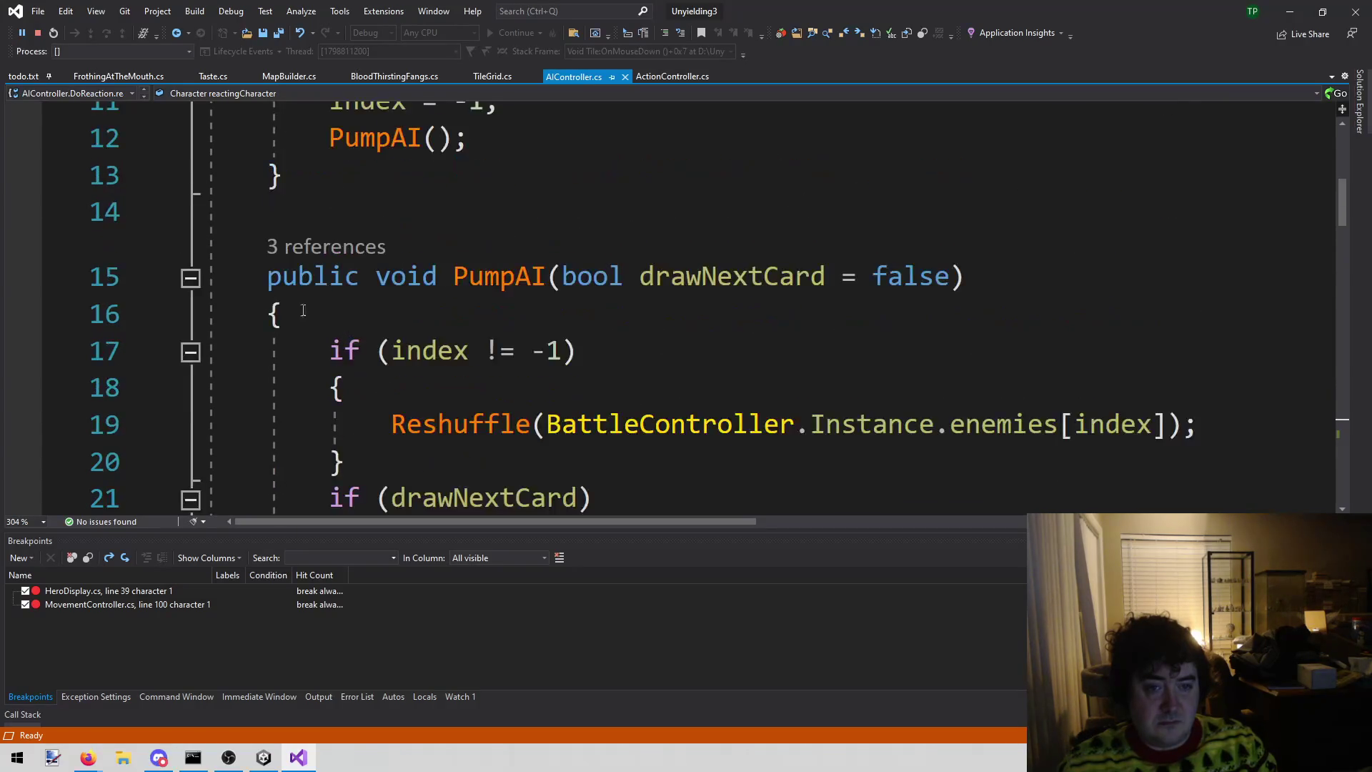
click(36, 350)
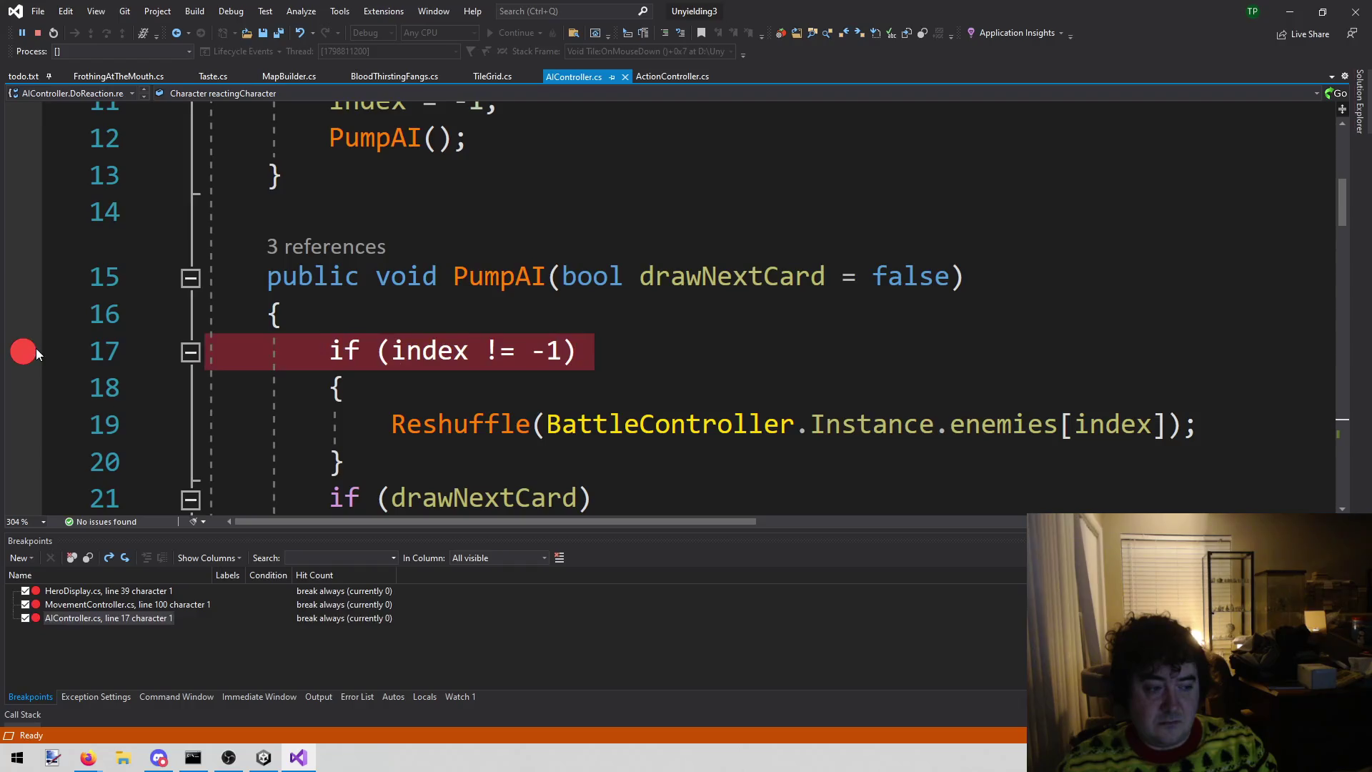
click(267, 762)
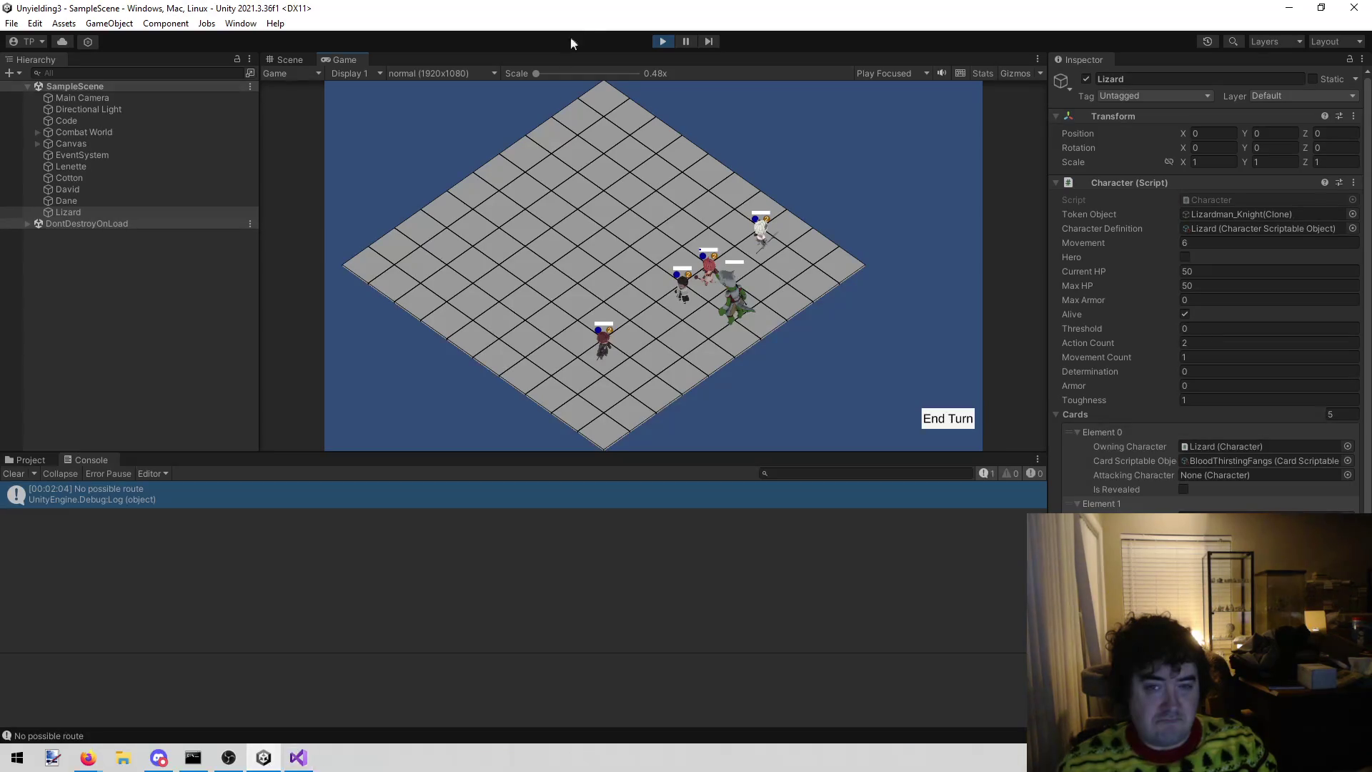
- Restart Play mode and inspect Lizard's first two card elements in the Inspector
click(654, 43)
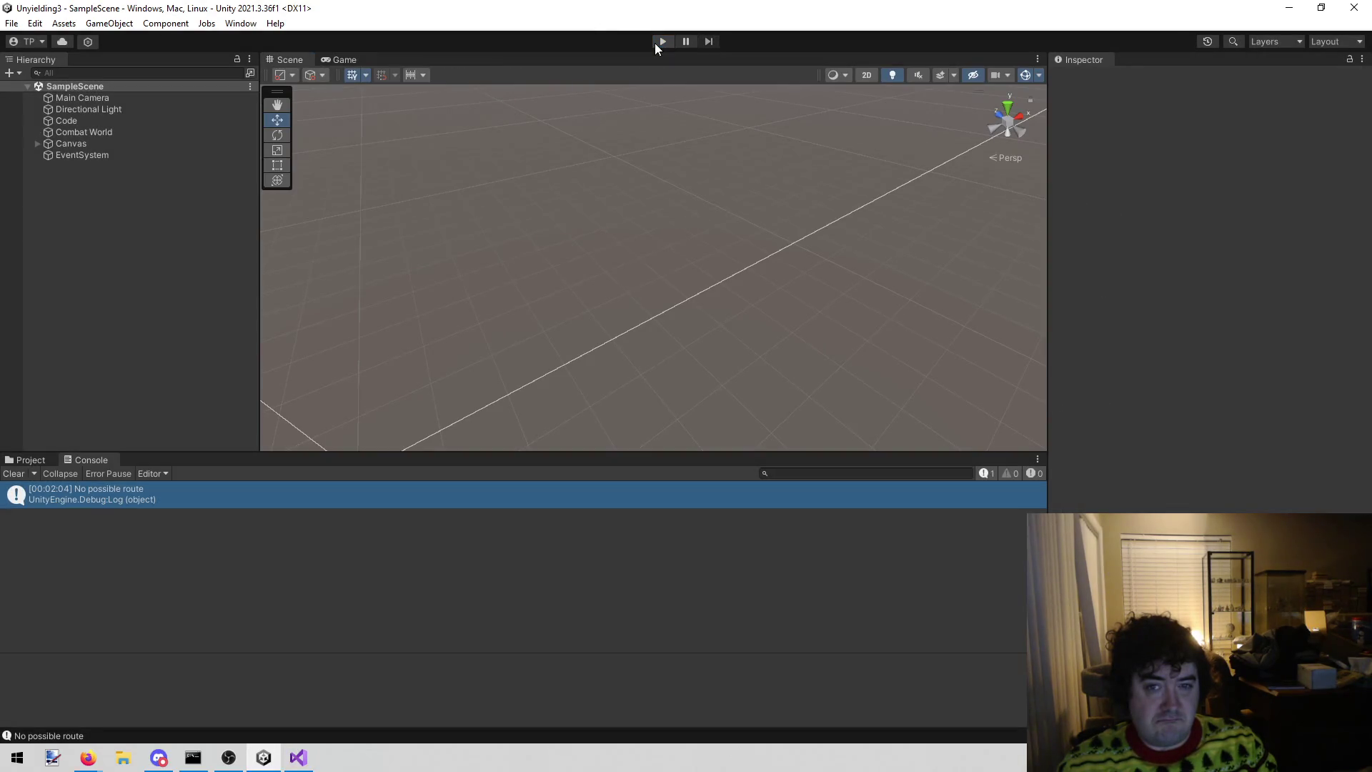
click(654, 43)
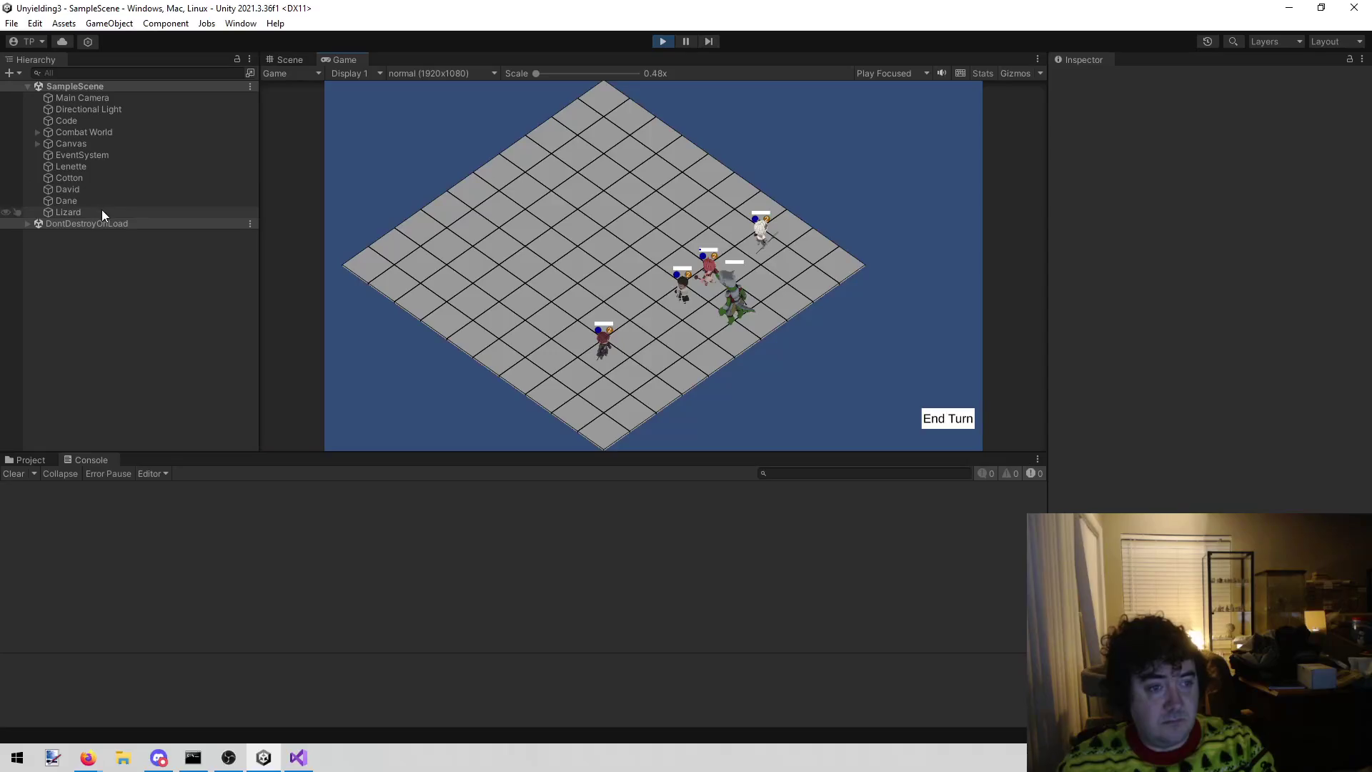
click(102, 211)
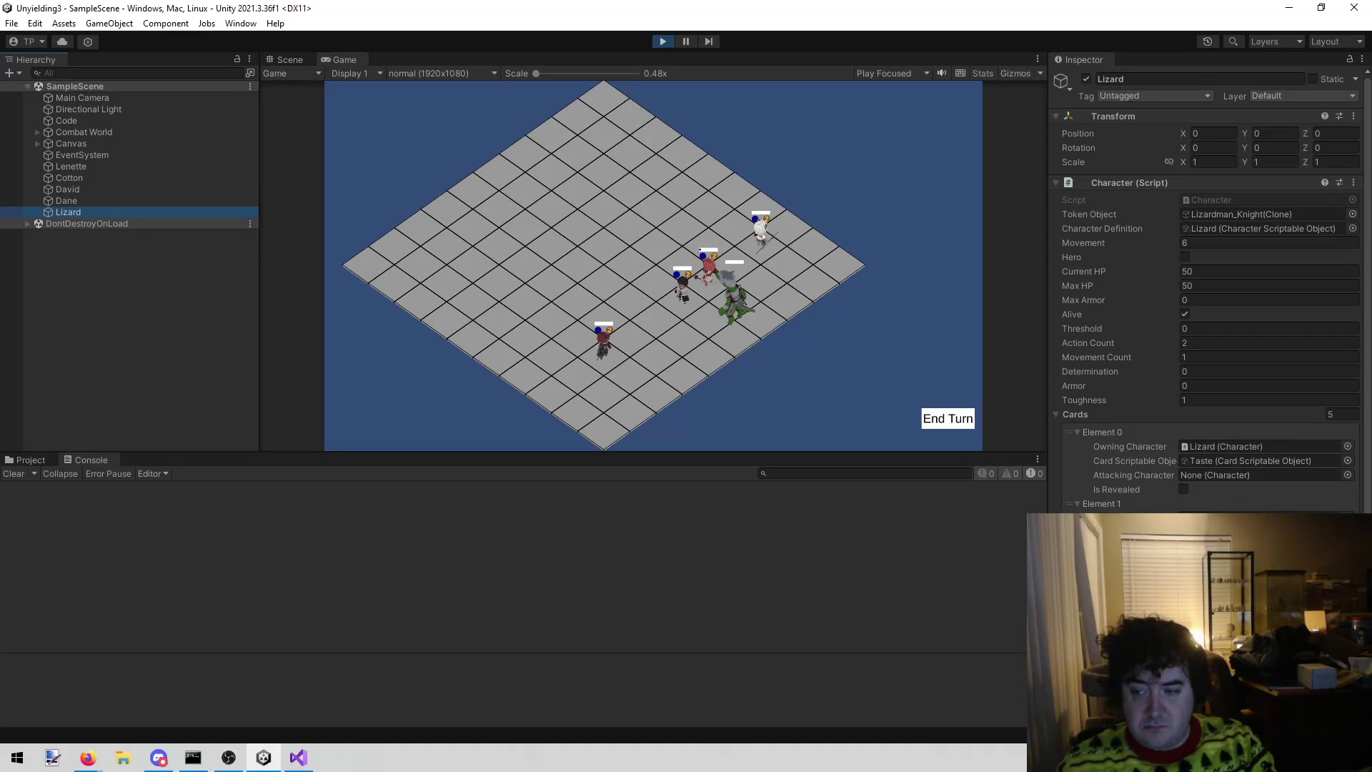
click(1076, 443)
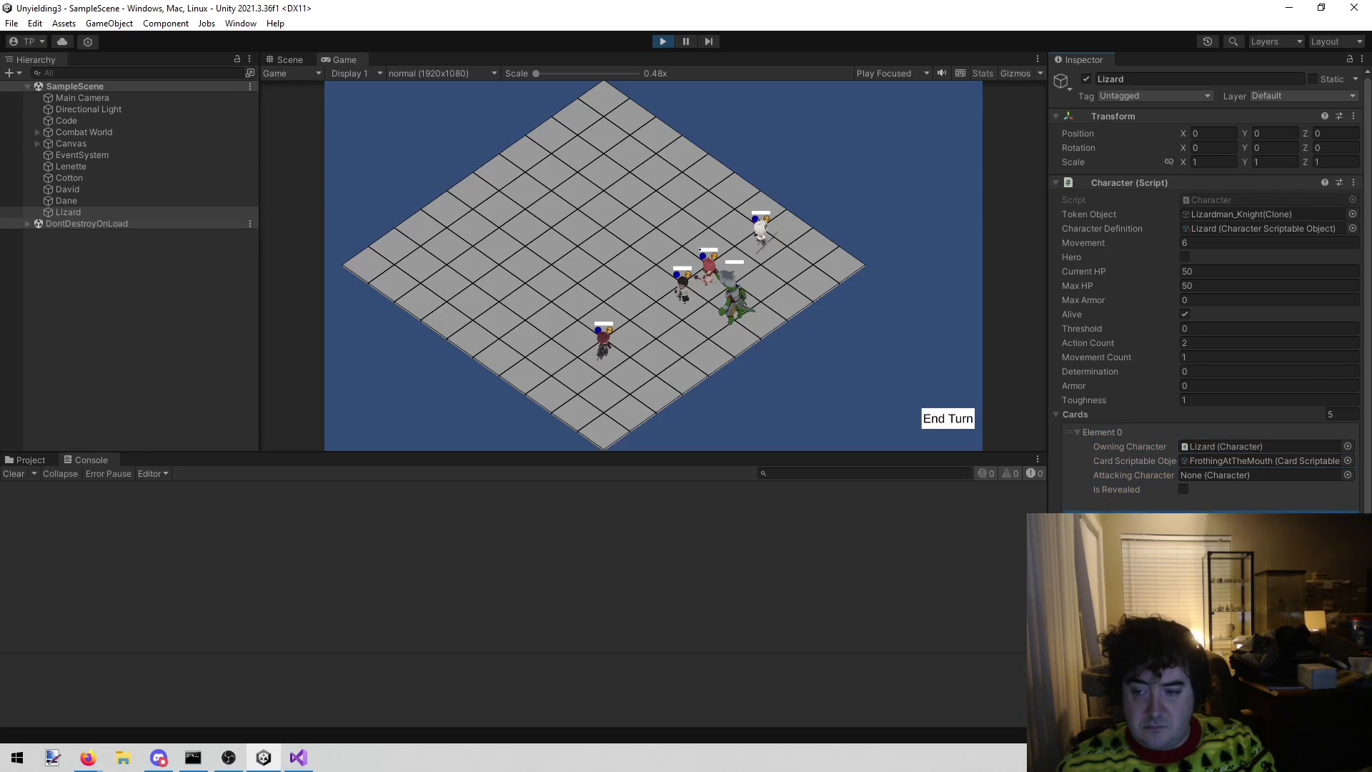
click(1101, 503)
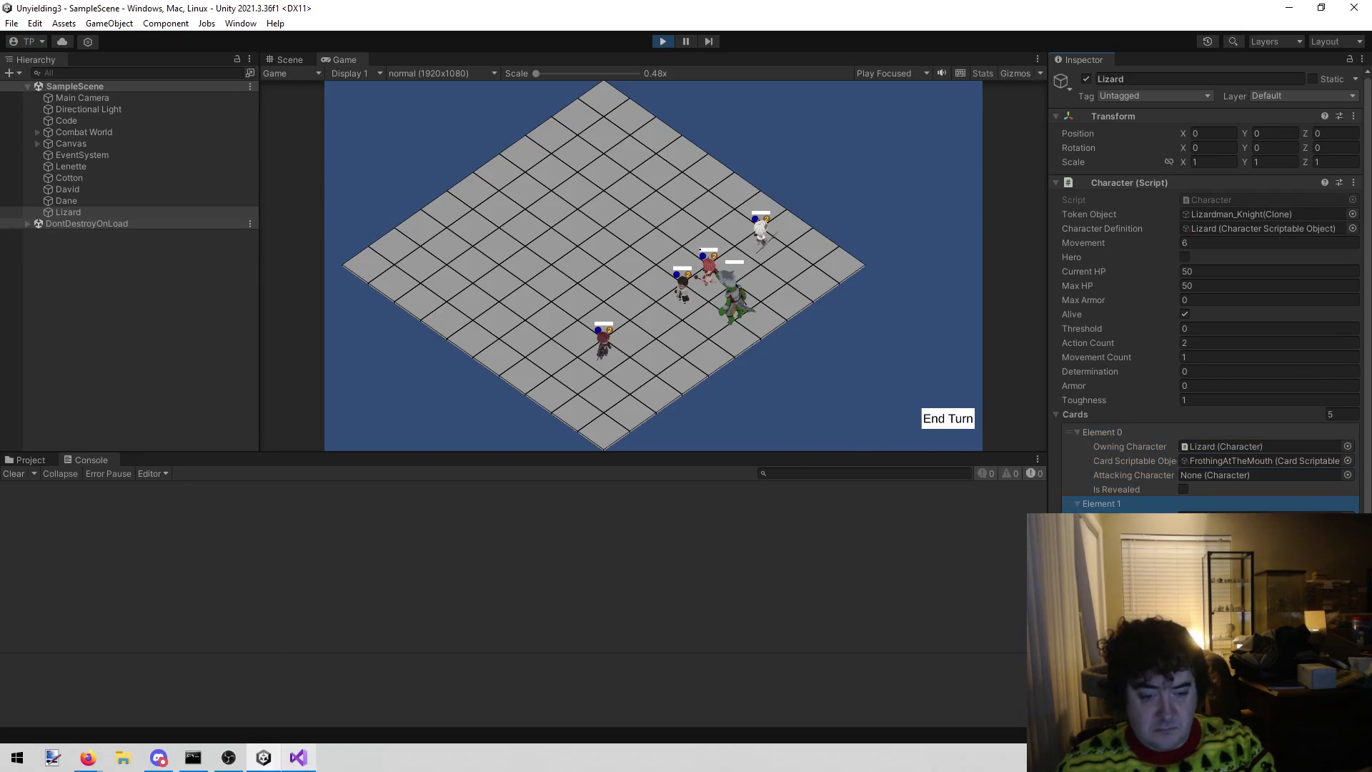
- End the turn in the Game view so the PumpAI breakpoint is hit
click(301, 760)
click(265, 756)
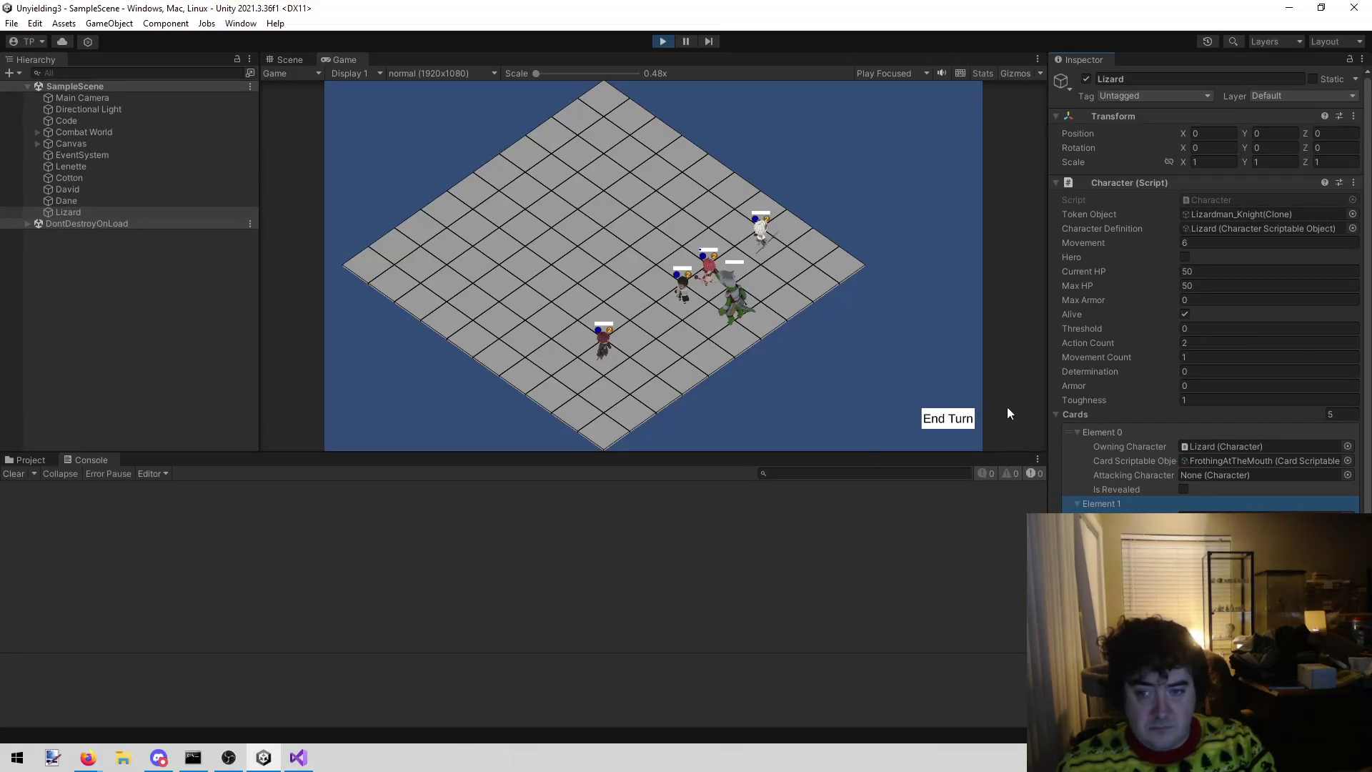
click(960, 418)
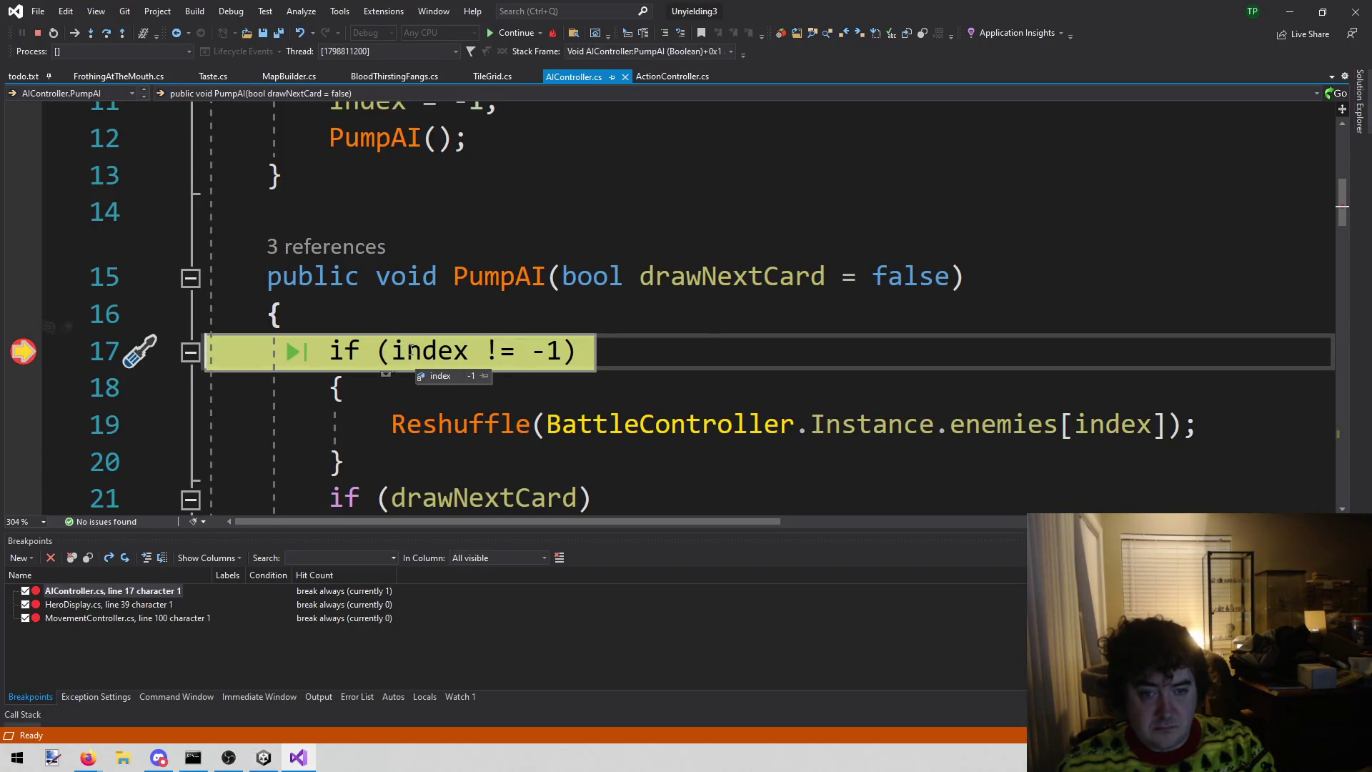
- Step over PumpAI from line 17 to line 31's TakeTurn call, then step into SceneSingleton's Instance getter
click(110, 35)
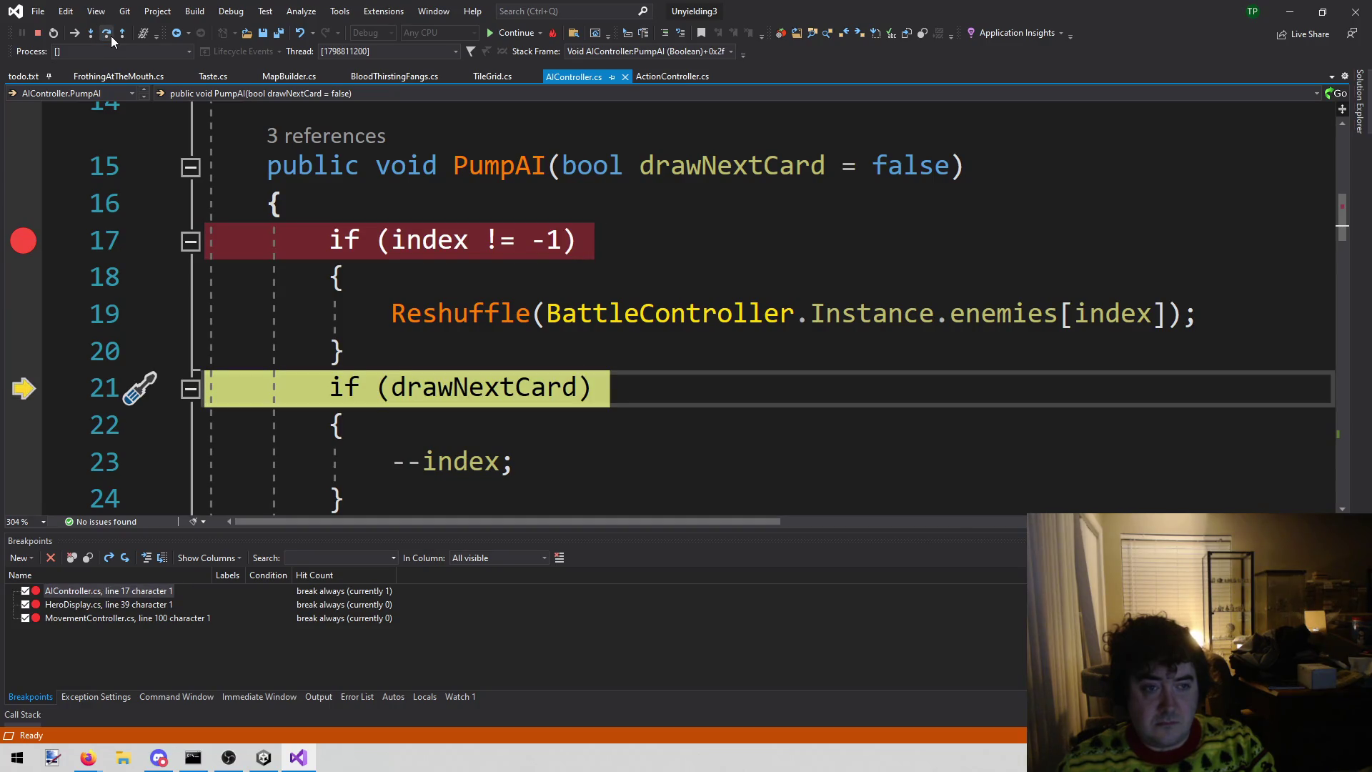
click(110, 35)
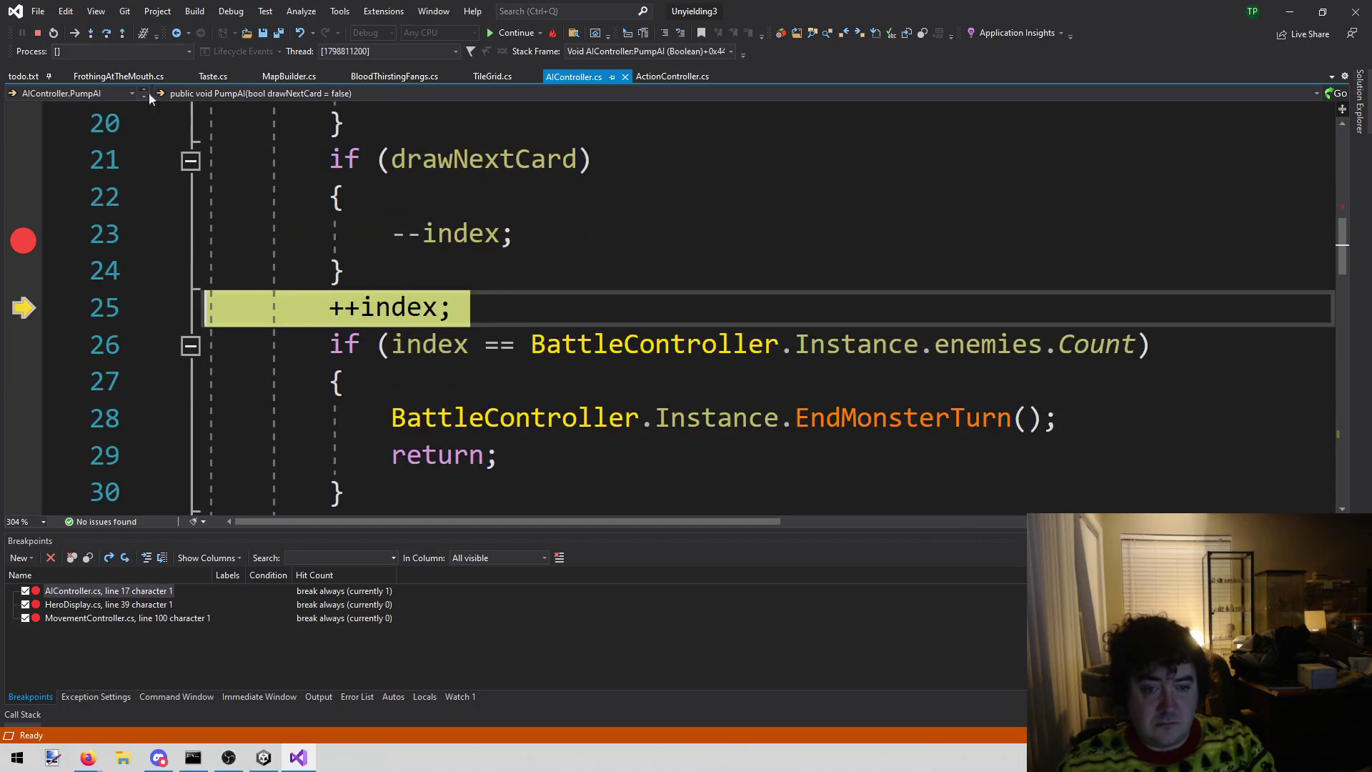
mouse_move(488, 163)
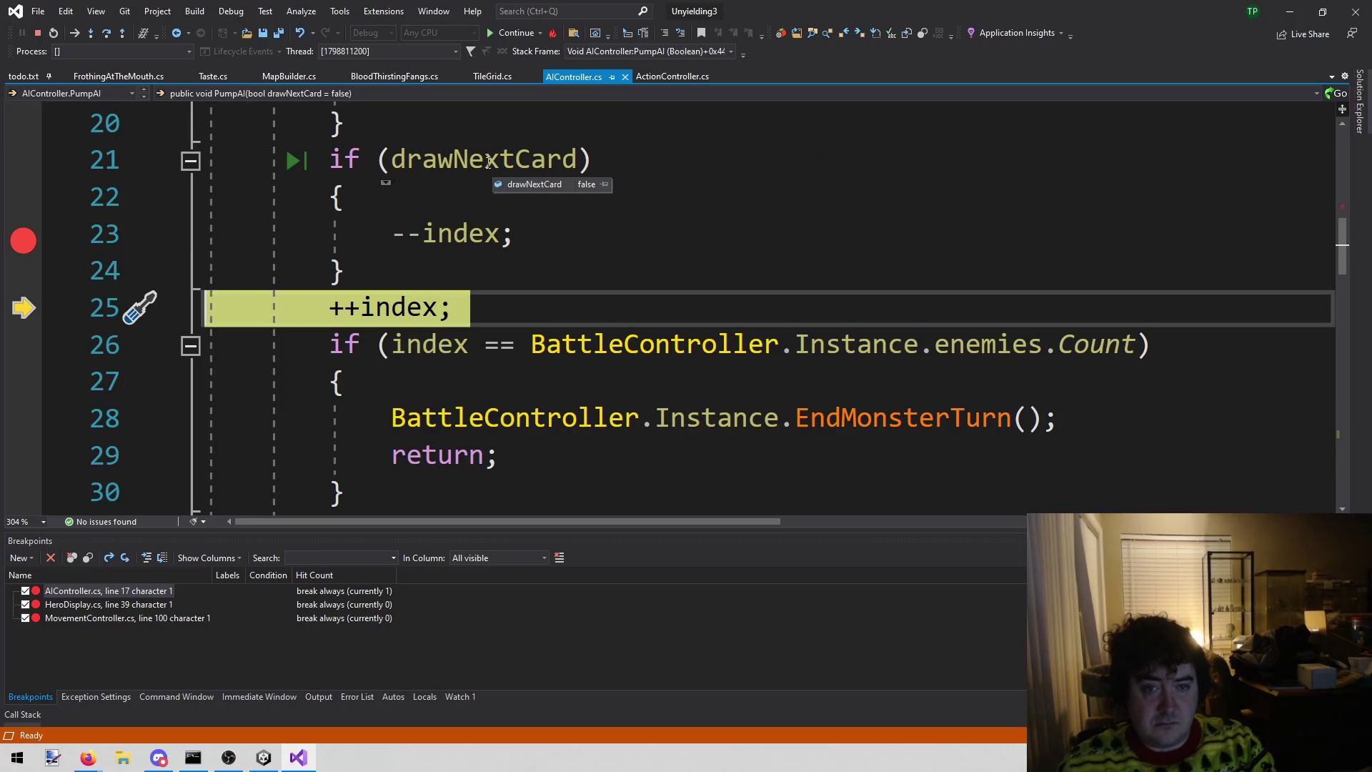
click(111, 35)
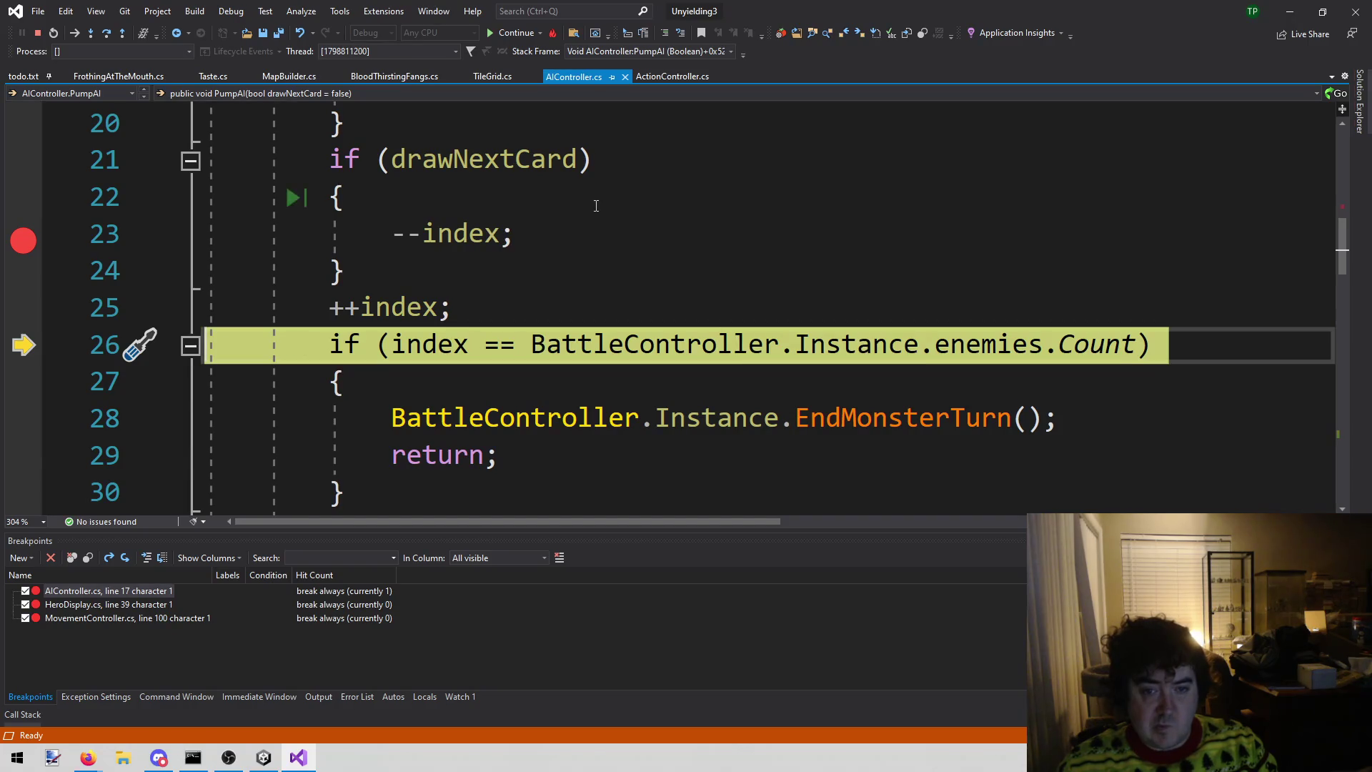
scroll(596, 206, up, 1)
scroll(600, 211, down, 1)
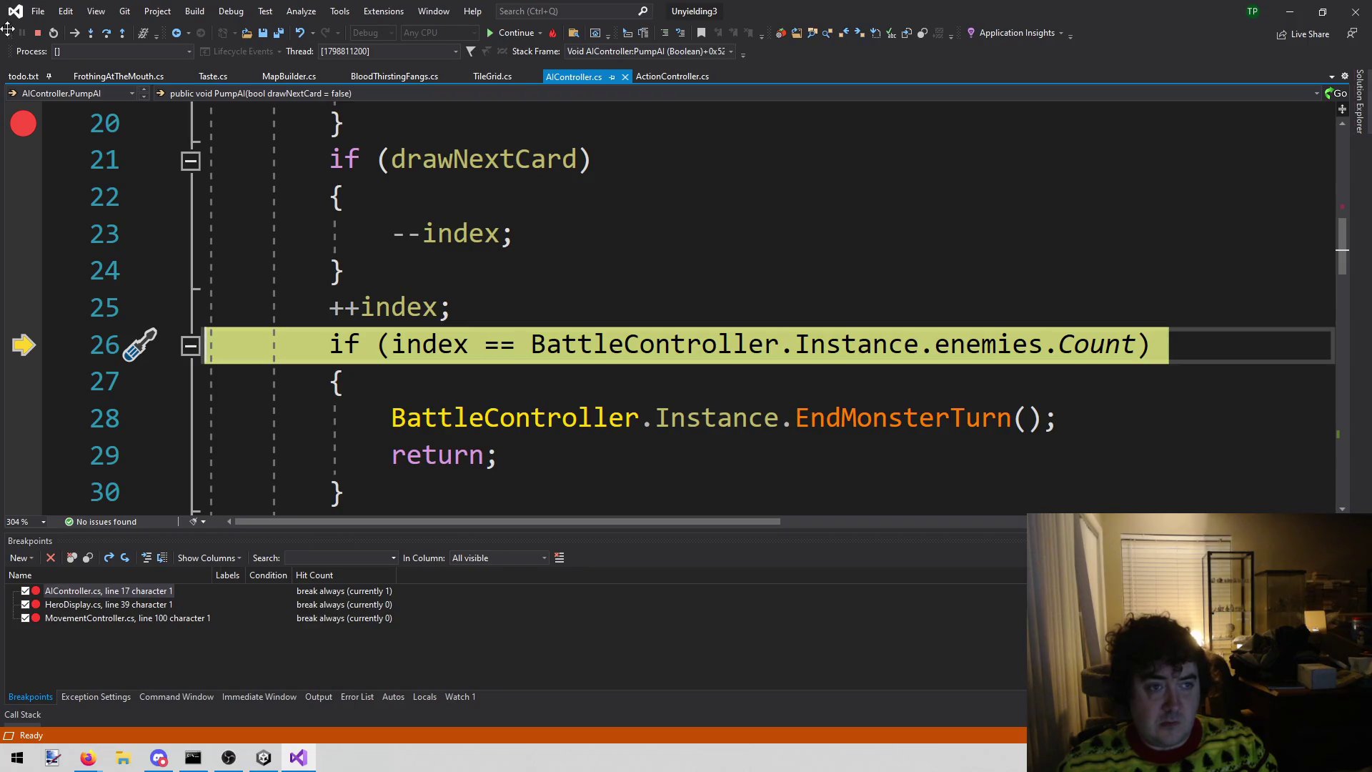
click(105, 33)
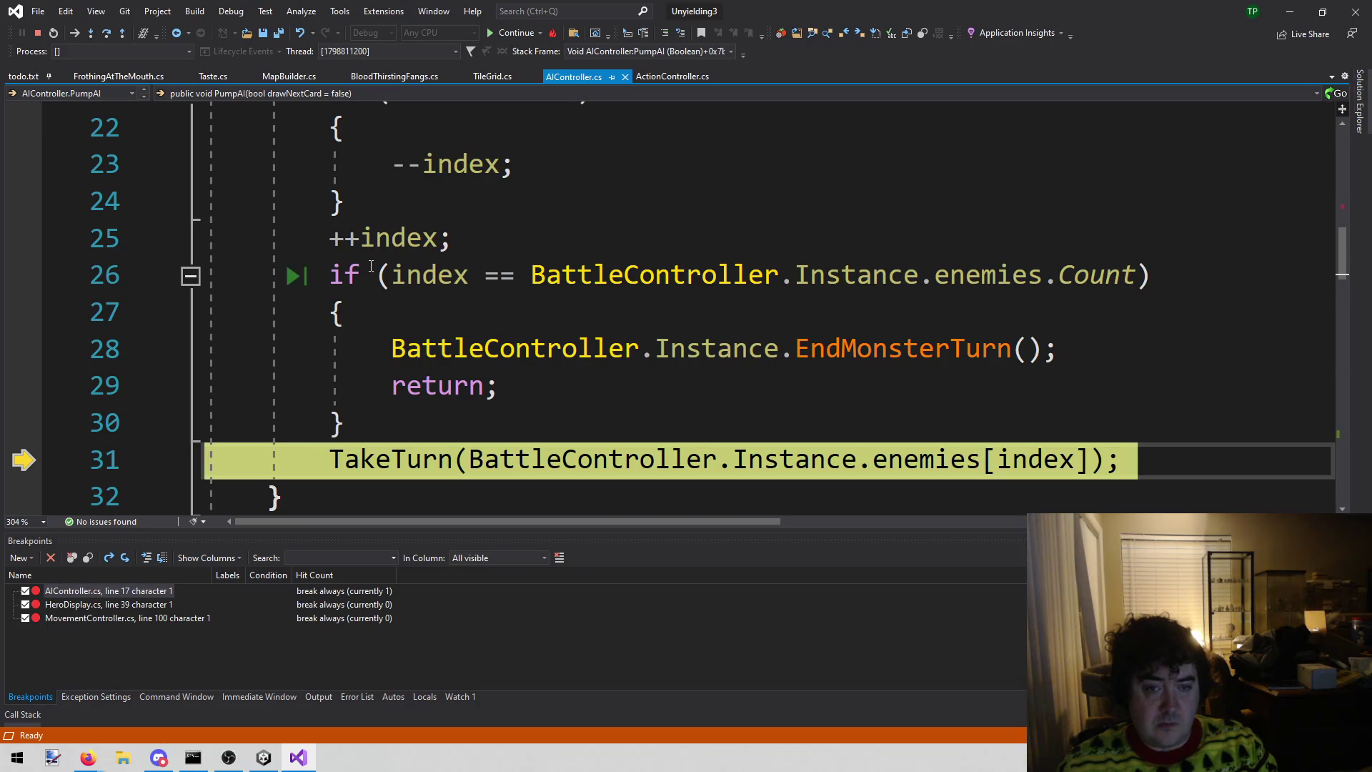
scroll(979, 398, down, 1)
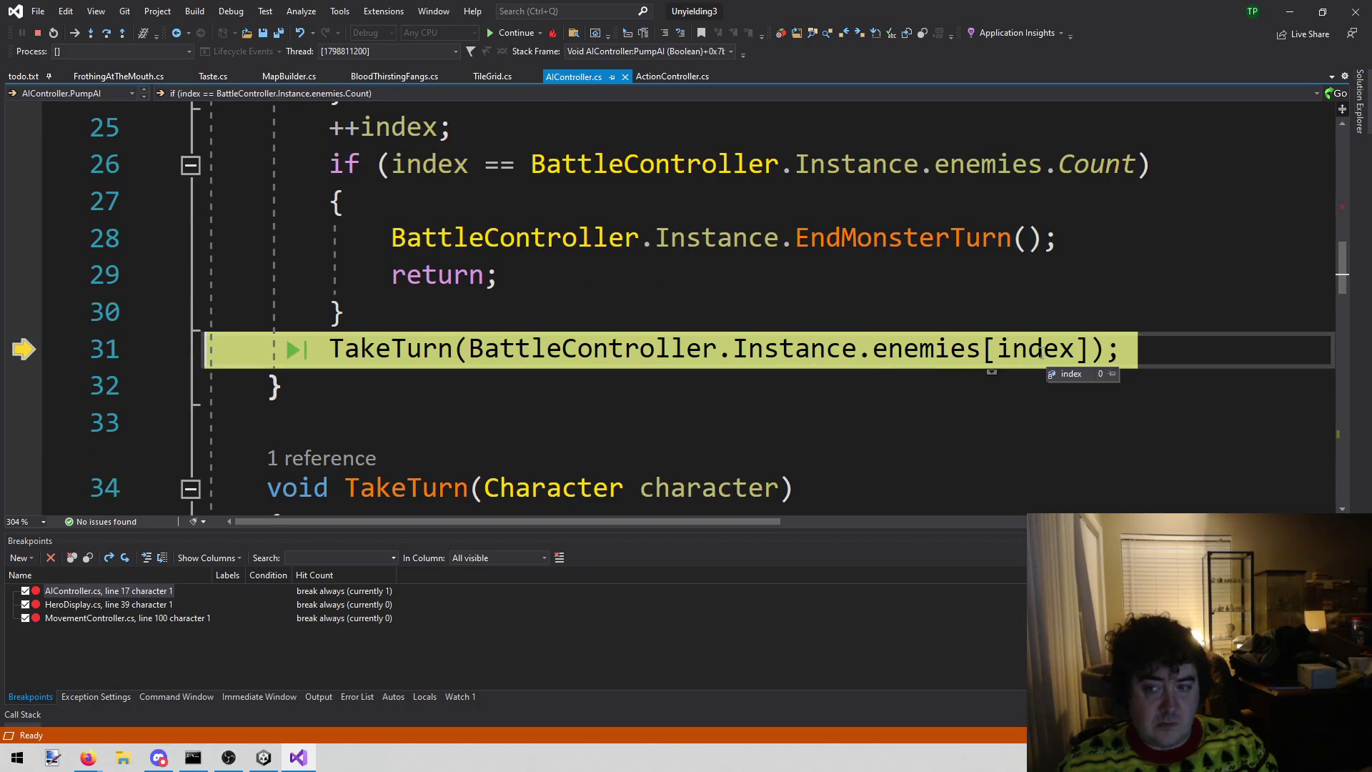
click(107, 36)
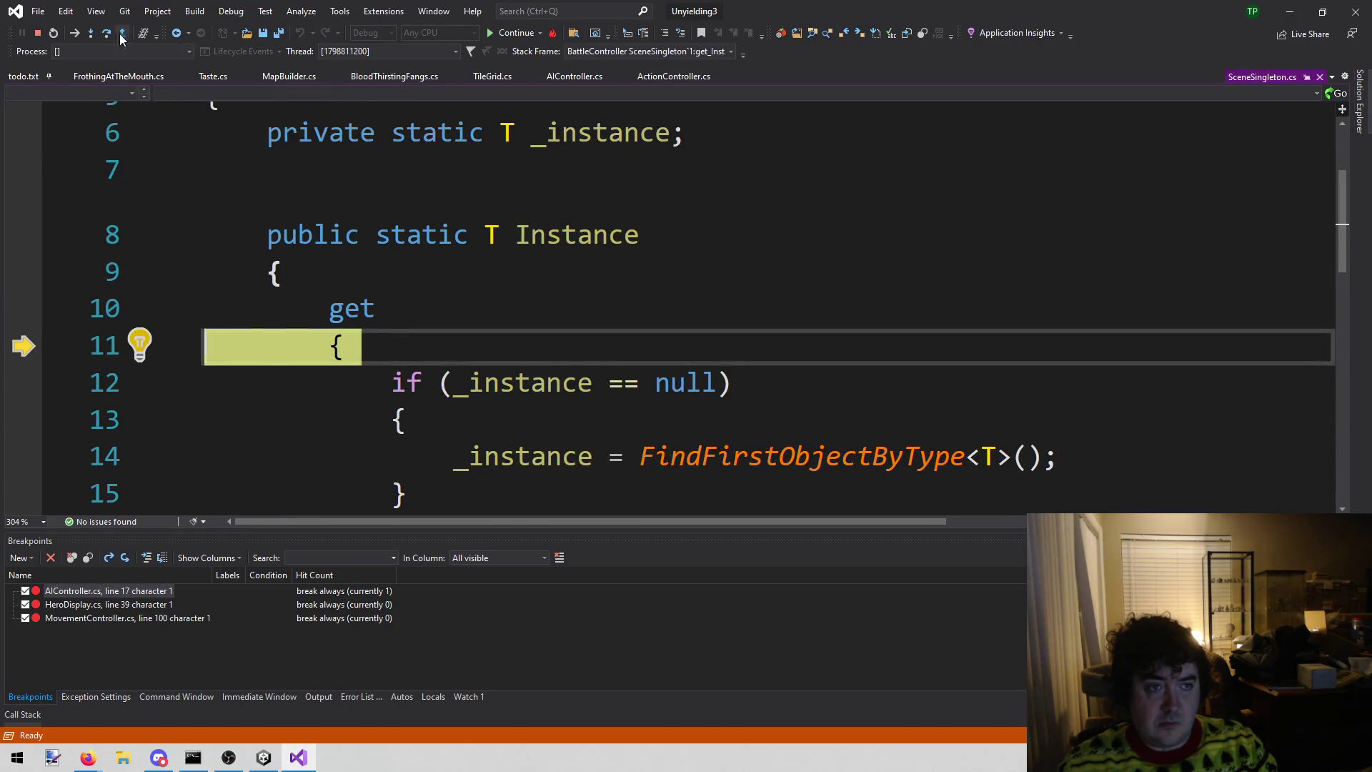
- Step out of the getter, into TakeTurn, and over to line 37's alive-and-cards check
click(121, 35)
click(106, 35)
click(106, 36)
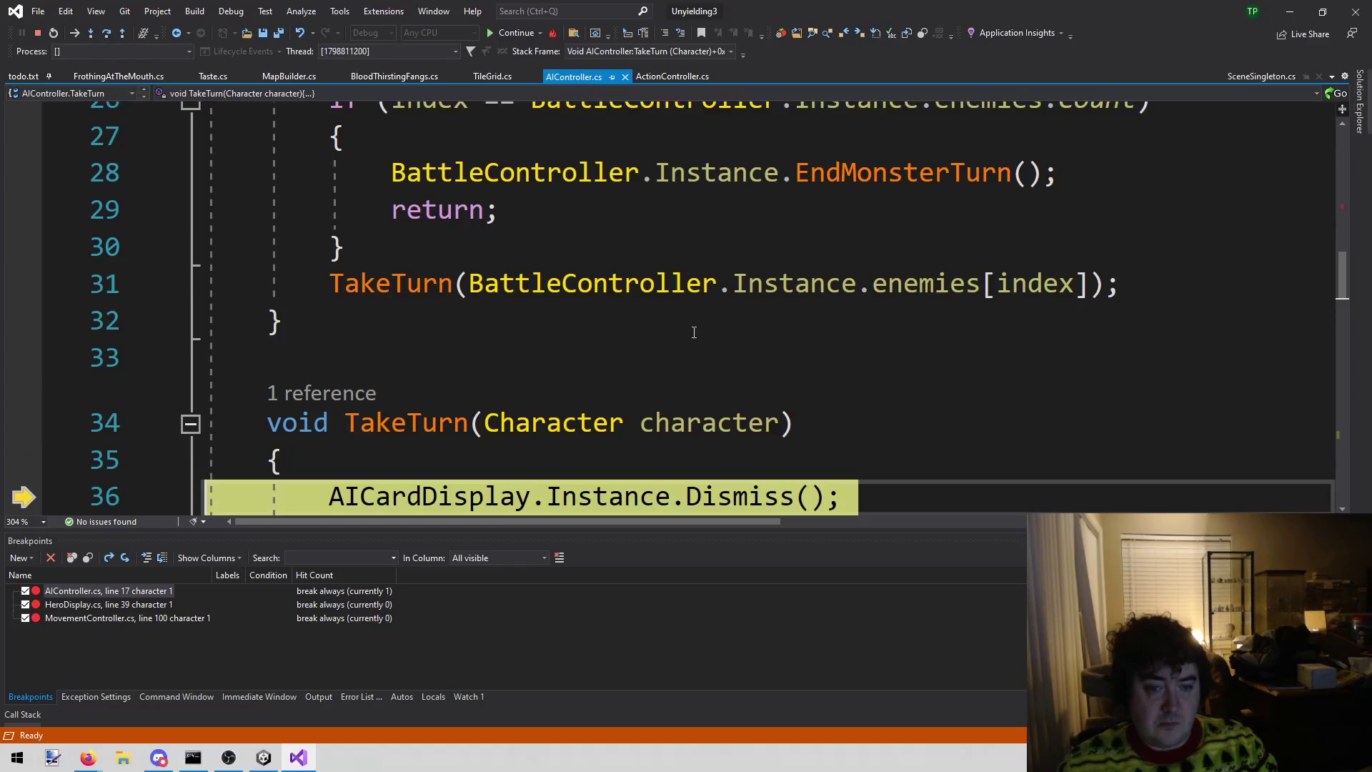
mouse_move(641, 293)
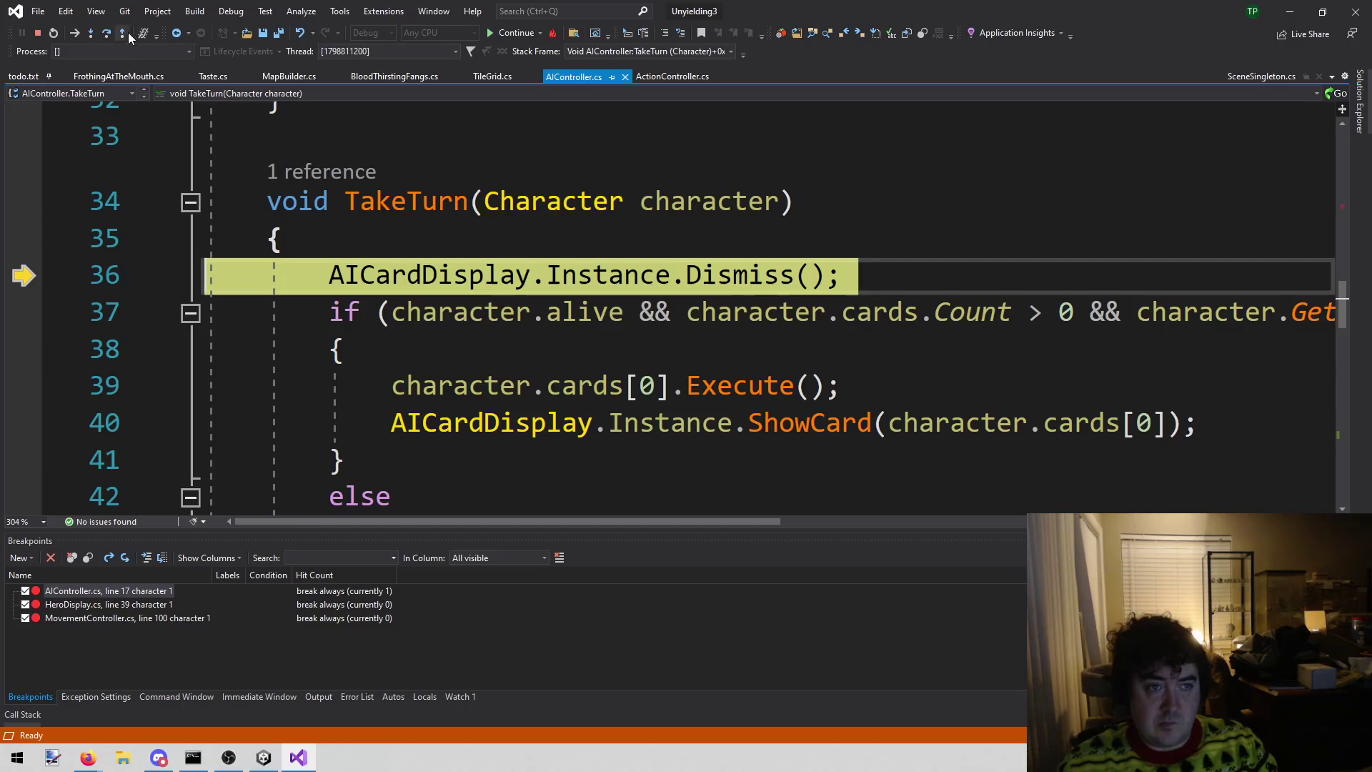
click(105, 36)
- Expand character.cards in the DataTip to see Taste still heading the five cards
key(alt+Tab)
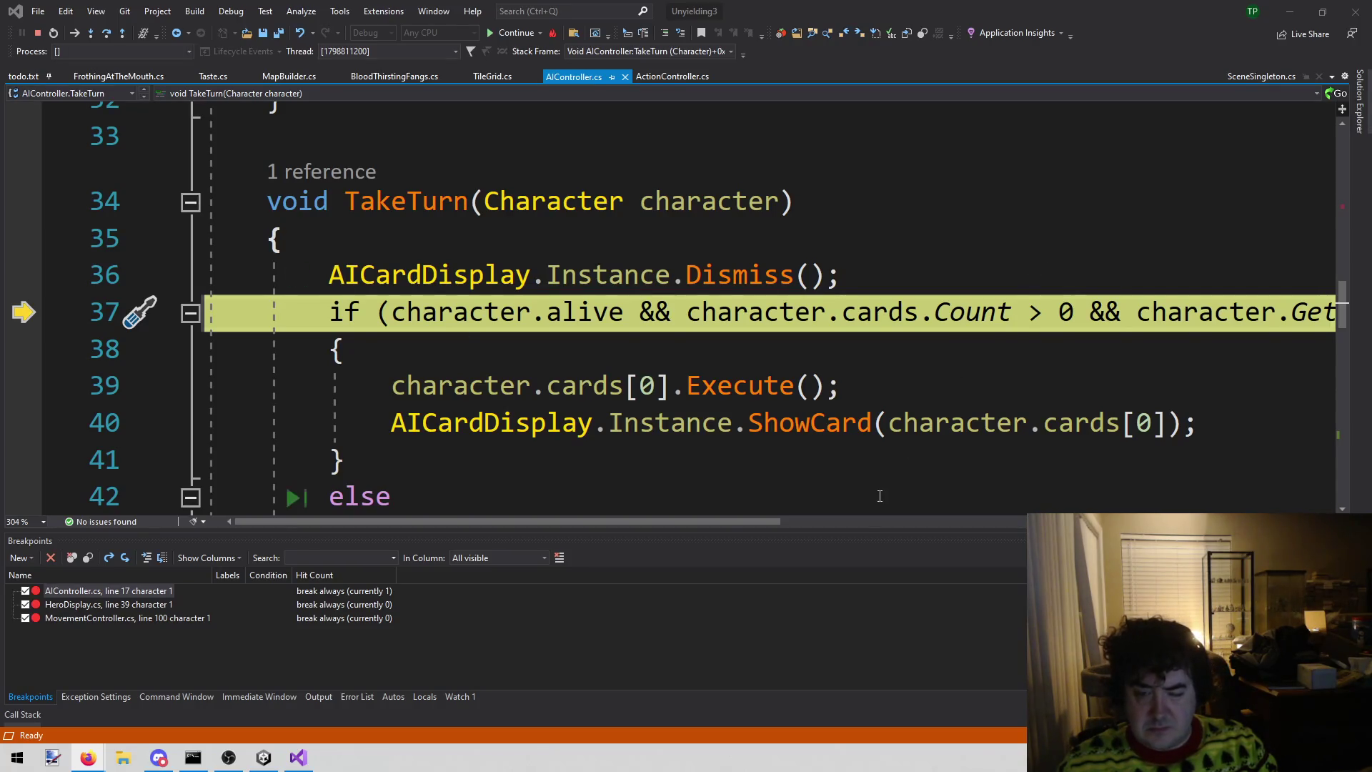
mouse_move(579, 386)
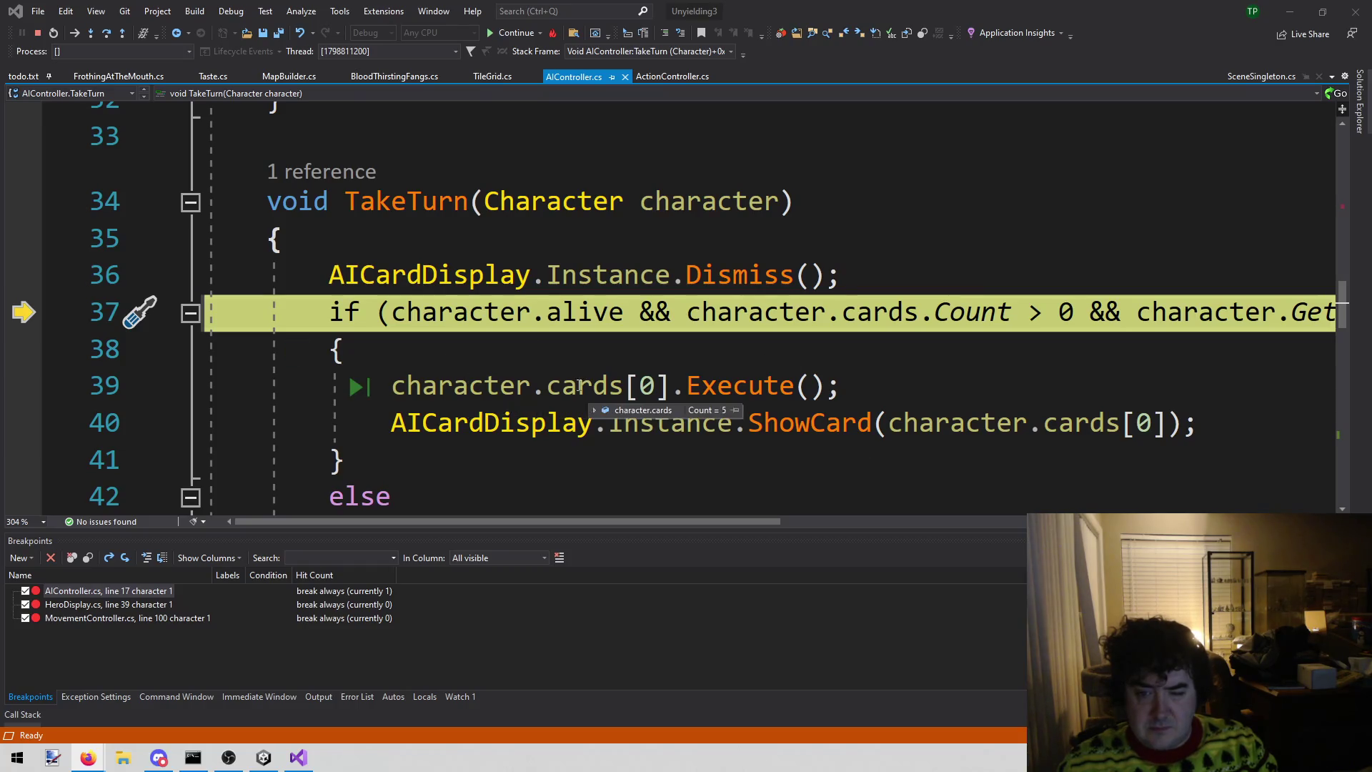
mouse_move(594, 410)
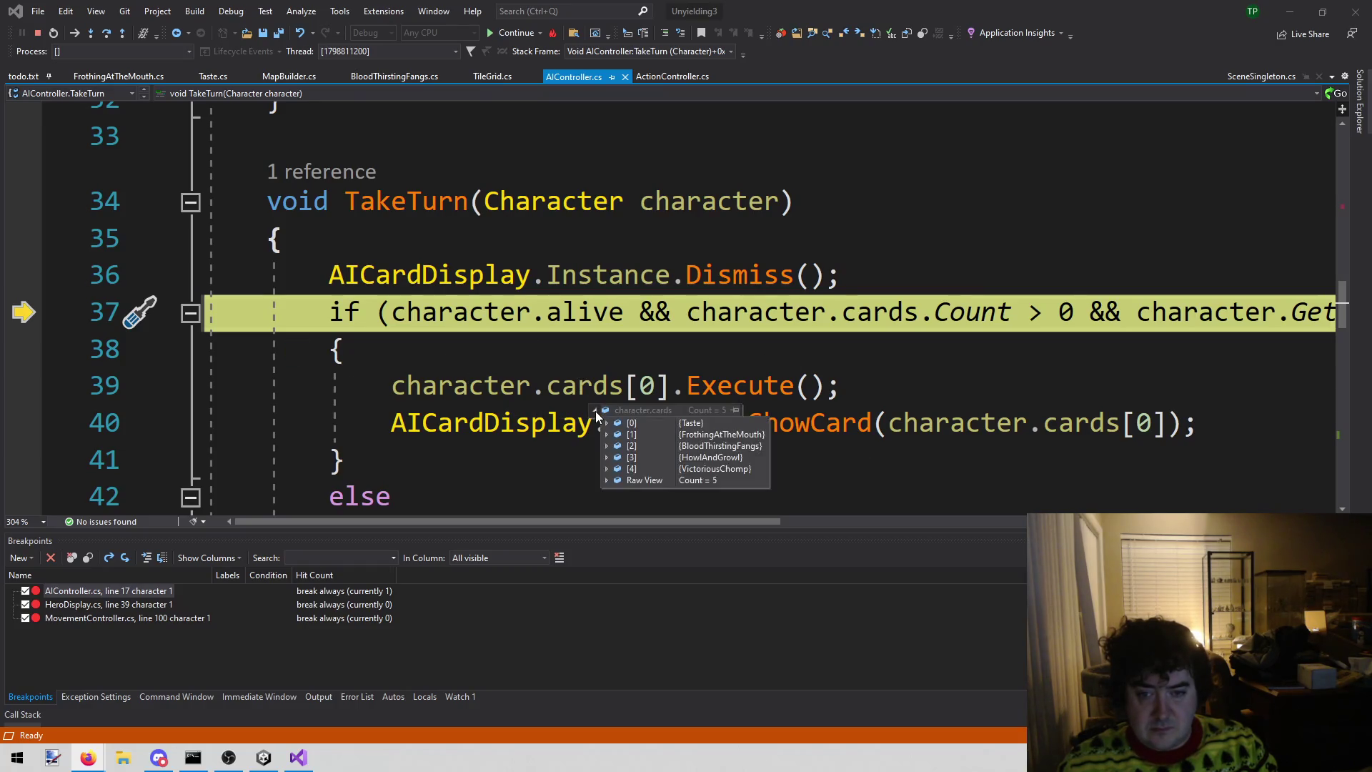
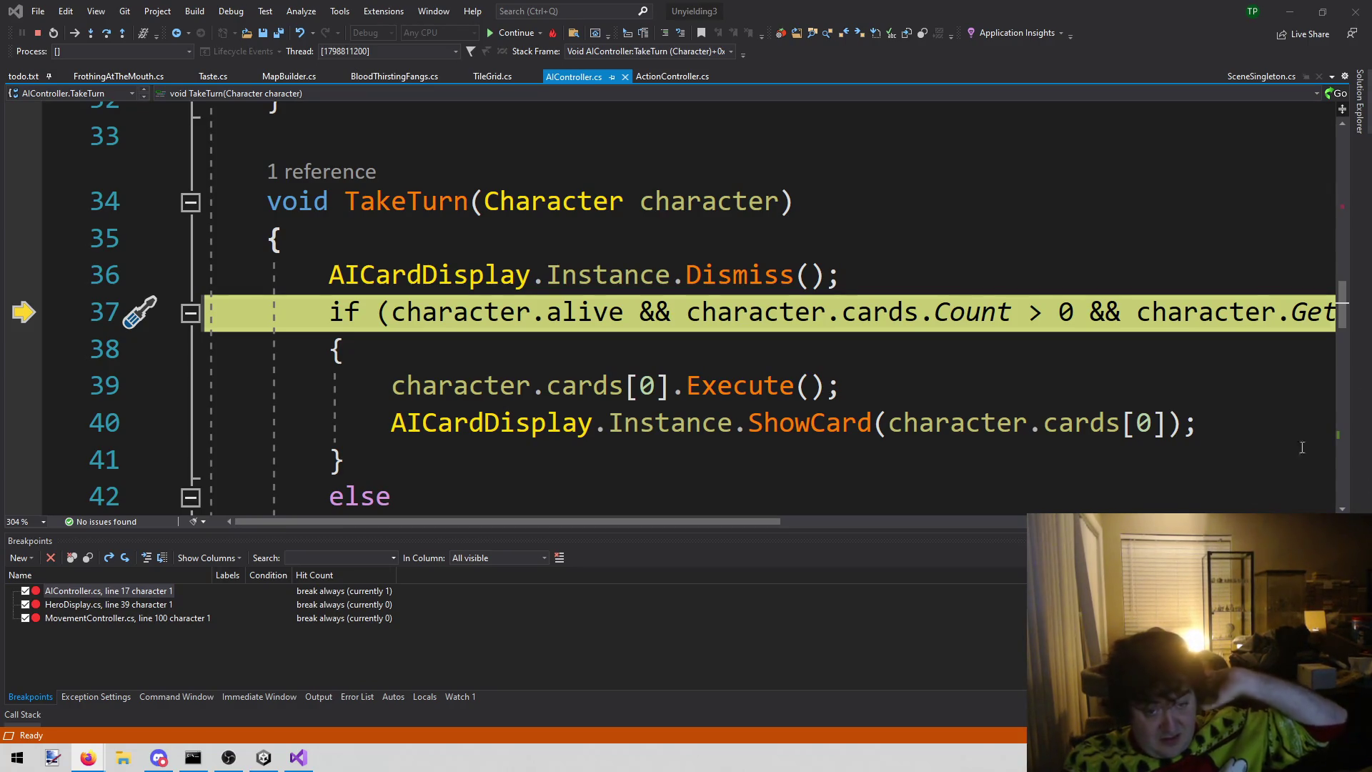
- Stop debugging in Visual Studio, detaching from Unity after the TakeTurn breakpoint
mouse_move(587, 401)
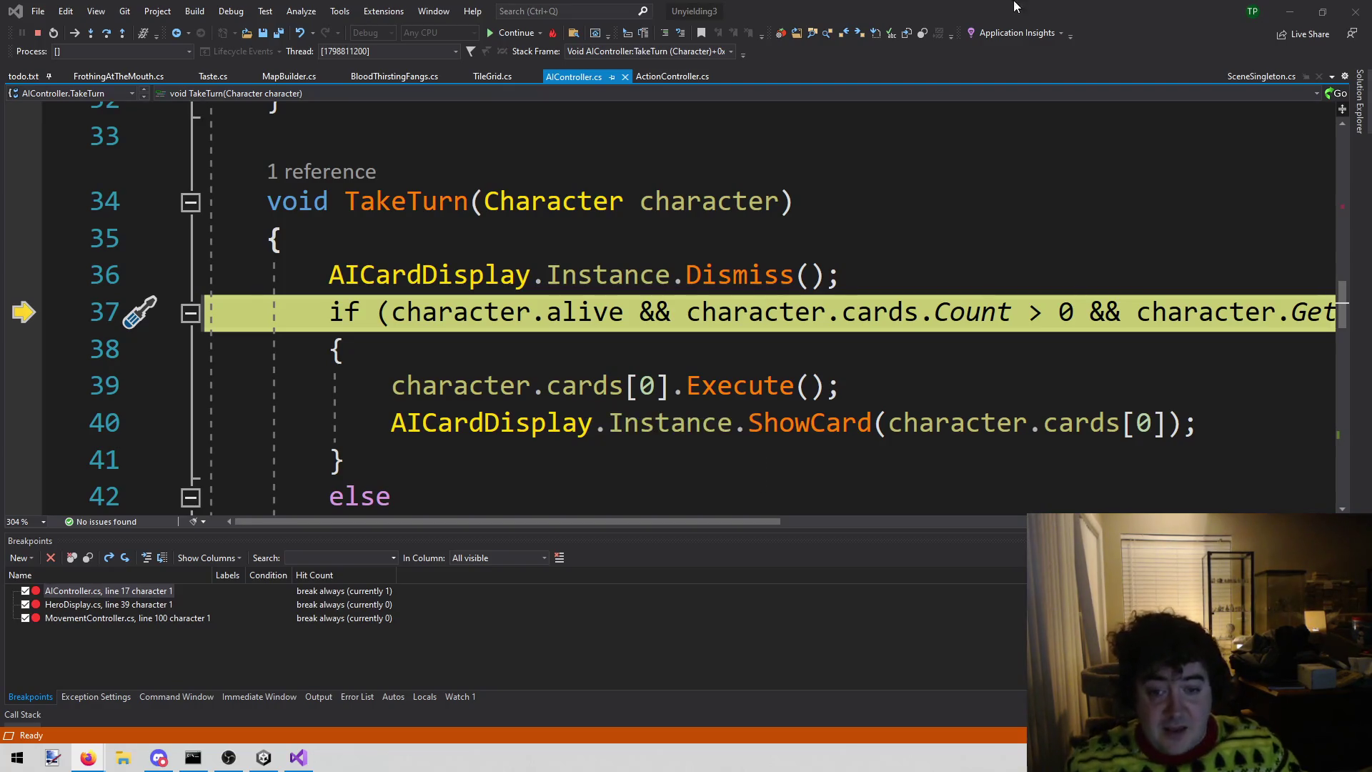
click(38, 33)
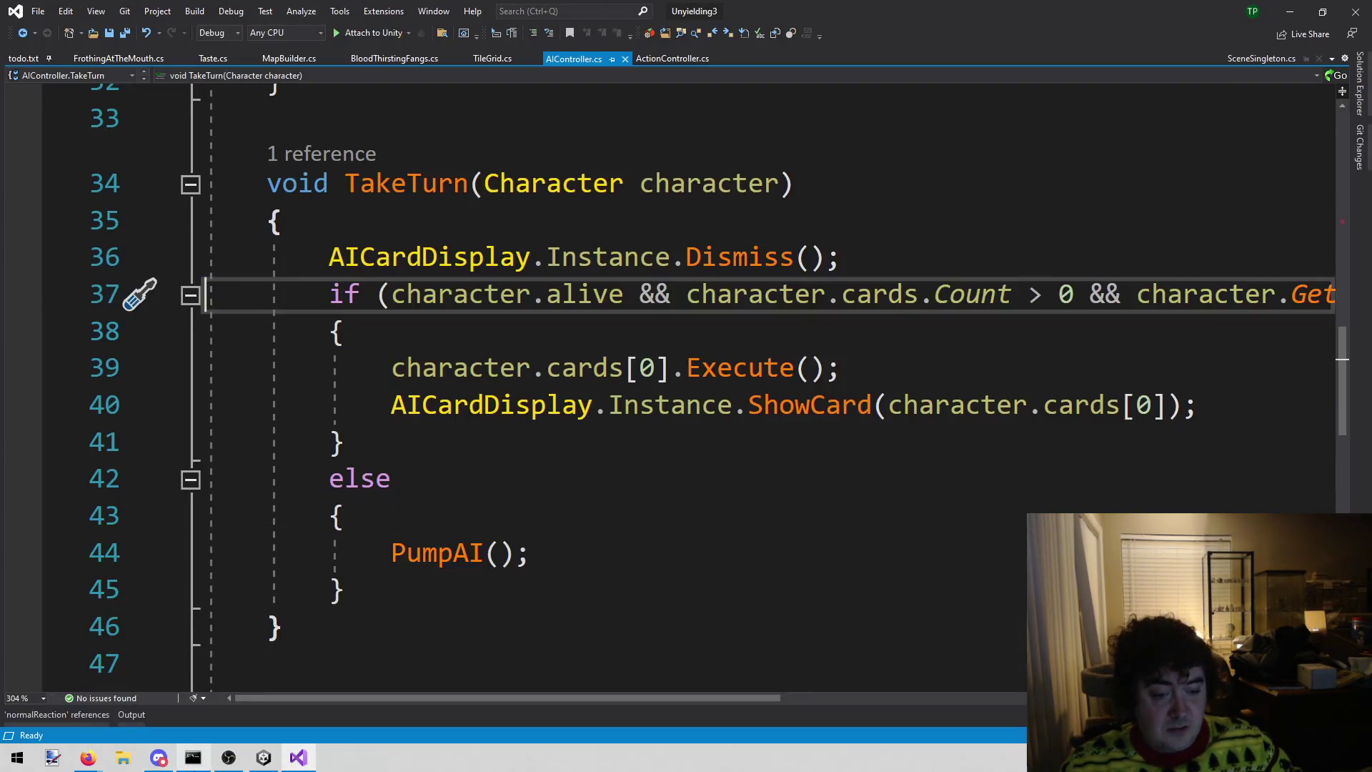
- Back in Unity, exit Play mode and browse the Assets/Character/Enemies folder
click(264, 757)
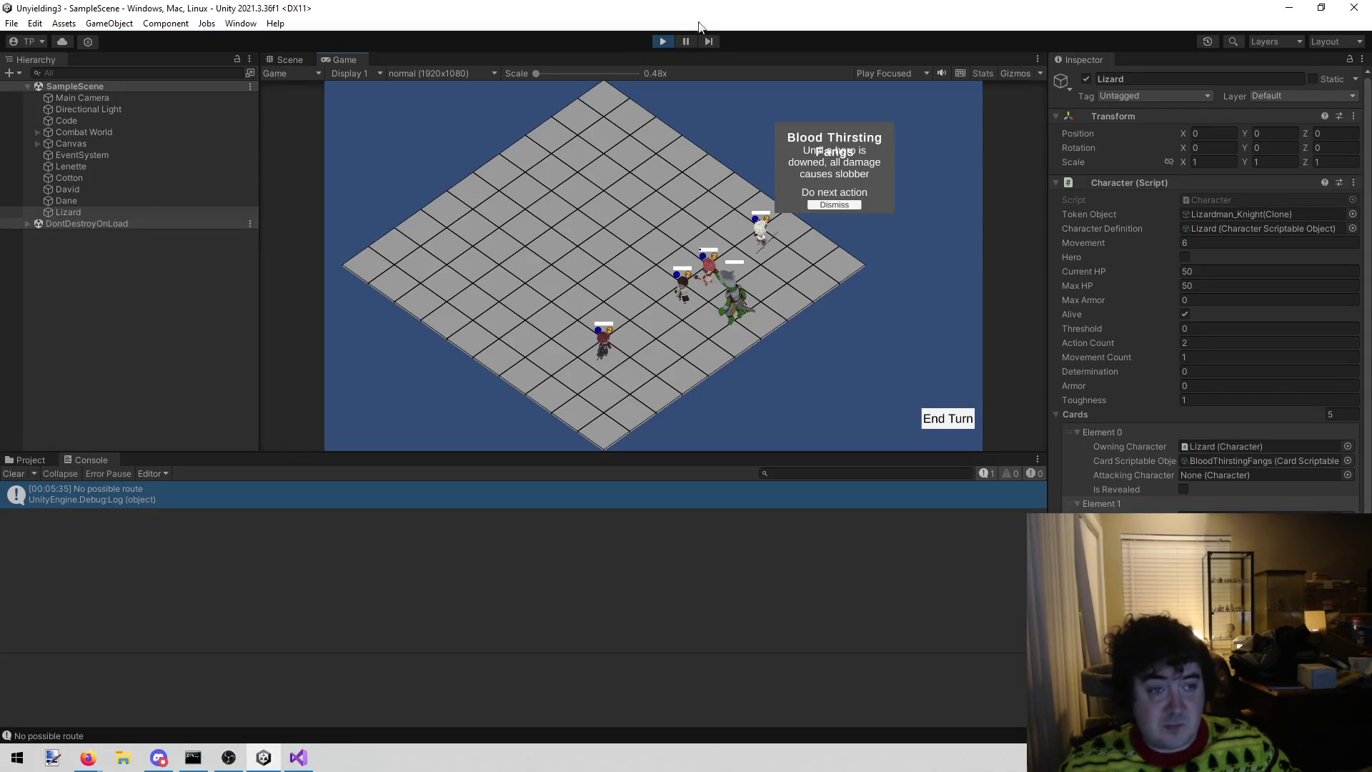
click(662, 42)
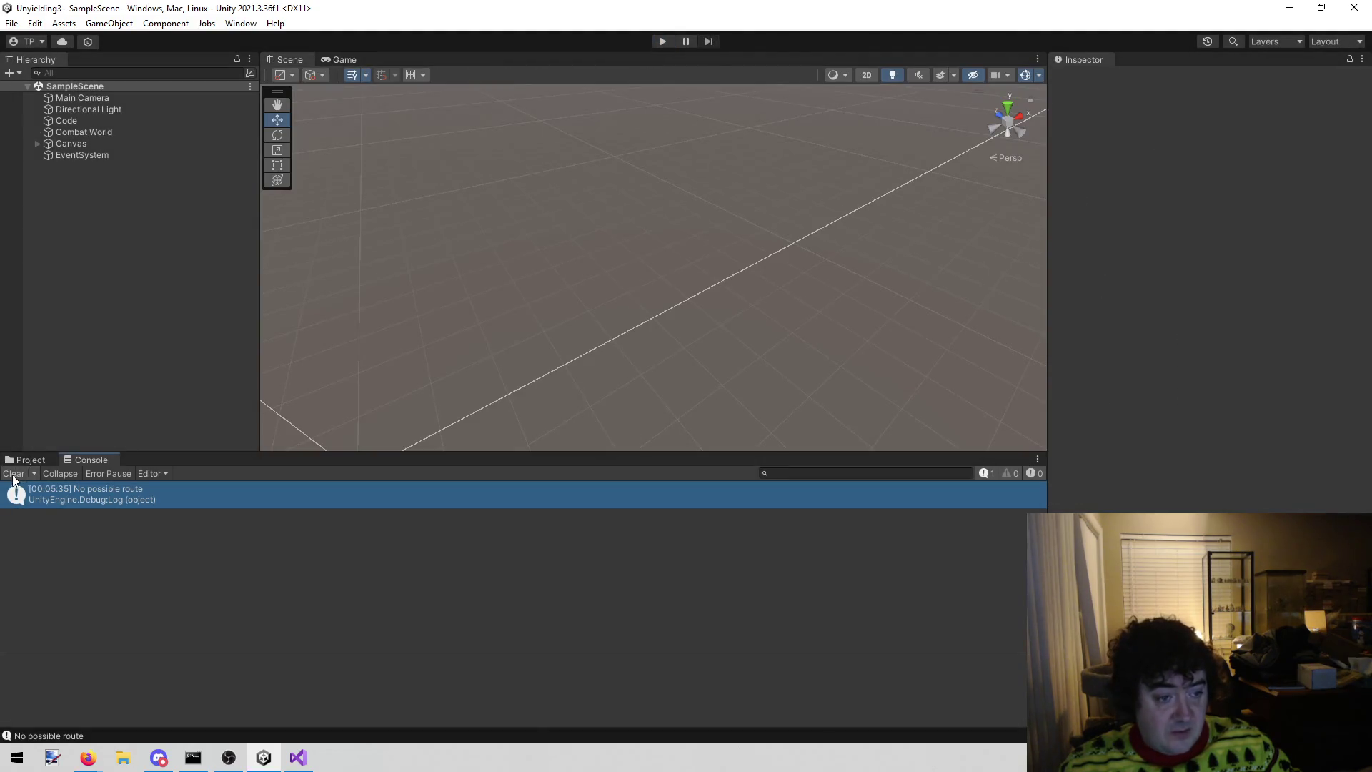
click(29, 461)
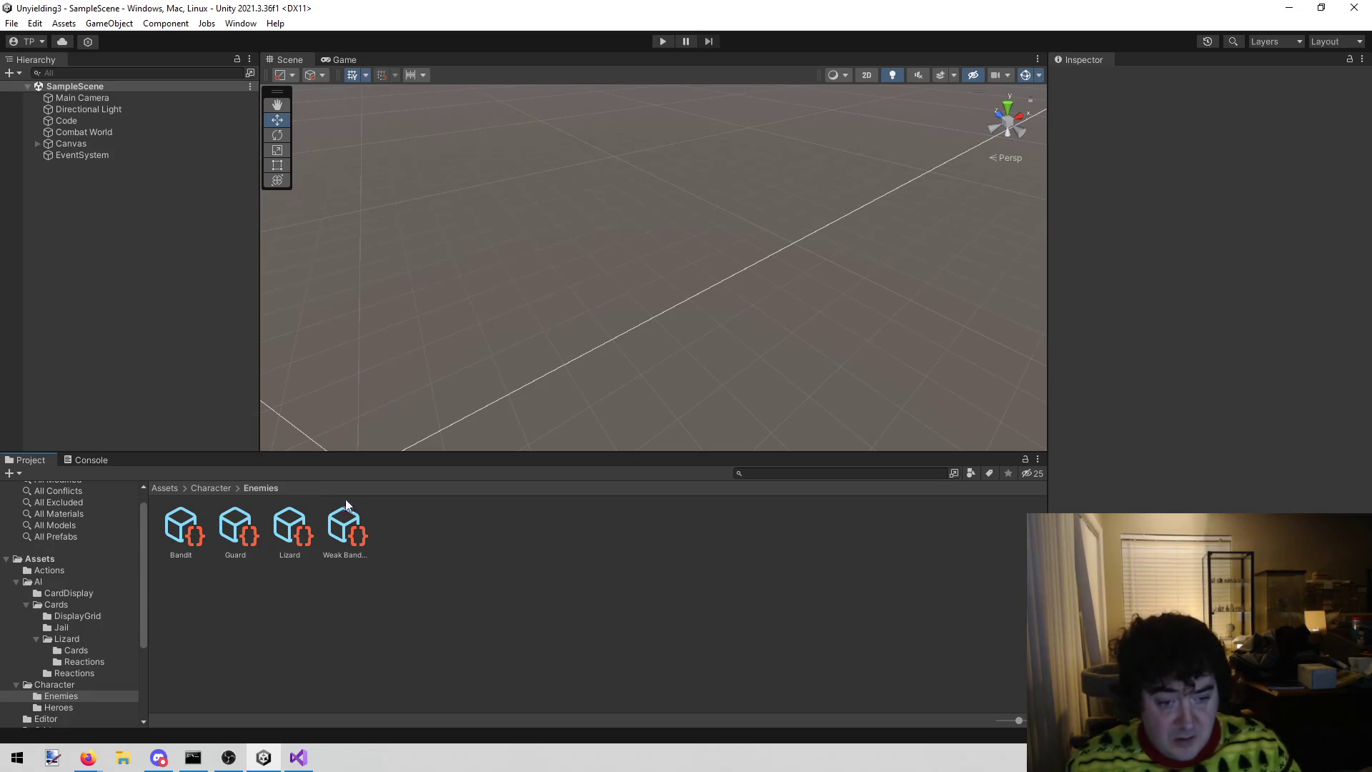
- Duplicate the Lizard enemy asset and rename the copy BigTestEnemy
click(288, 524)
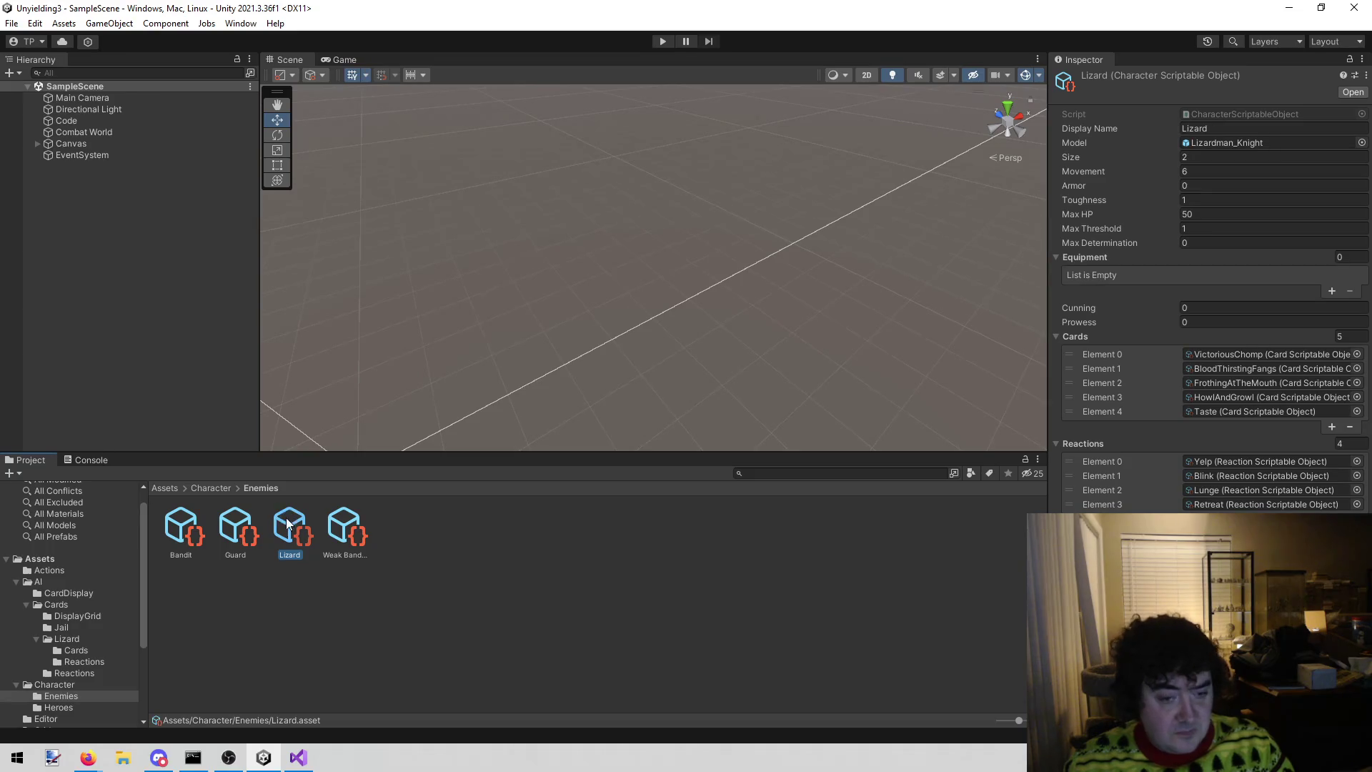
key(ctrl+d)
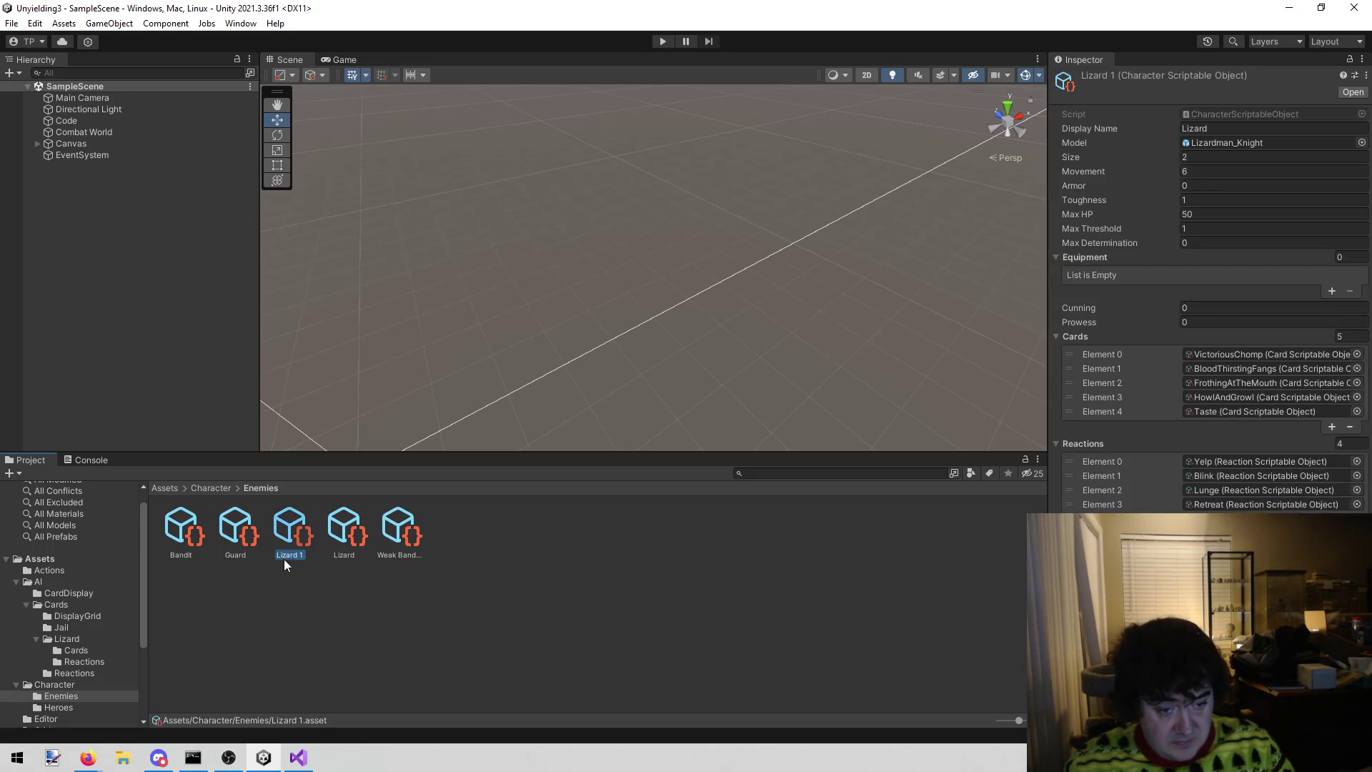
key(F2)
text(BigL)
text(est)
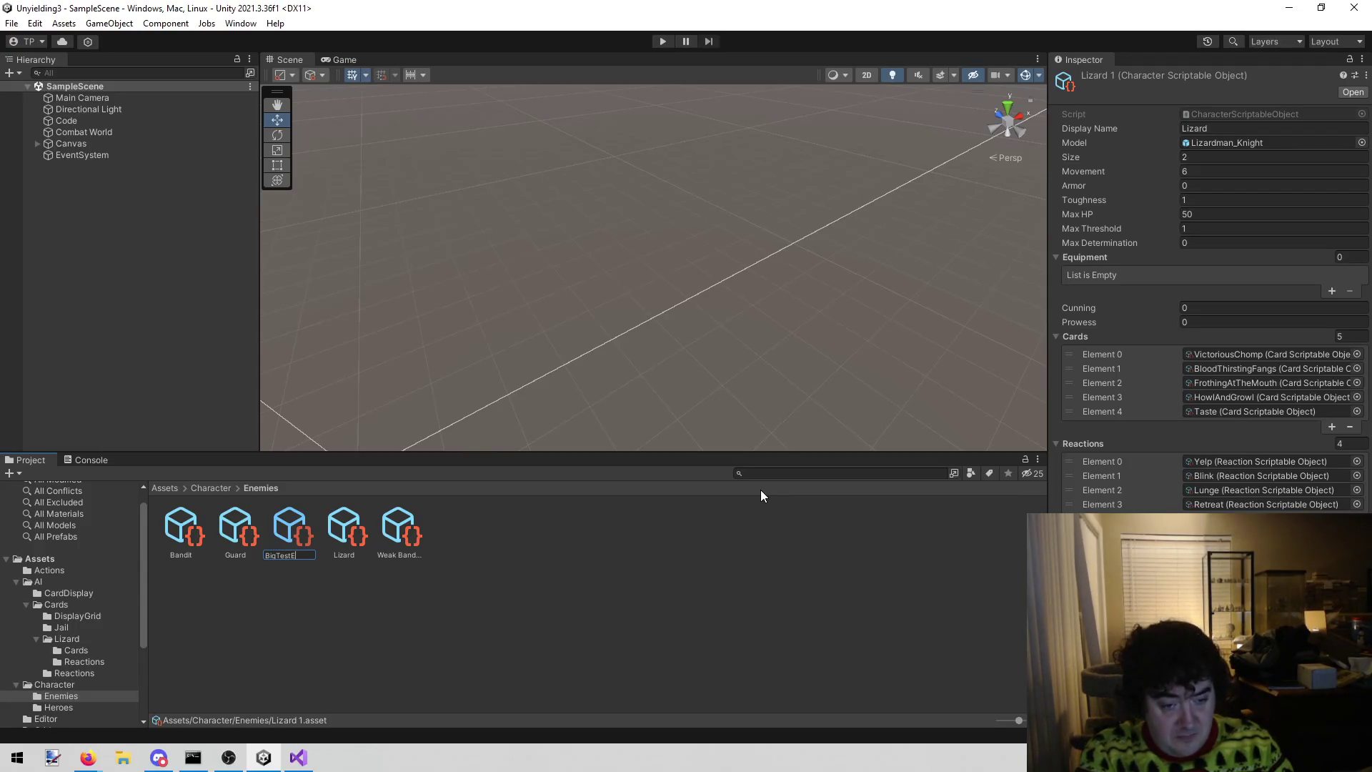
text(emy)
key(Return)
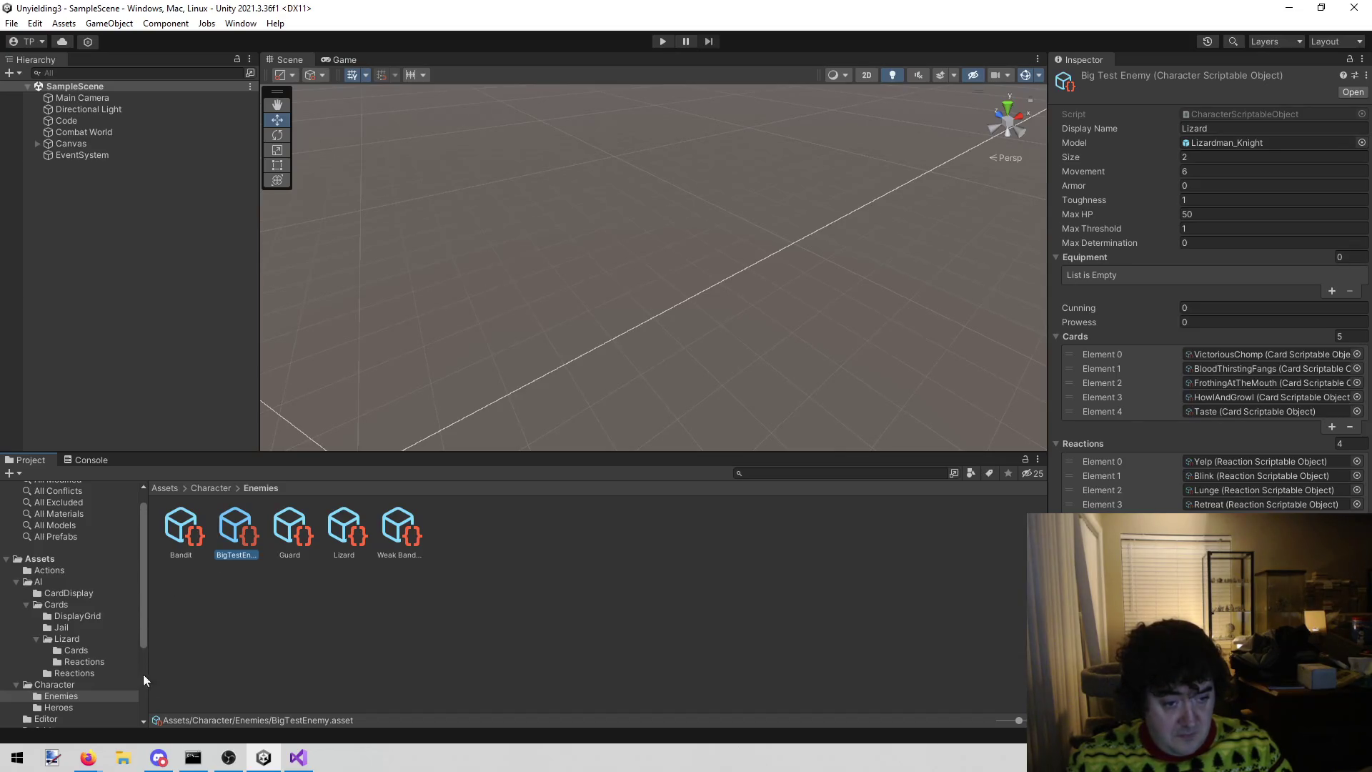
- Add BigTestEnemy to the Code object's Character Repository Characters list
click(63, 685)
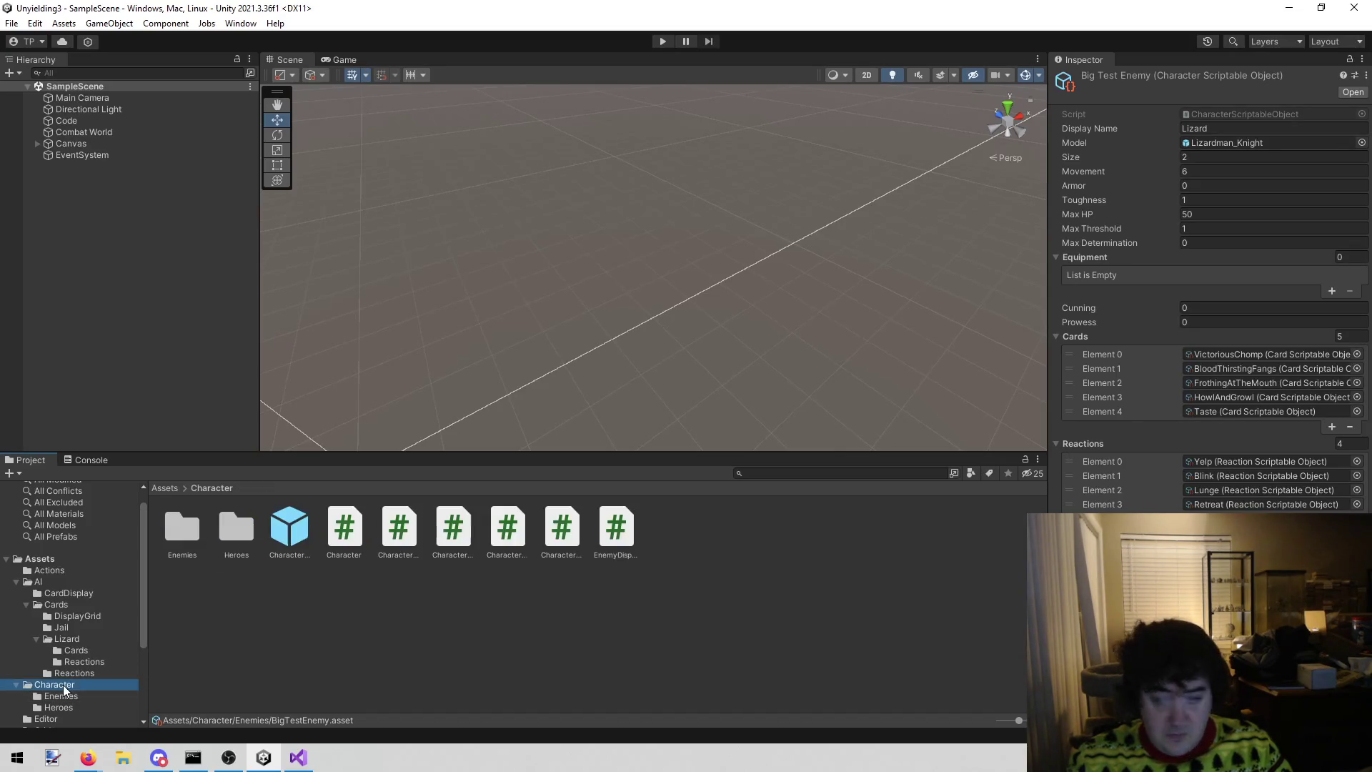
click(104, 118)
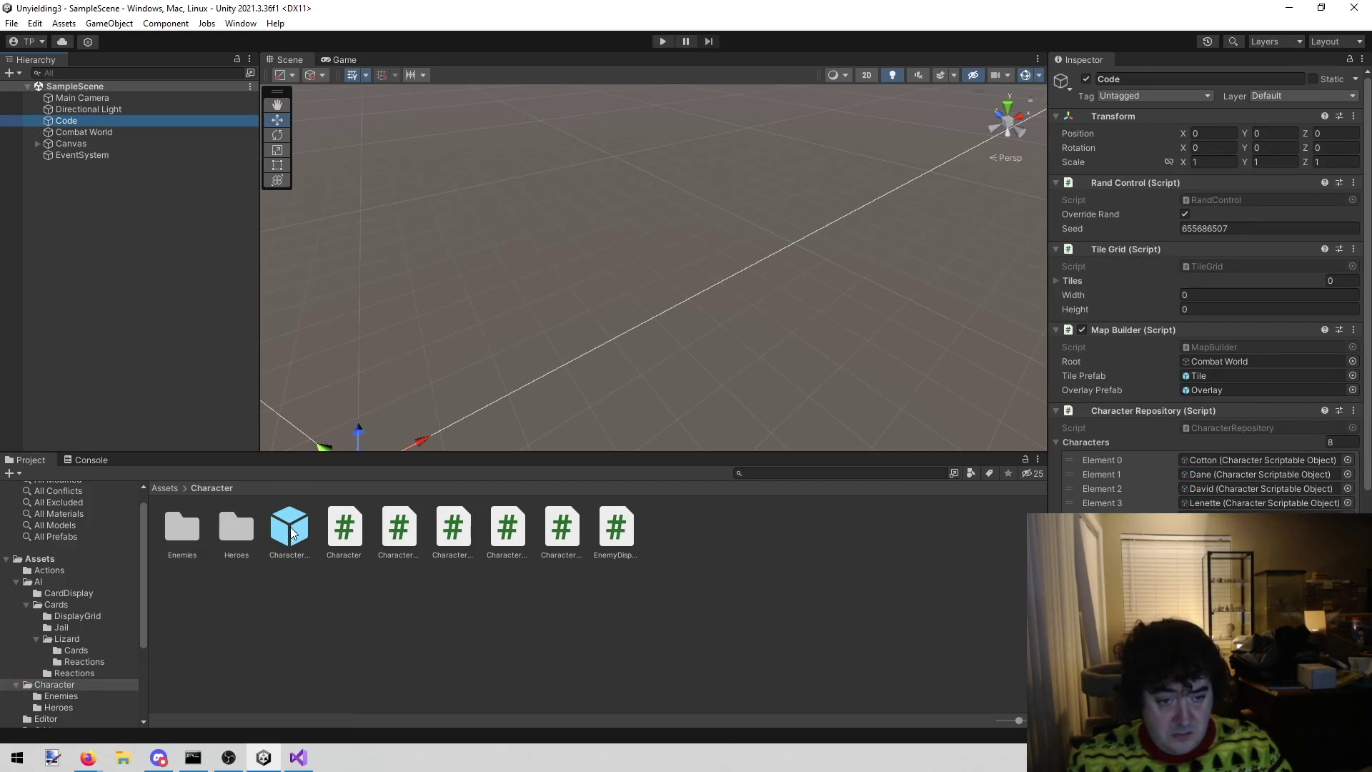
click(62, 698)
mouse_move(242, 515)
mouse_down()
mouse_move(1279, 426)
mouse_move(1168, 443)
mouse_up()
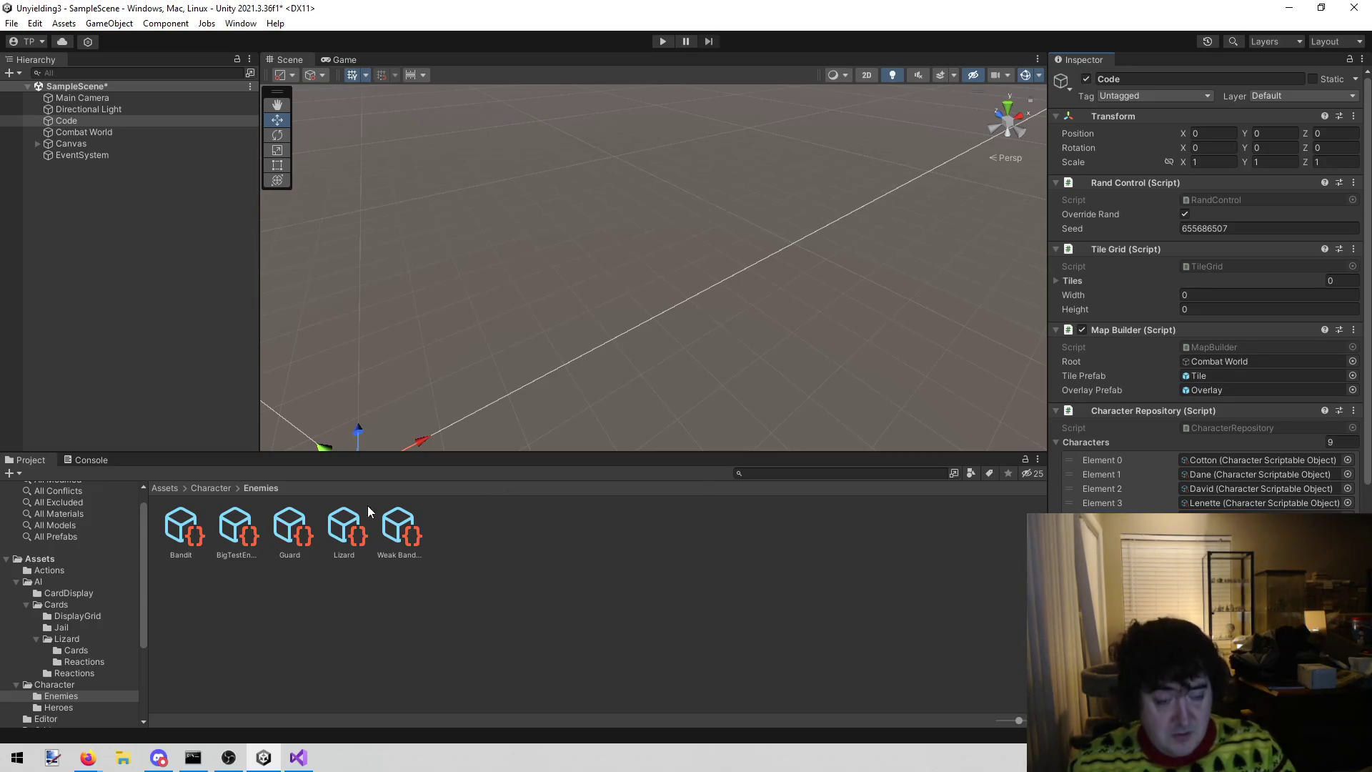
- Trim BigTestEnemy's cards to BloodThirstingFangs and FrothingAtTheMouth, then start the game
click(239, 528)
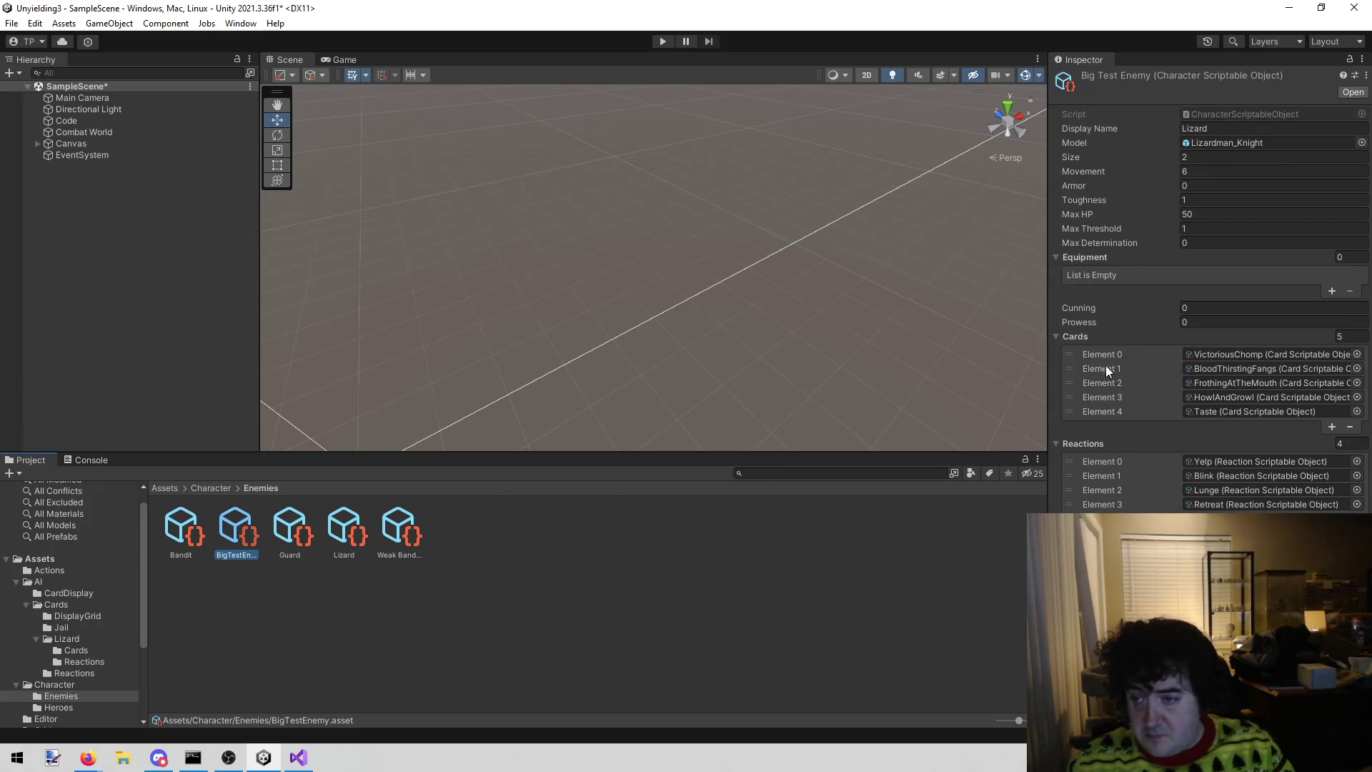
click(1131, 353)
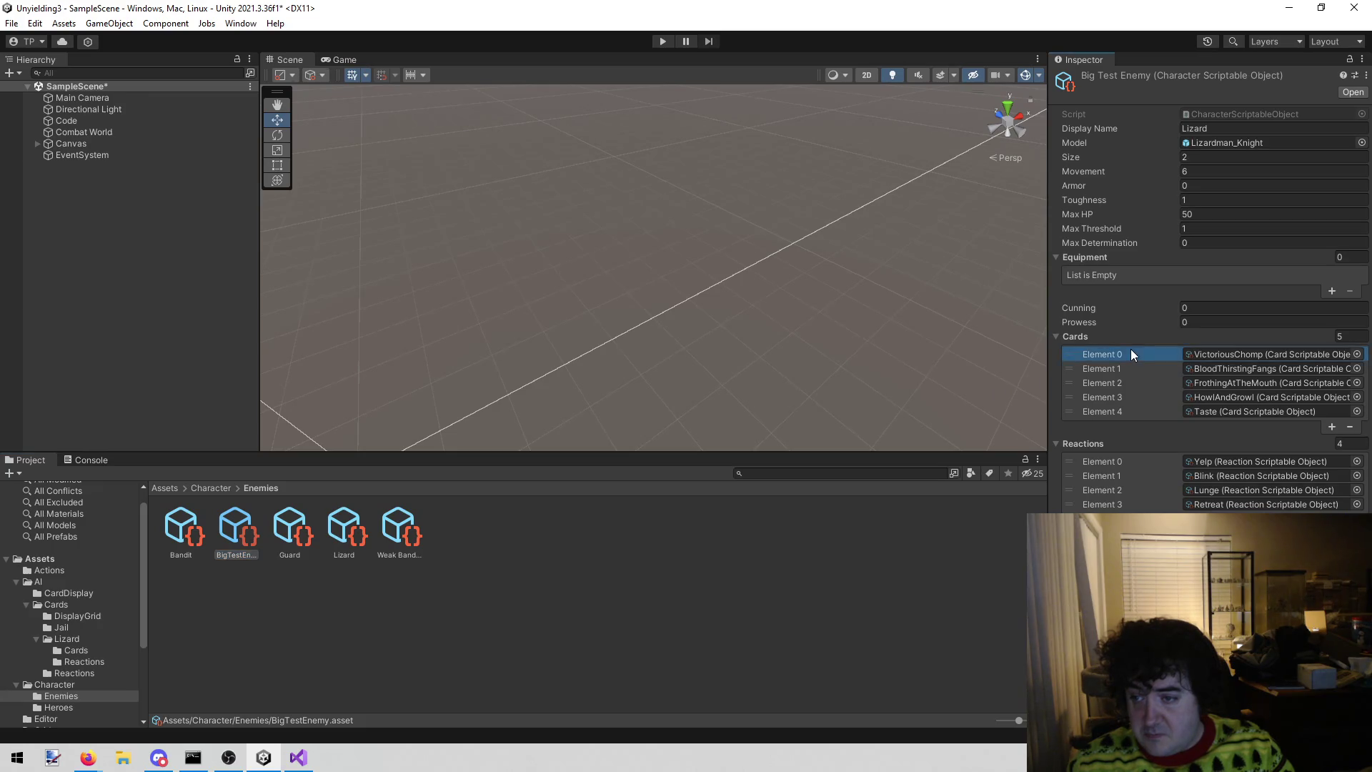
key(Delete)
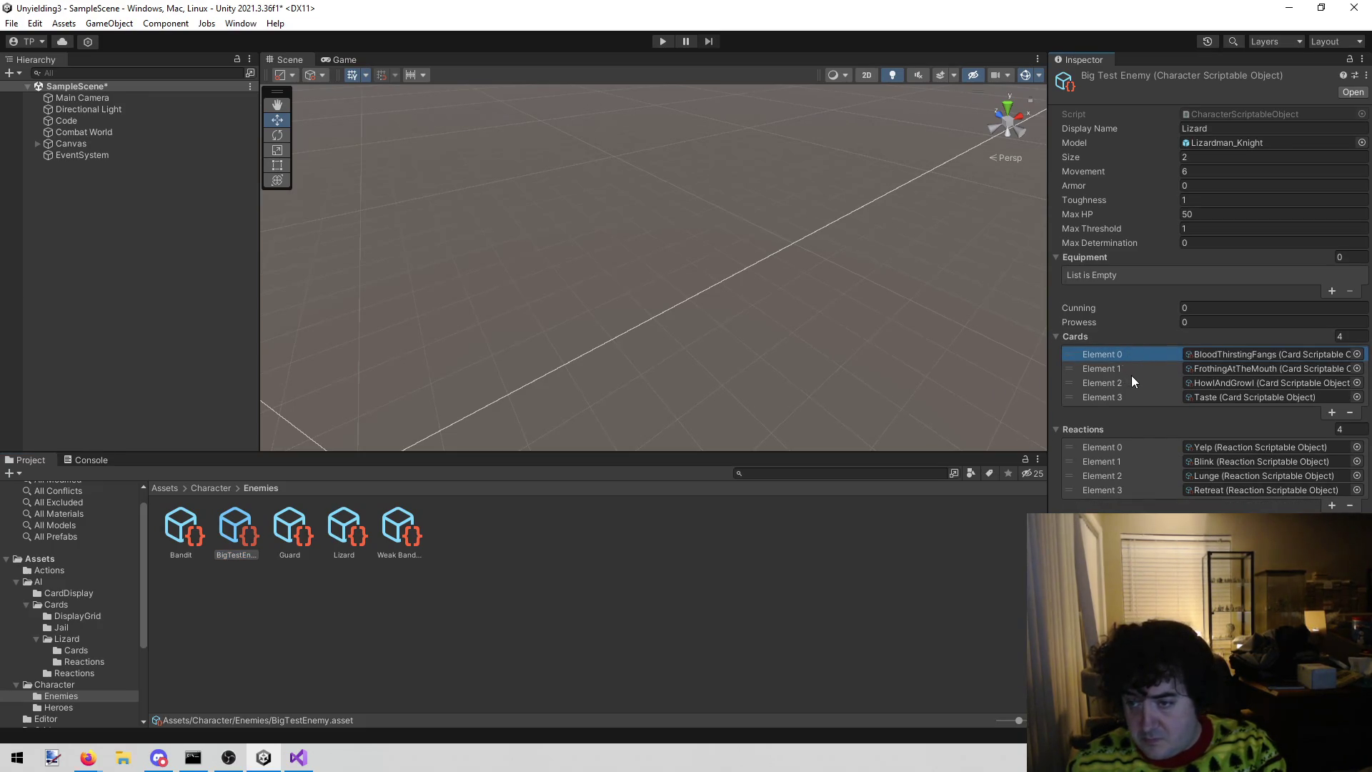
click(1130, 383)
key(Delete)
key(Delete)
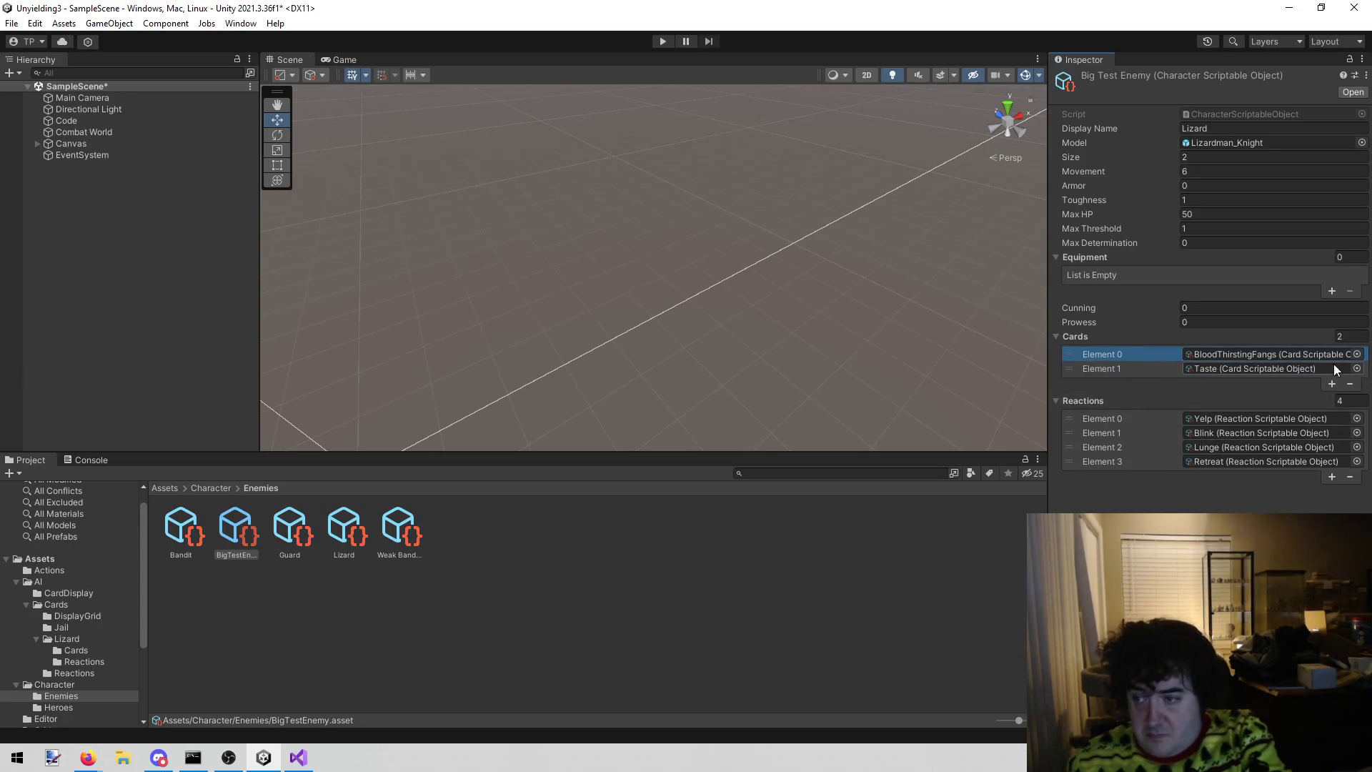
click(1356, 369)
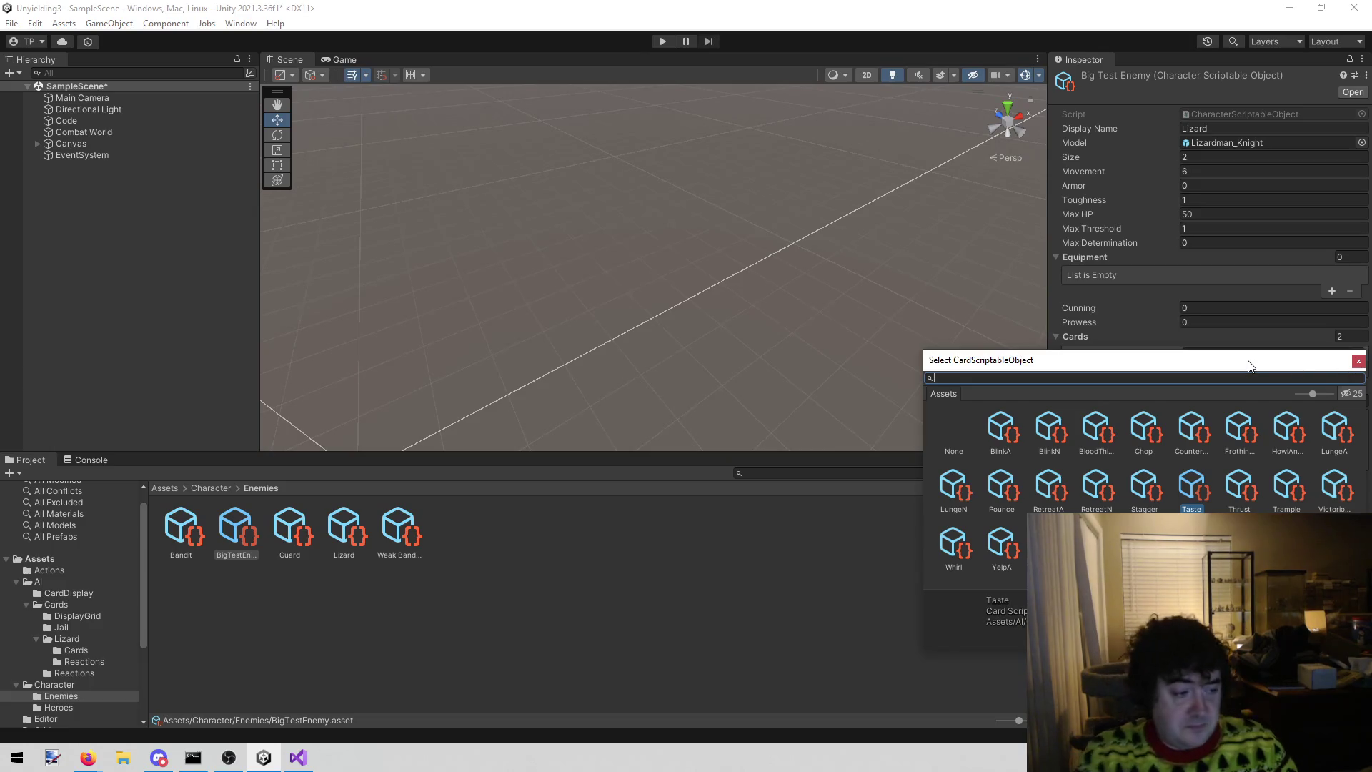
text(frot)
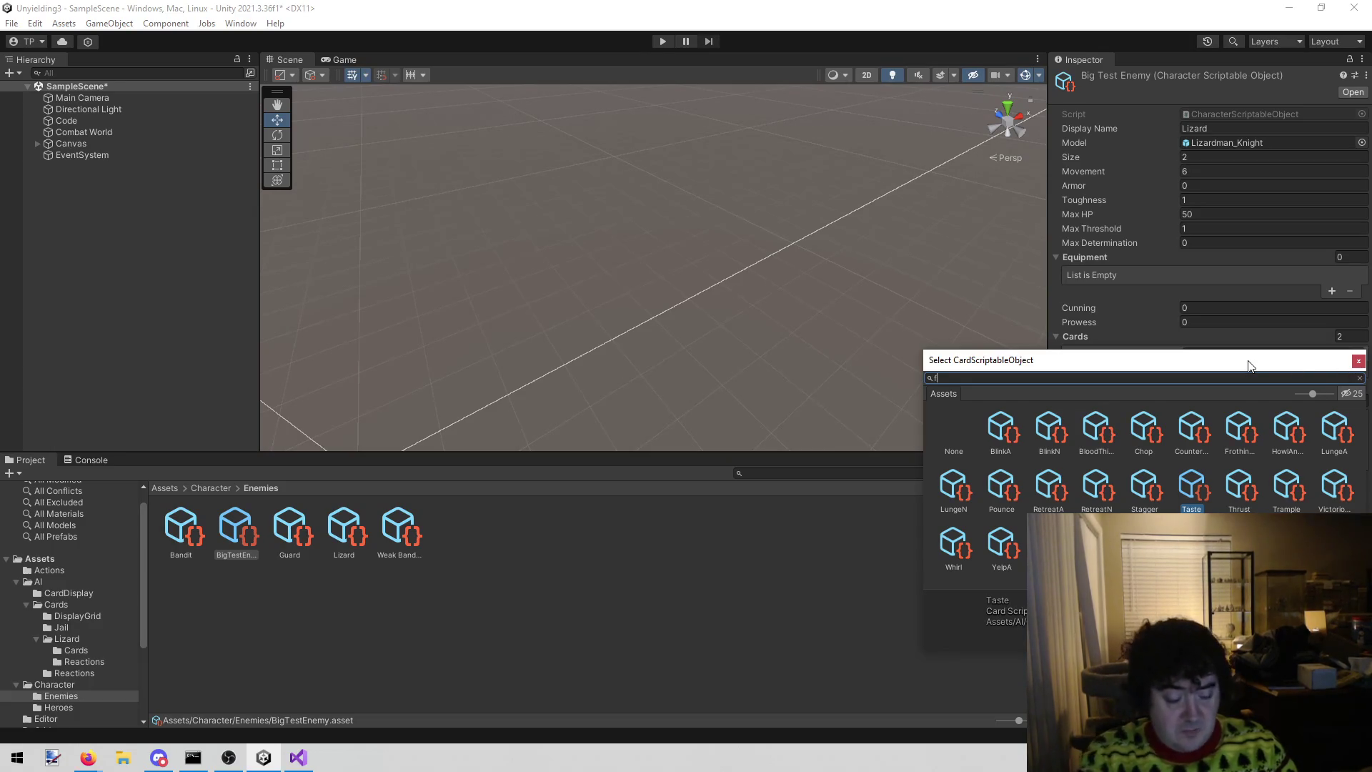
double_click(993, 448)
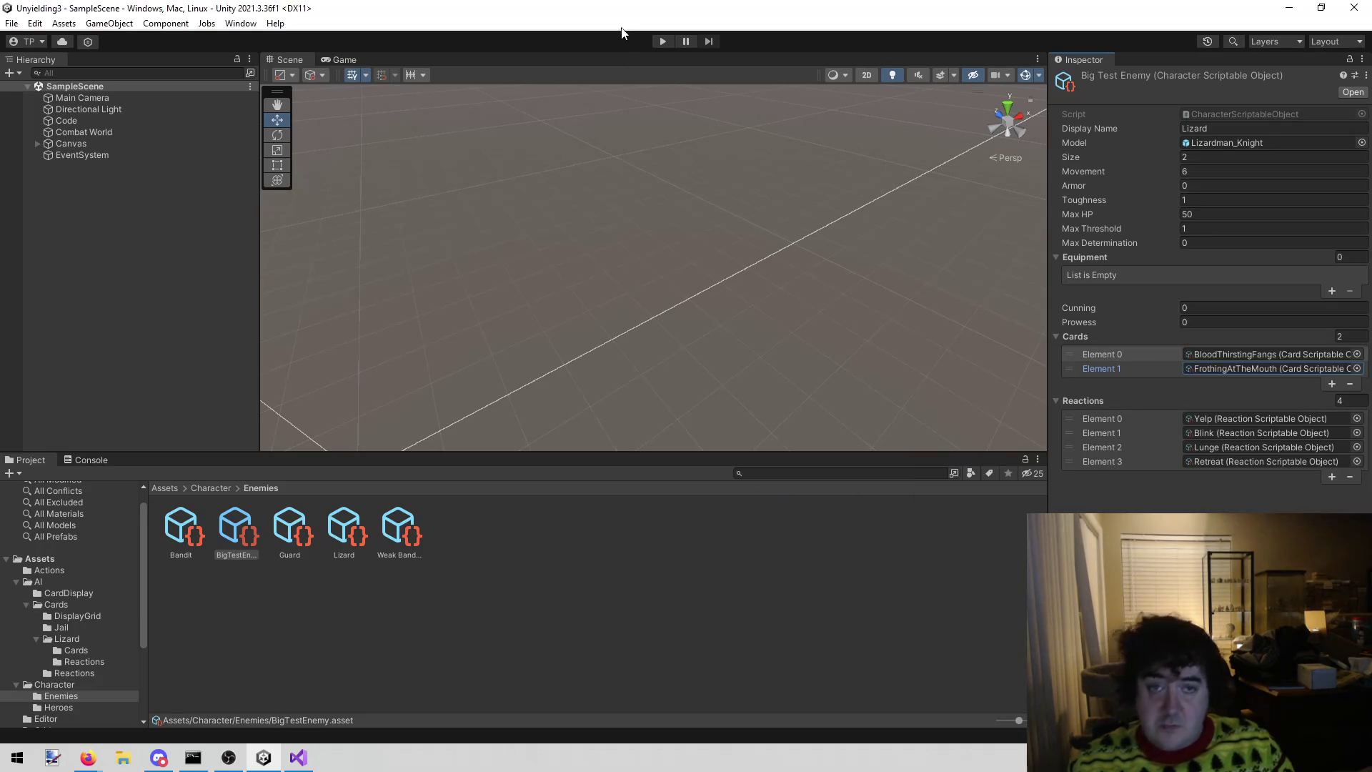
click(662, 42)
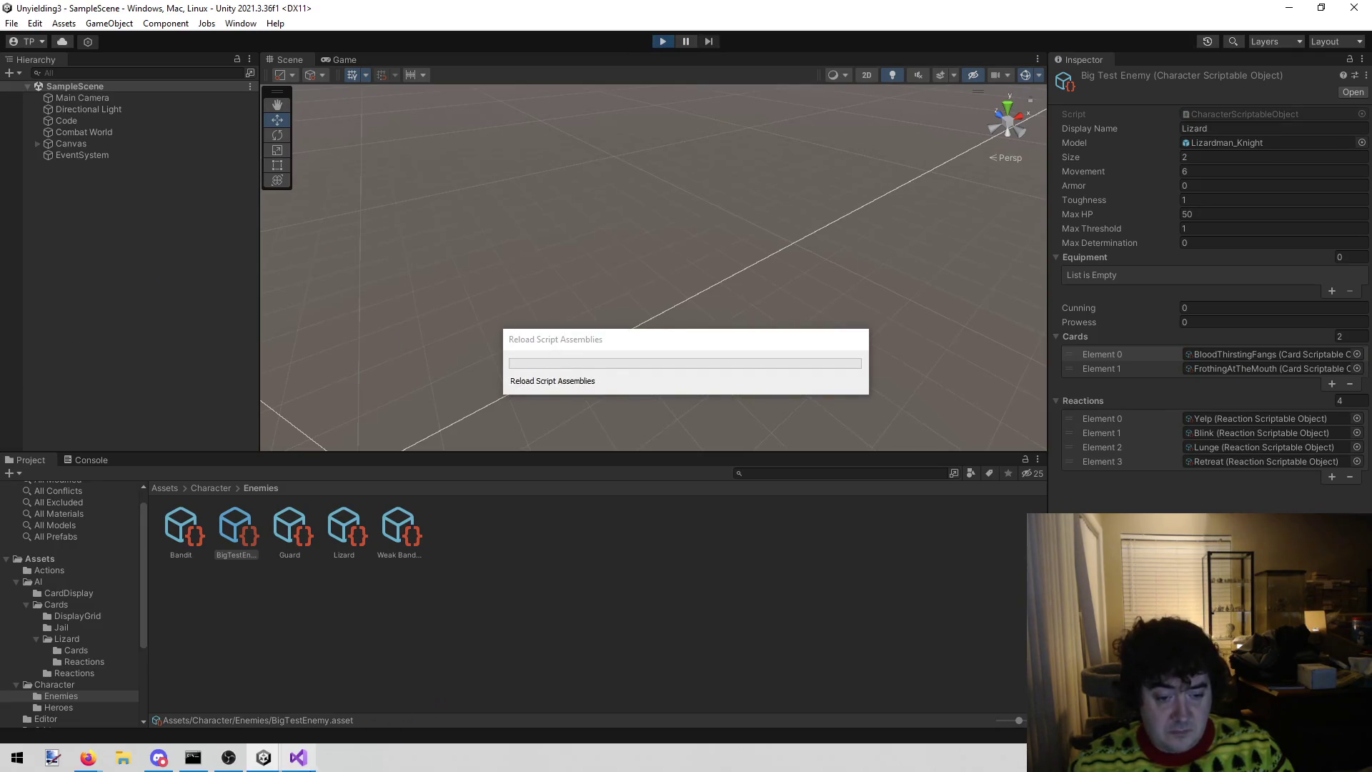
- Look over the MapBuilder.cs code in Visual Studio
click(298, 757)
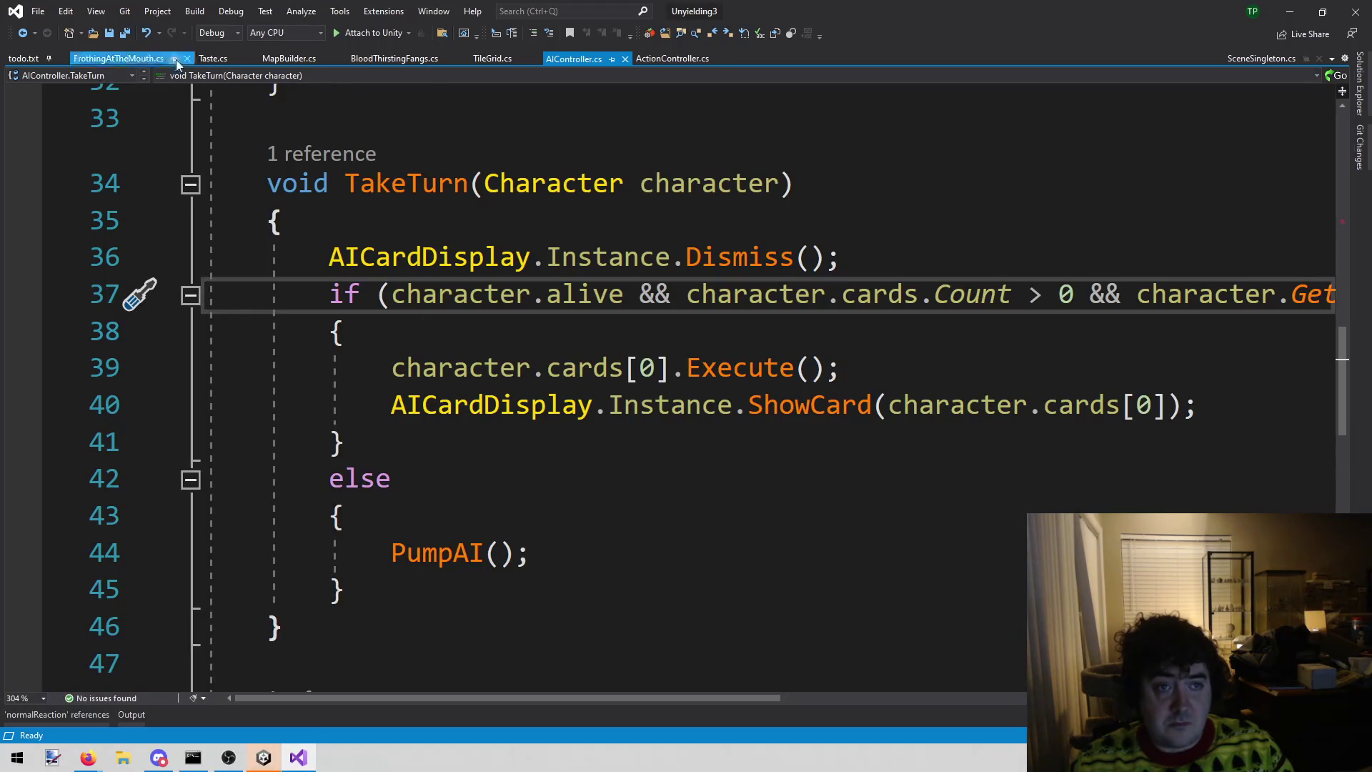
click(275, 69)
click(415, 526)
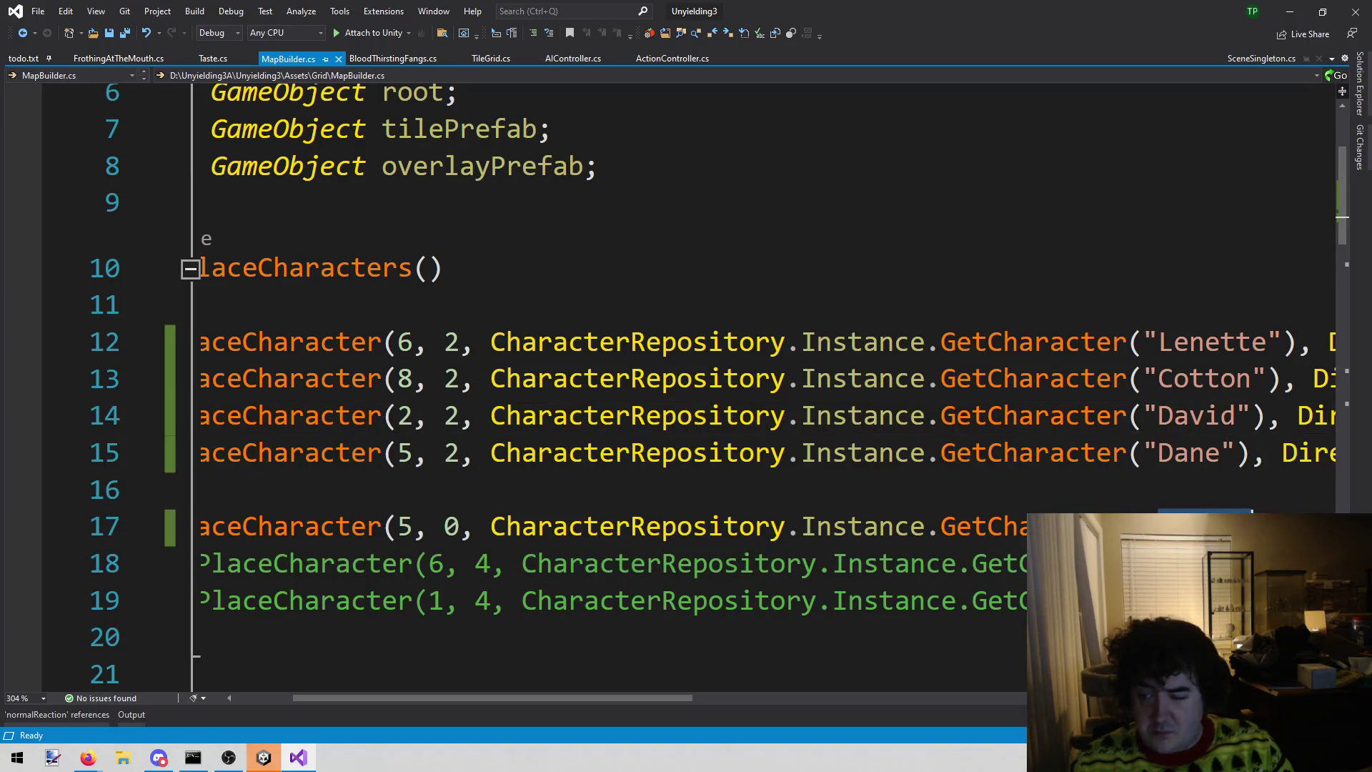
click(296, 761)
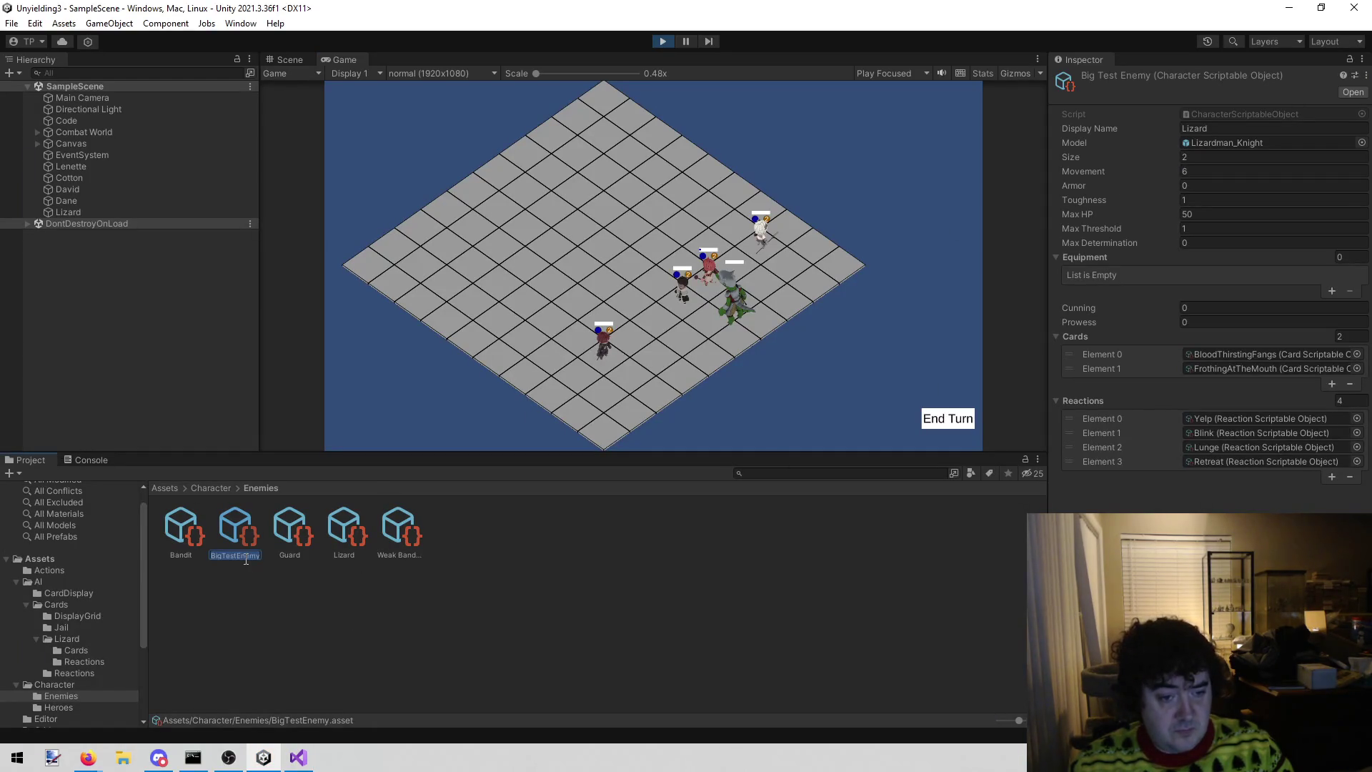
click(298, 758)
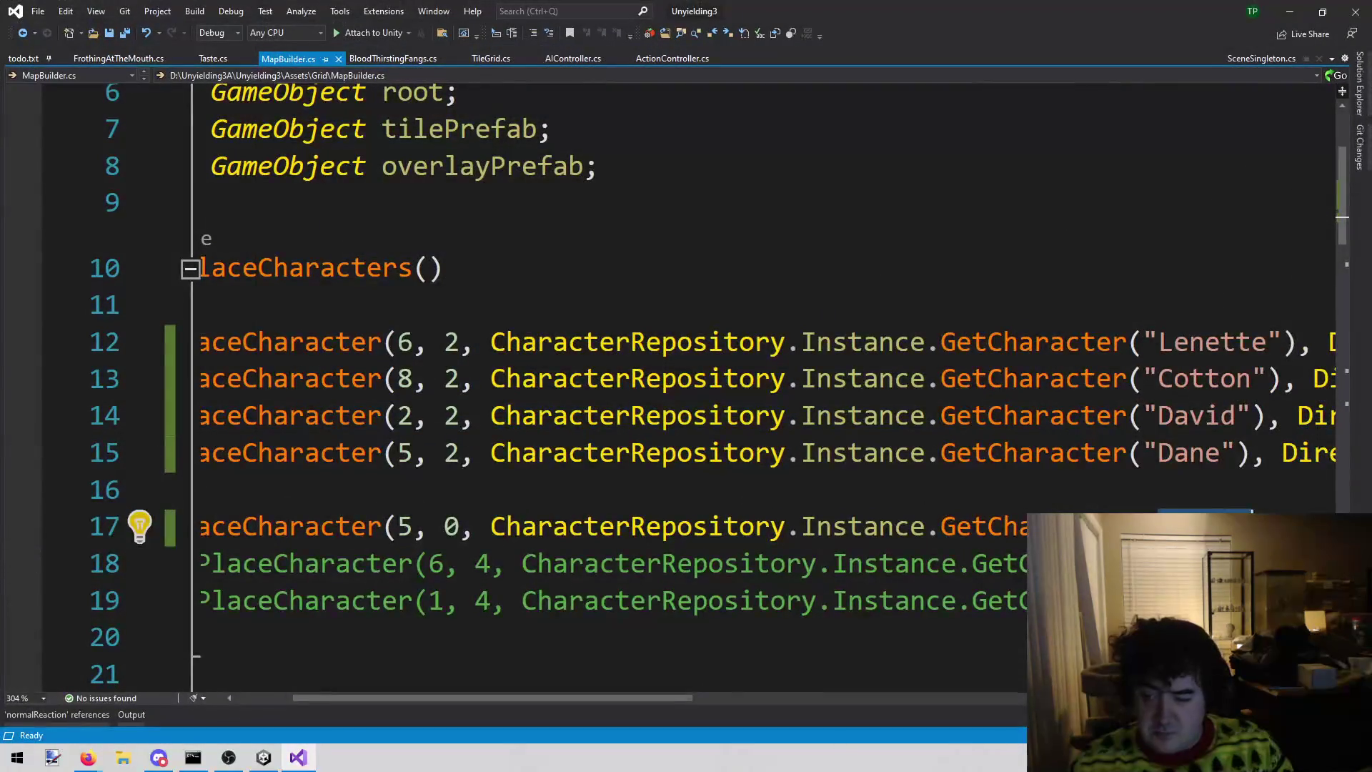
- Back in the Unity editor, stop and restart the game in Play mode
click(264, 757)
click(662, 42)
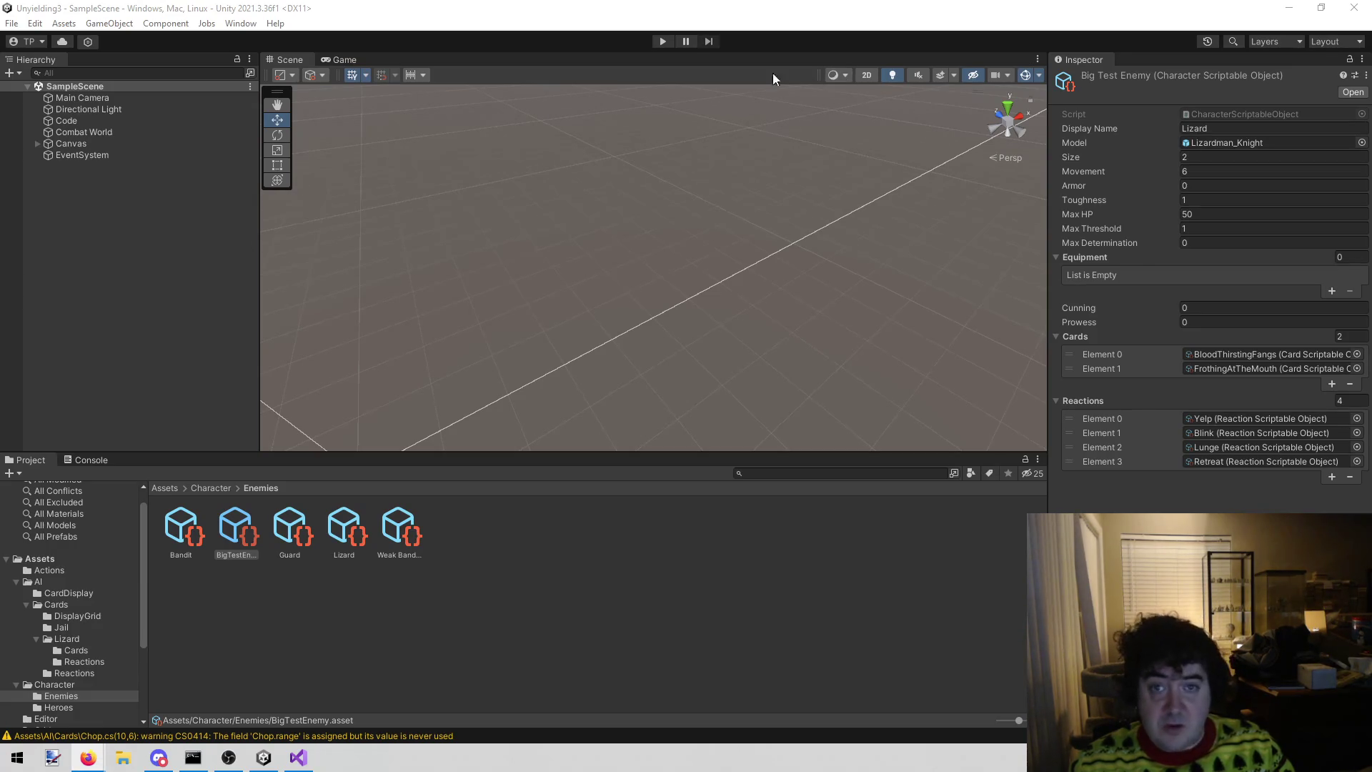
click(662, 42)
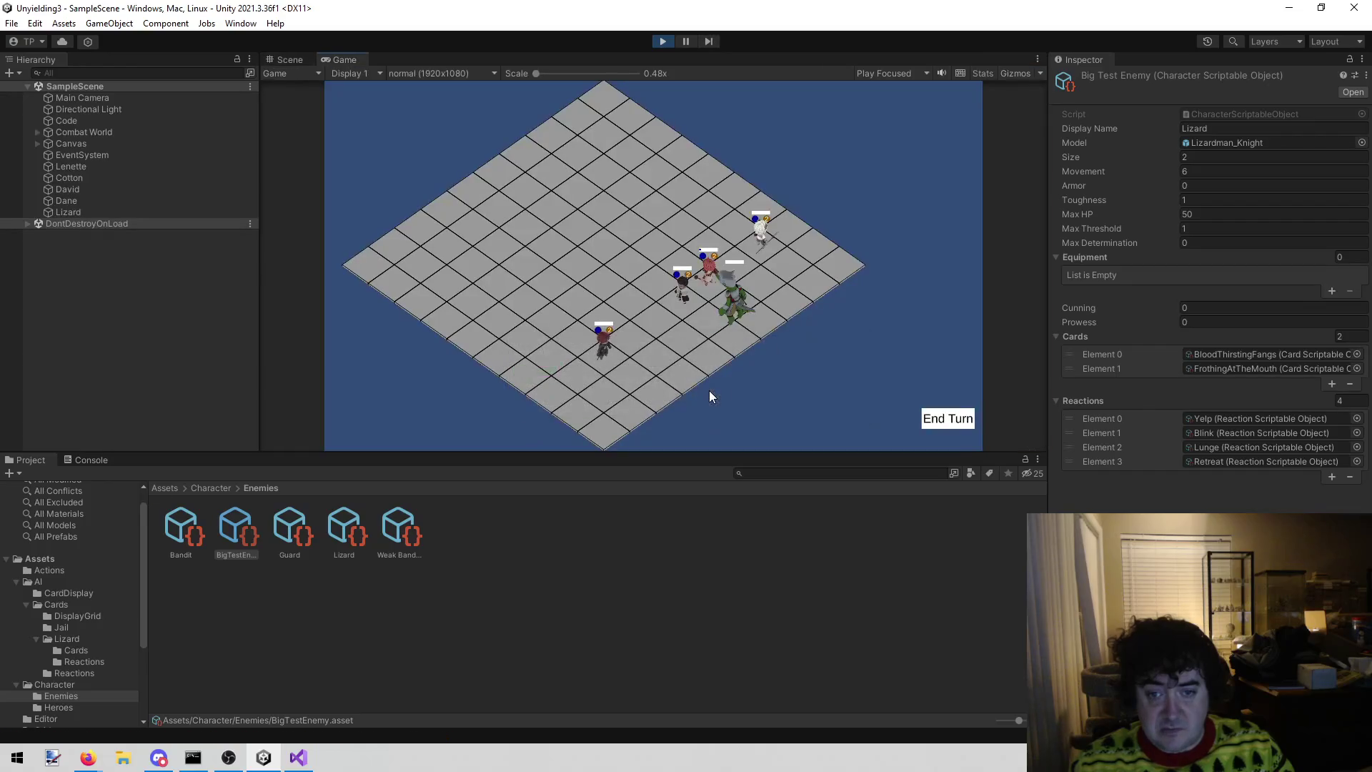
- Select the Lizard, end the turn, and view the null-reference error's stack trace
click(50, 212)
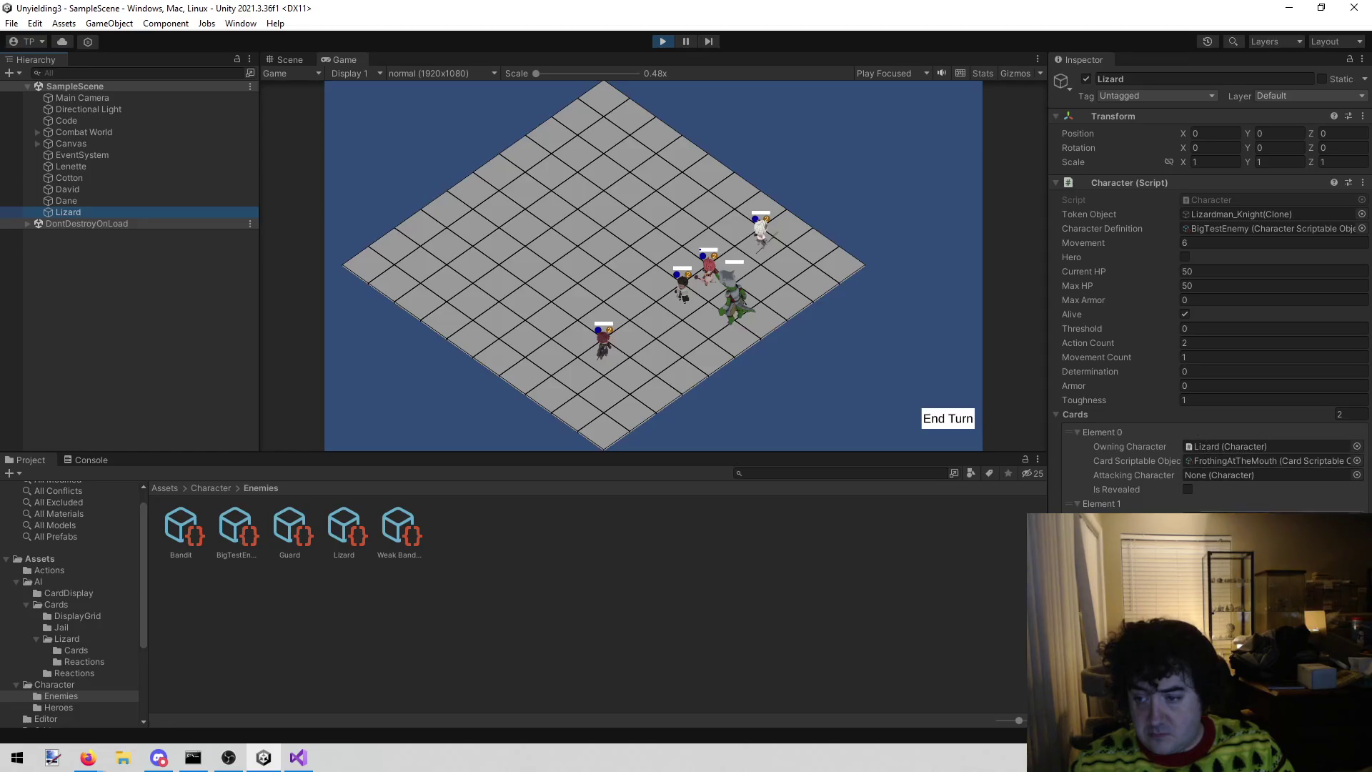
click(924, 421)
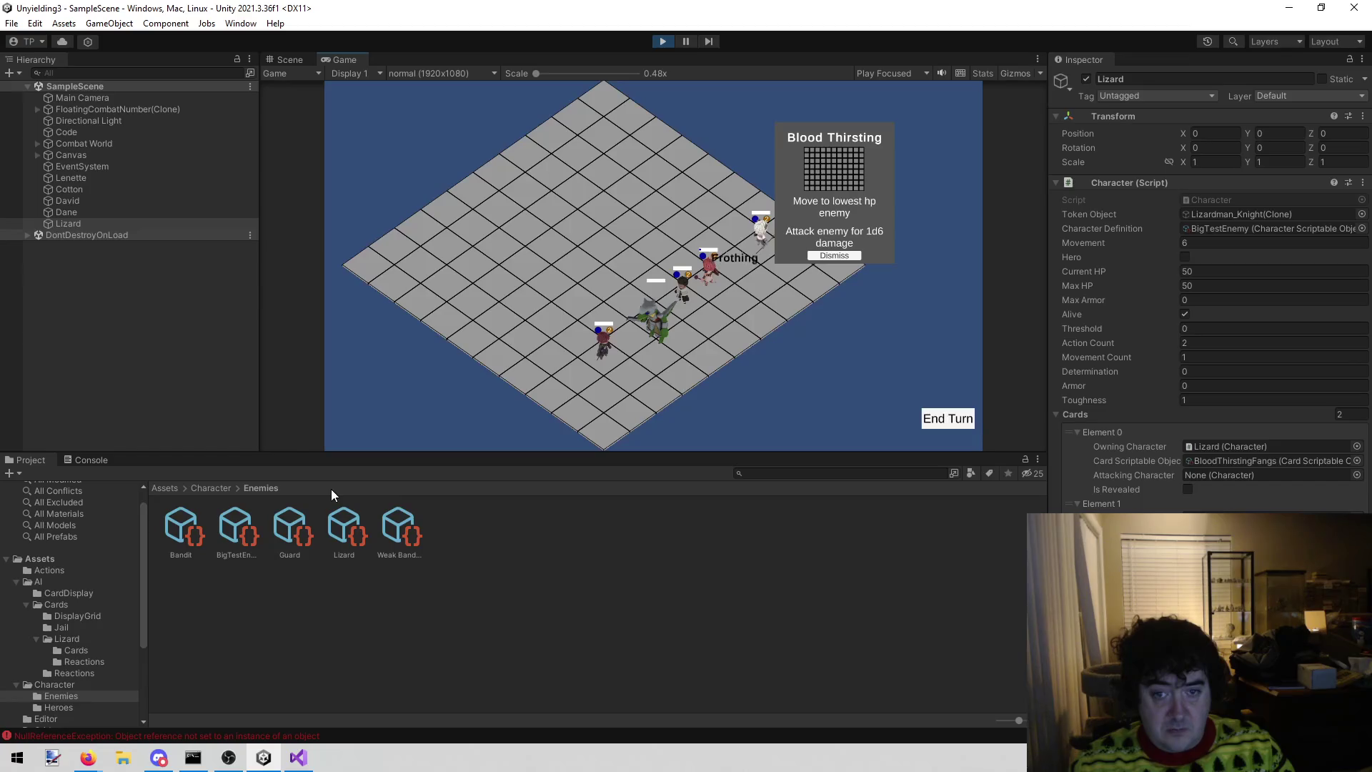
click(111, 461)
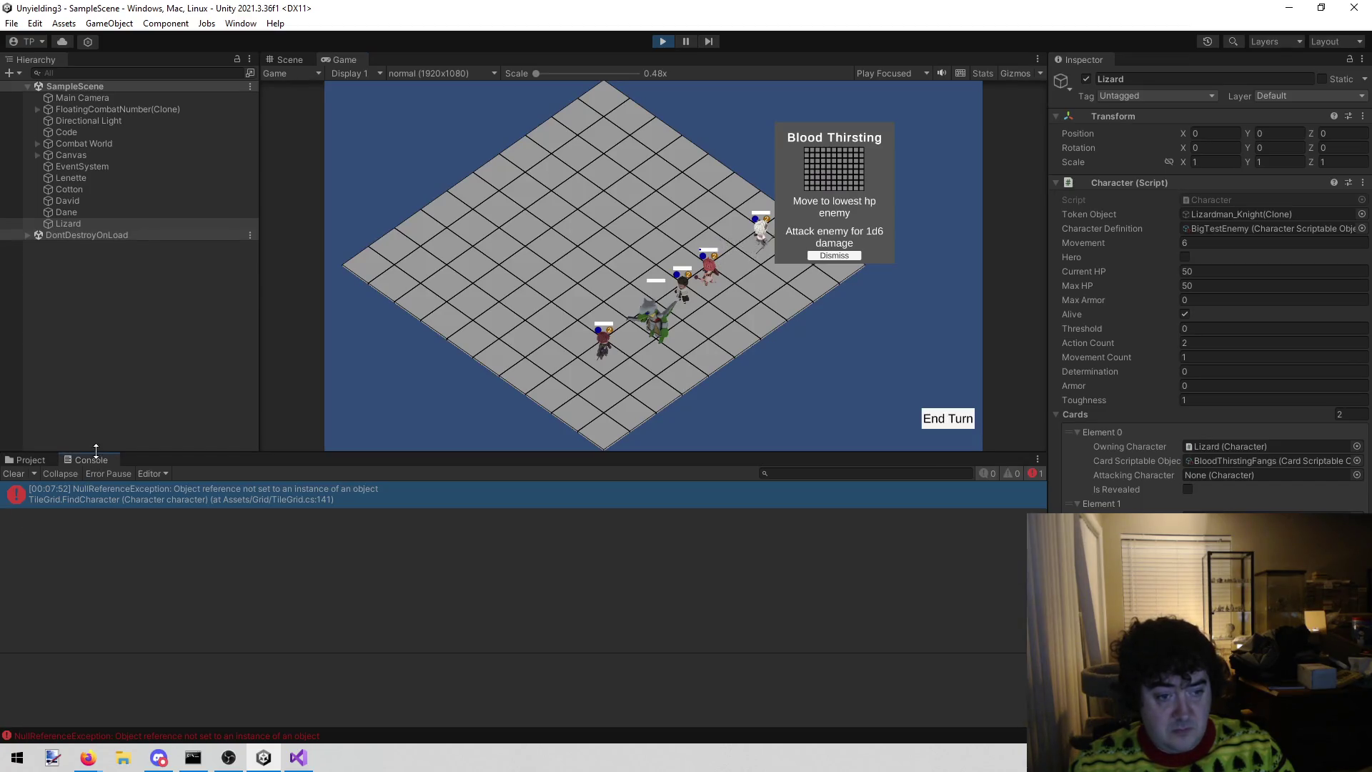
click(130, 499)
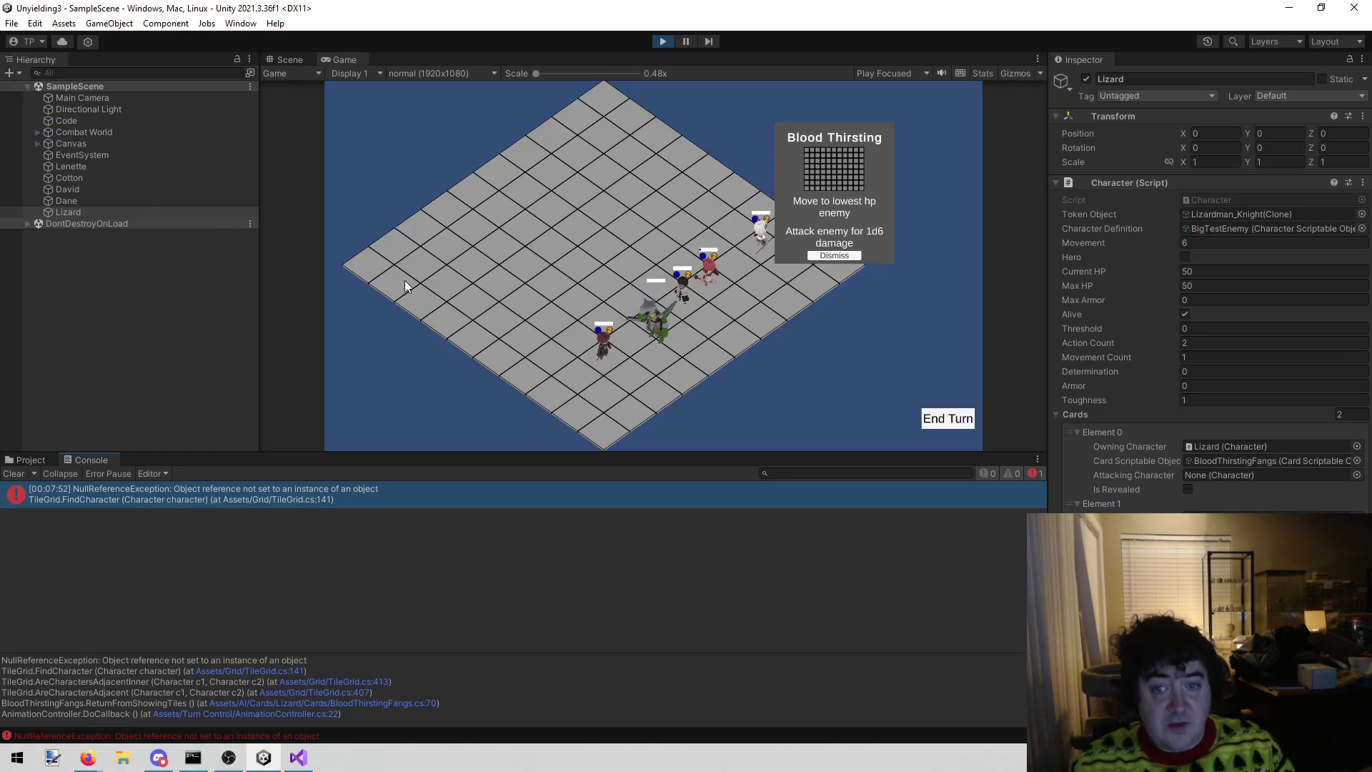
- Replay the enemy turn and open BloodThirstingFangs.cs:70 from the new error's trace
click(663, 41)
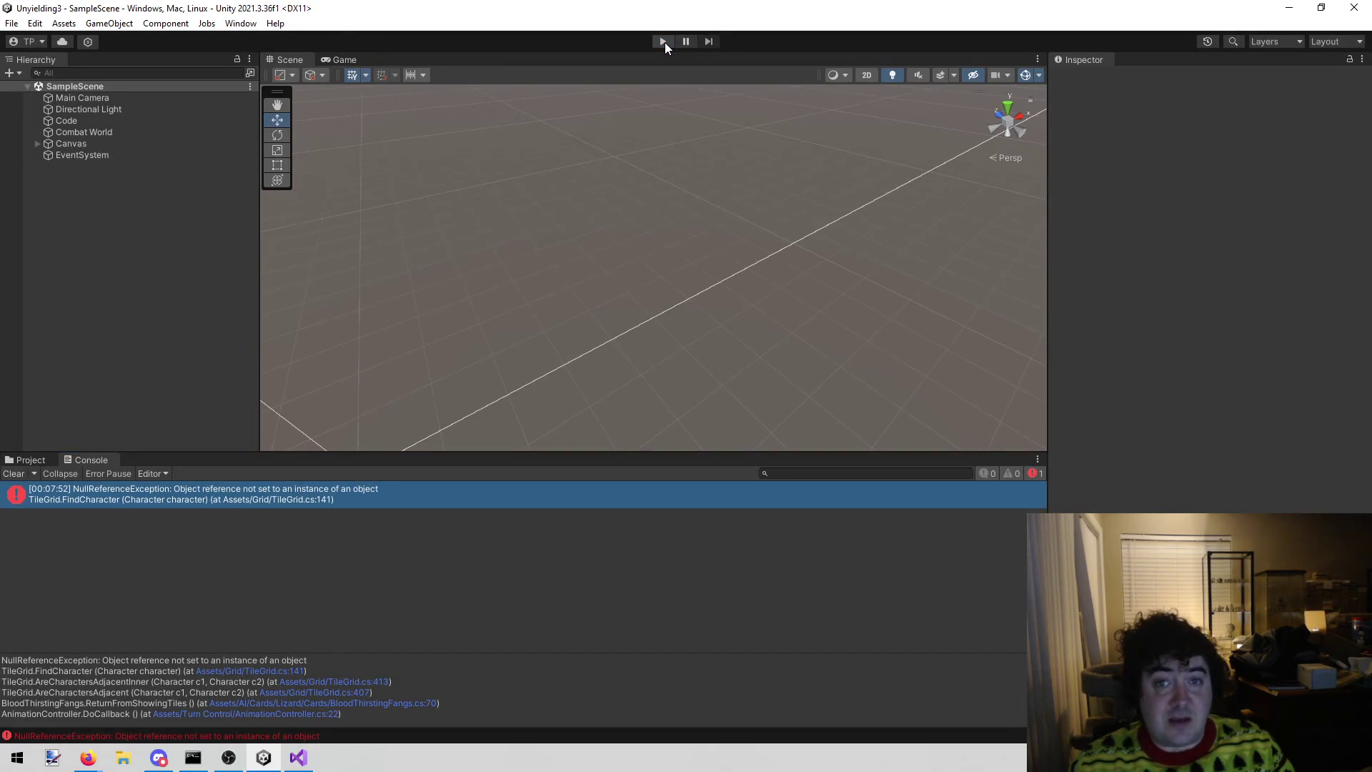
click(663, 41)
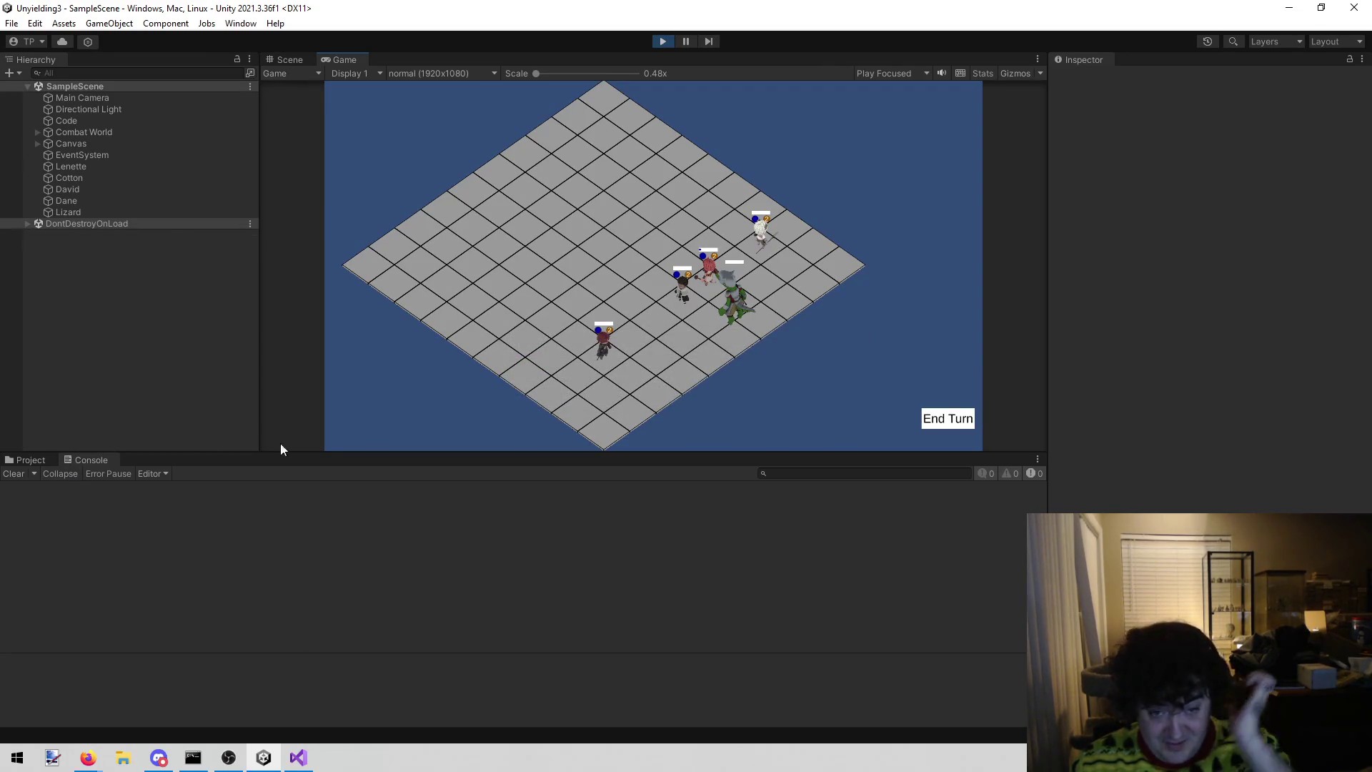
click(949, 422)
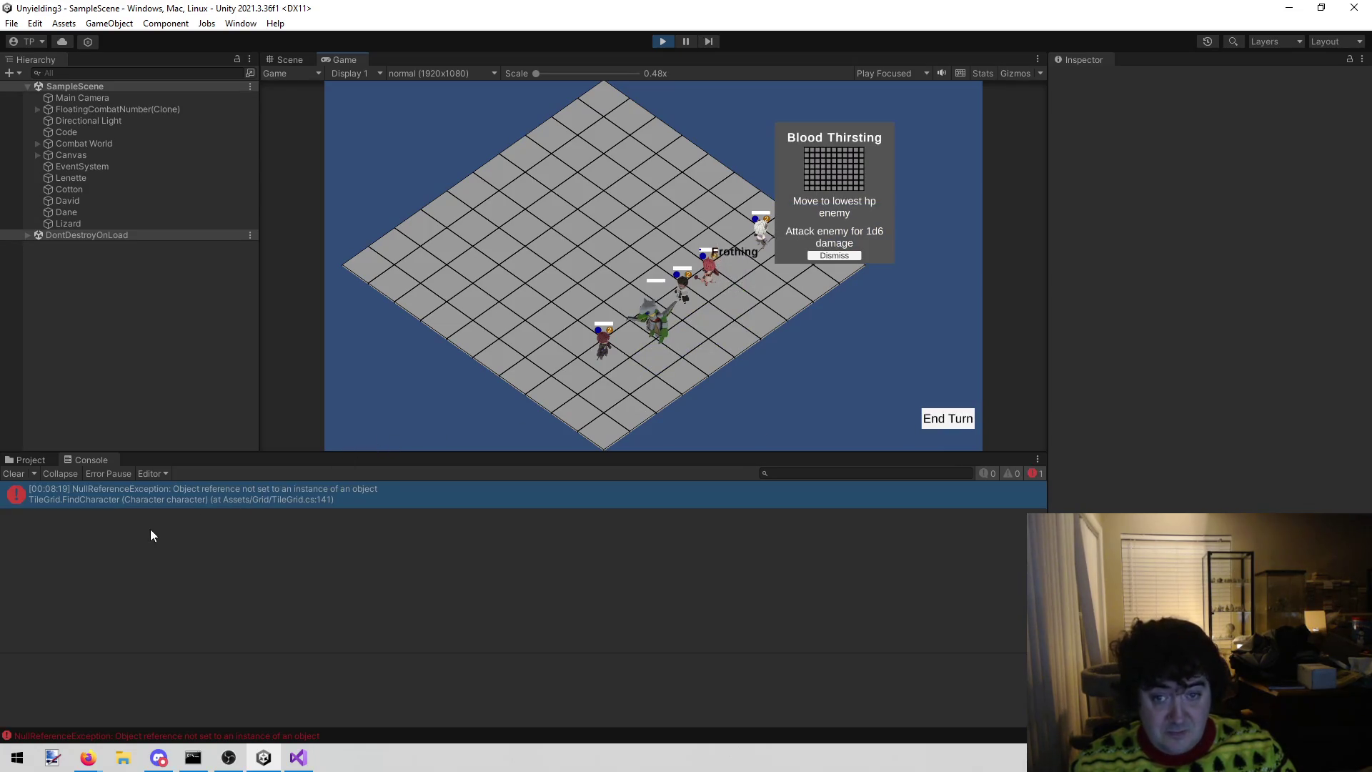
click(251, 493)
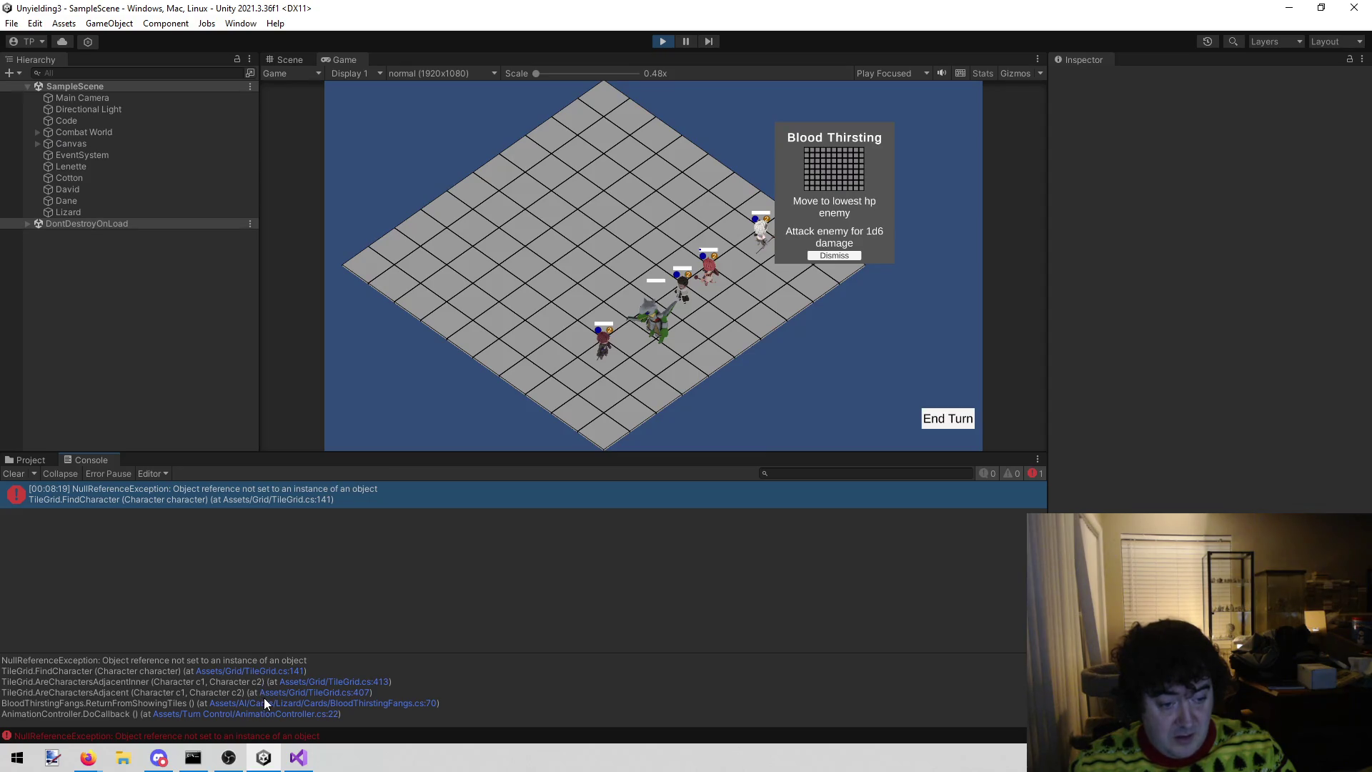
click(397, 703)
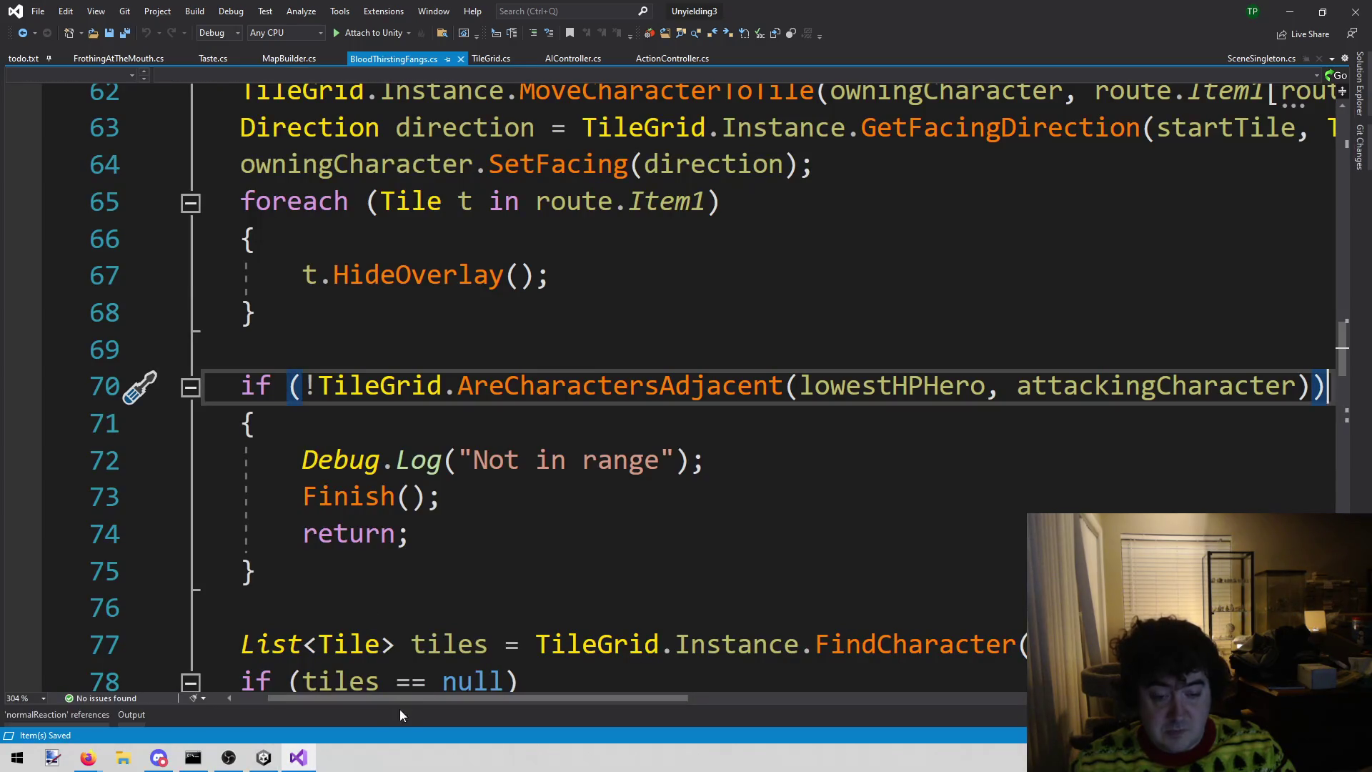
- Set a breakpoint on BloodThirstingFangs.cs line 70 and attach the debugger to Unity
drag(385, 701, 353, 701)
scroll(437, 529, up, 3)
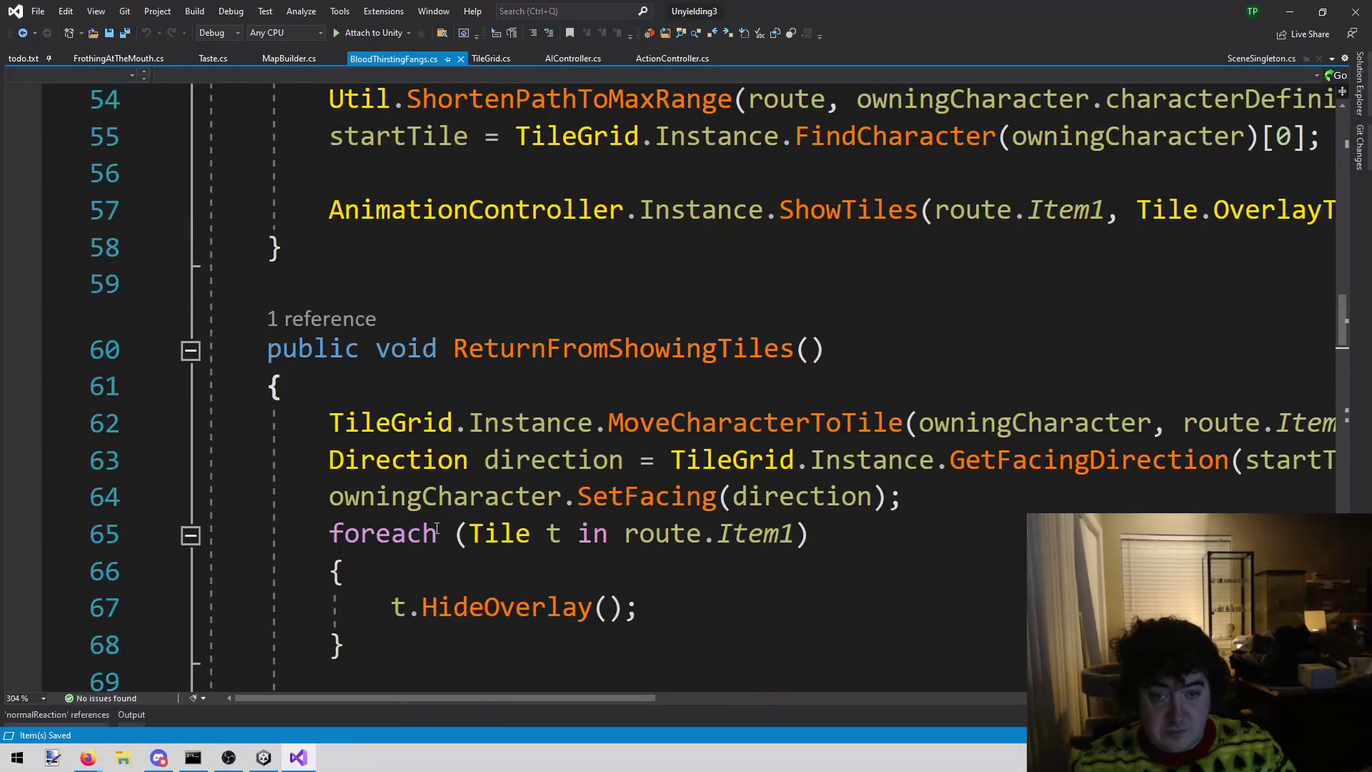
scroll(437, 529, down, 5)
scroll(429, 527, down, 3)
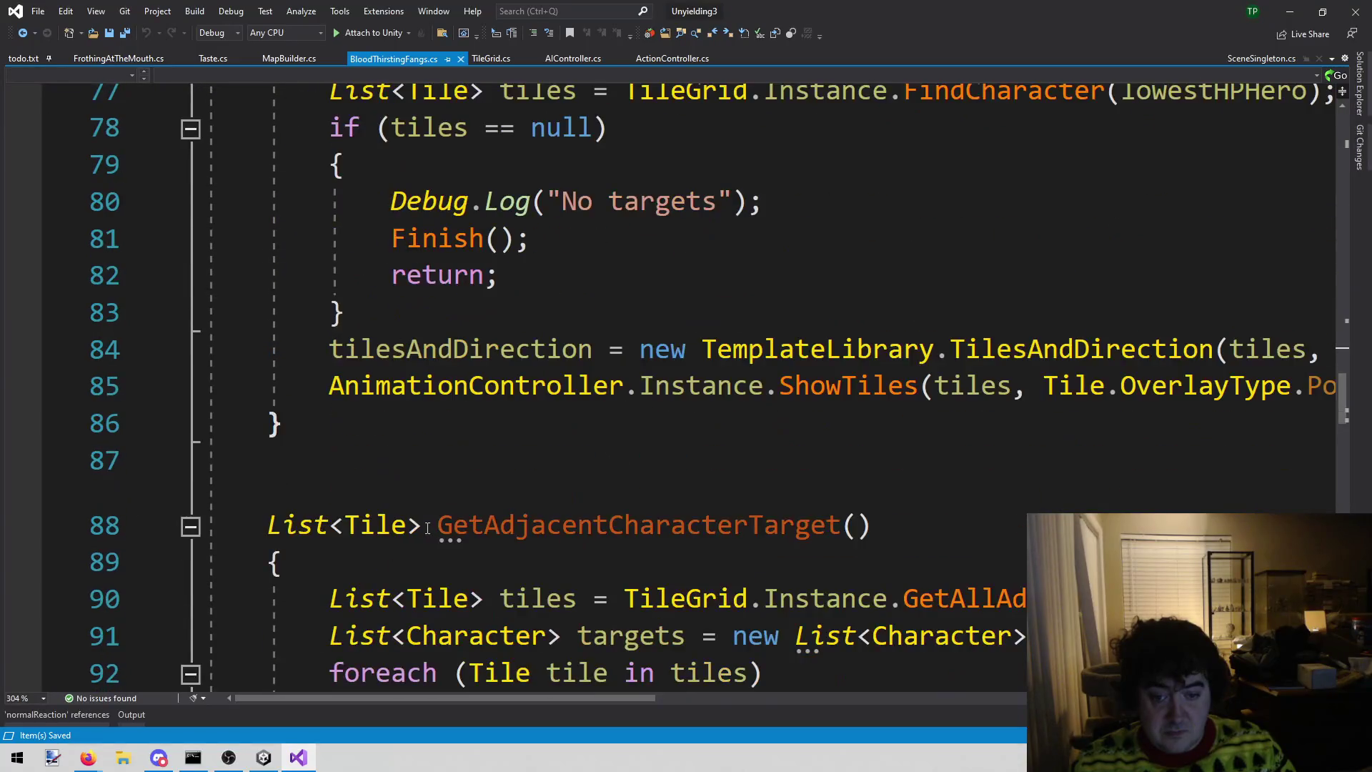
scroll(427, 526, down, 3)
scroll(422, 525, up, 4)
key(ctrl+minus)
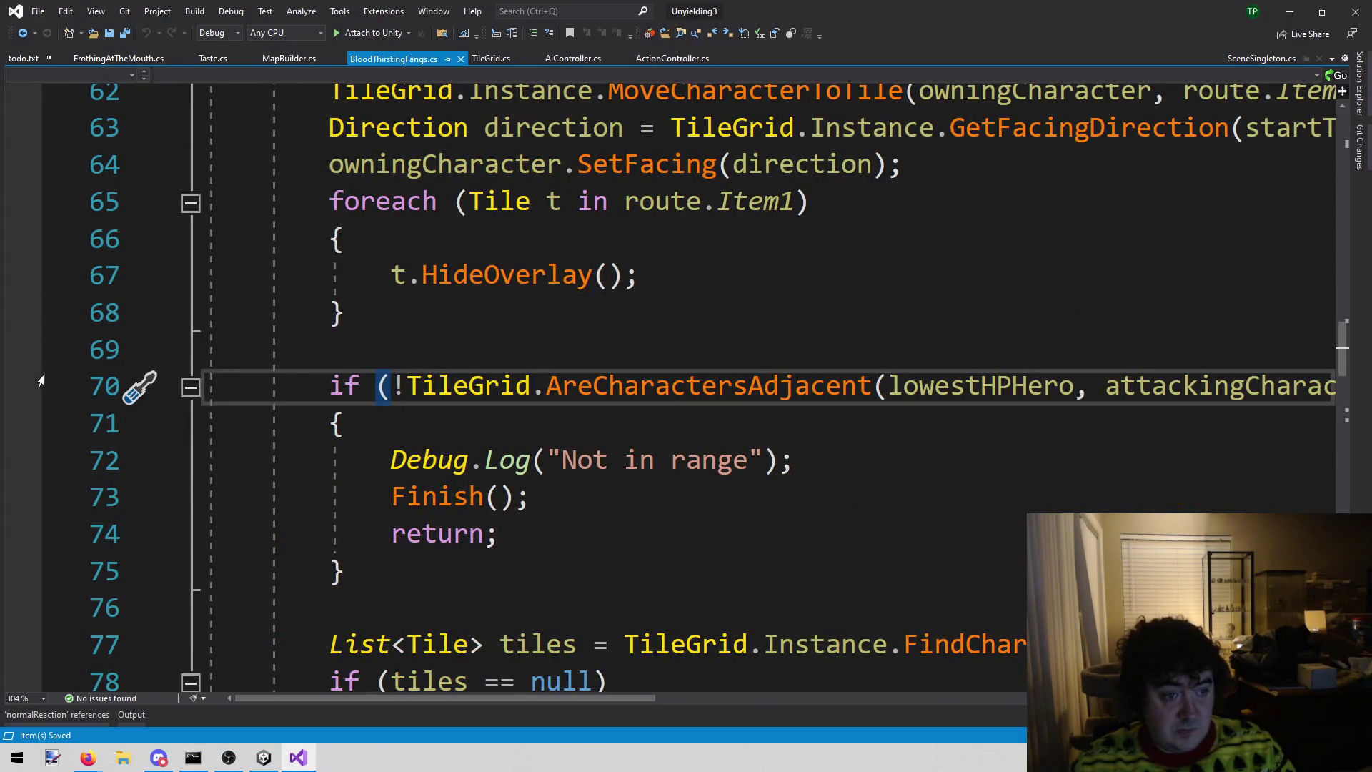
click(23, 385)
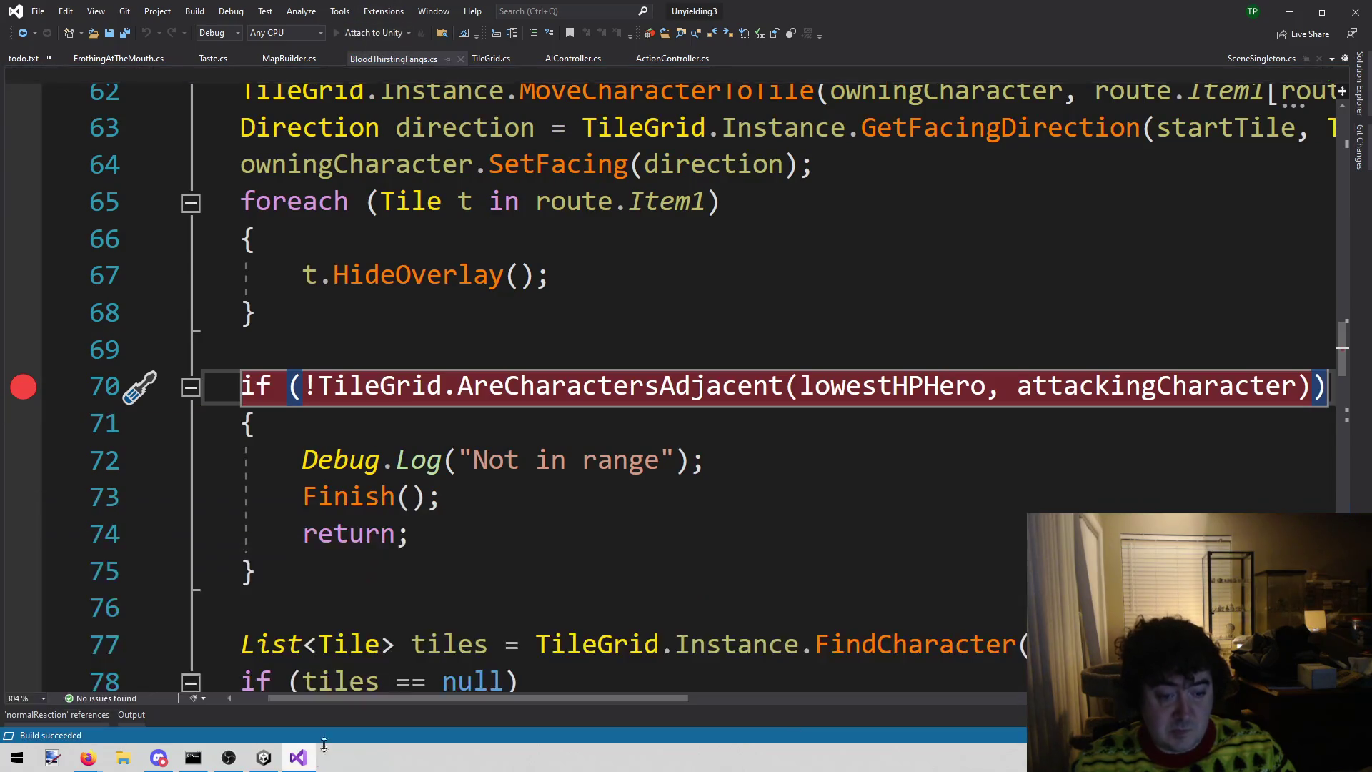
click(264, 756)
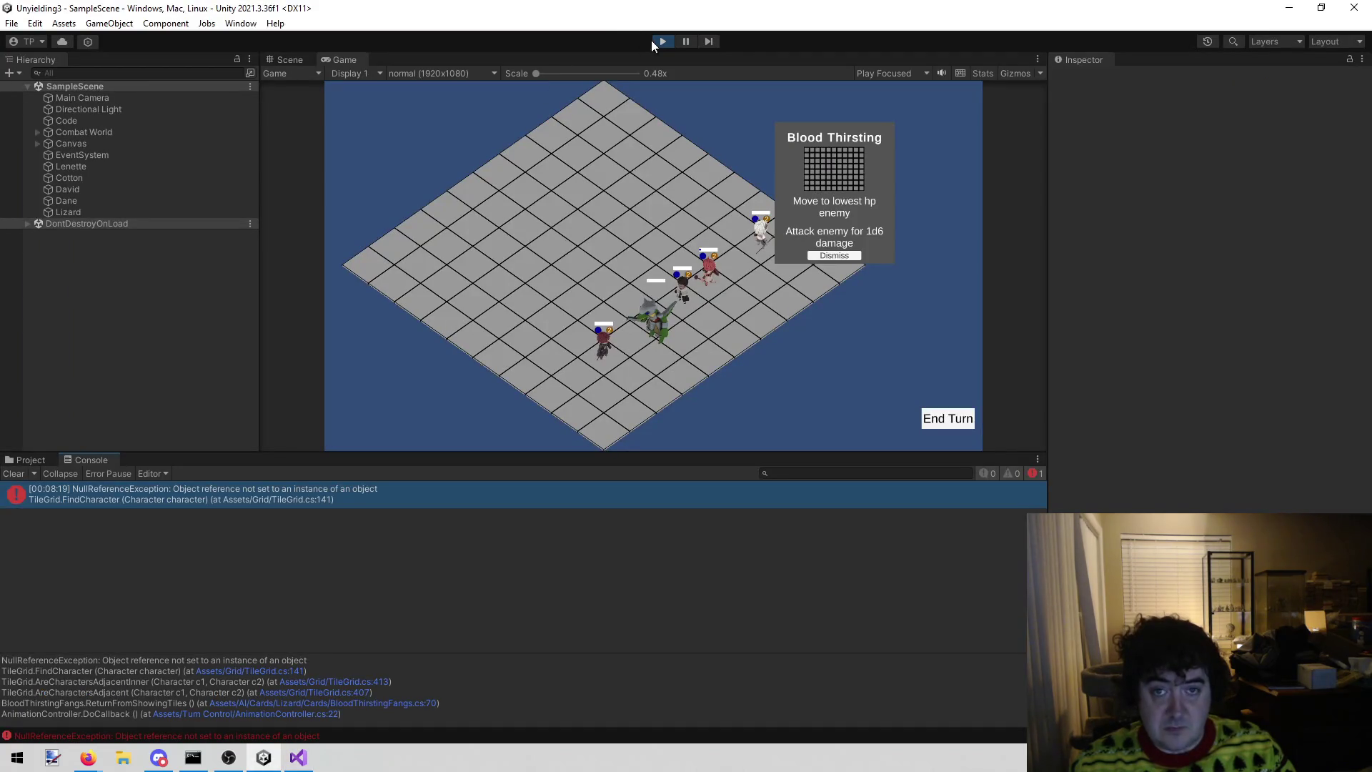
- Restart Play mode with the debugger attached, then return to Visual Studio
click(656, 42)
click(656, 41)
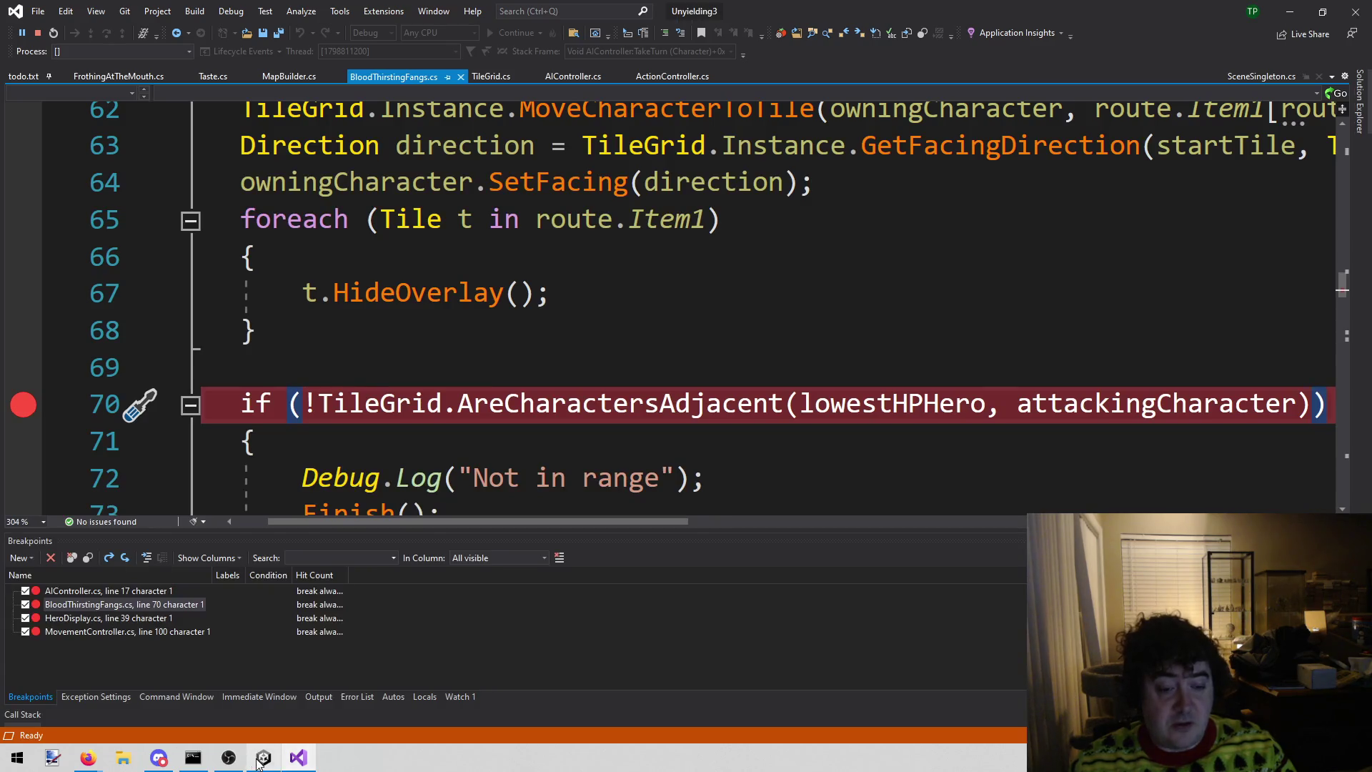
click(258, 762)
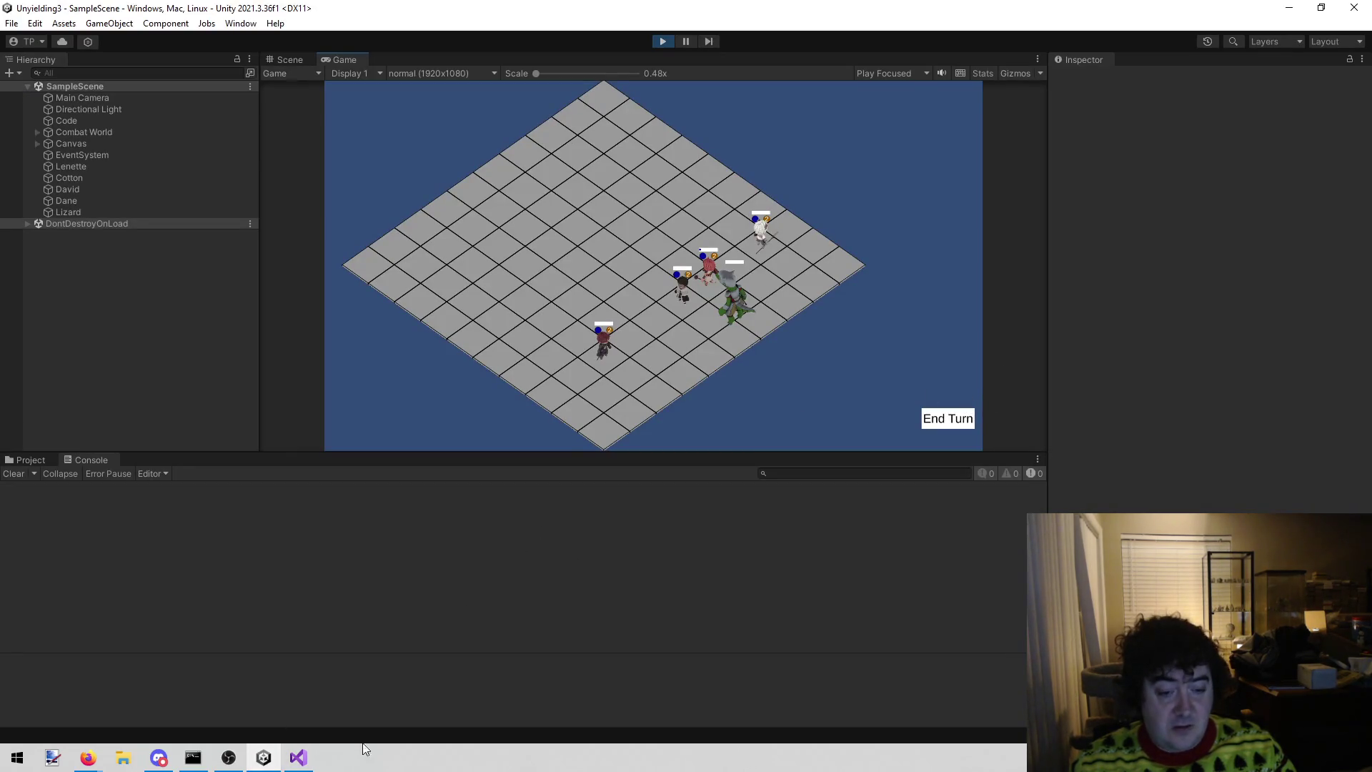
click(298, 758)
scroll(640, 277, up, 1)
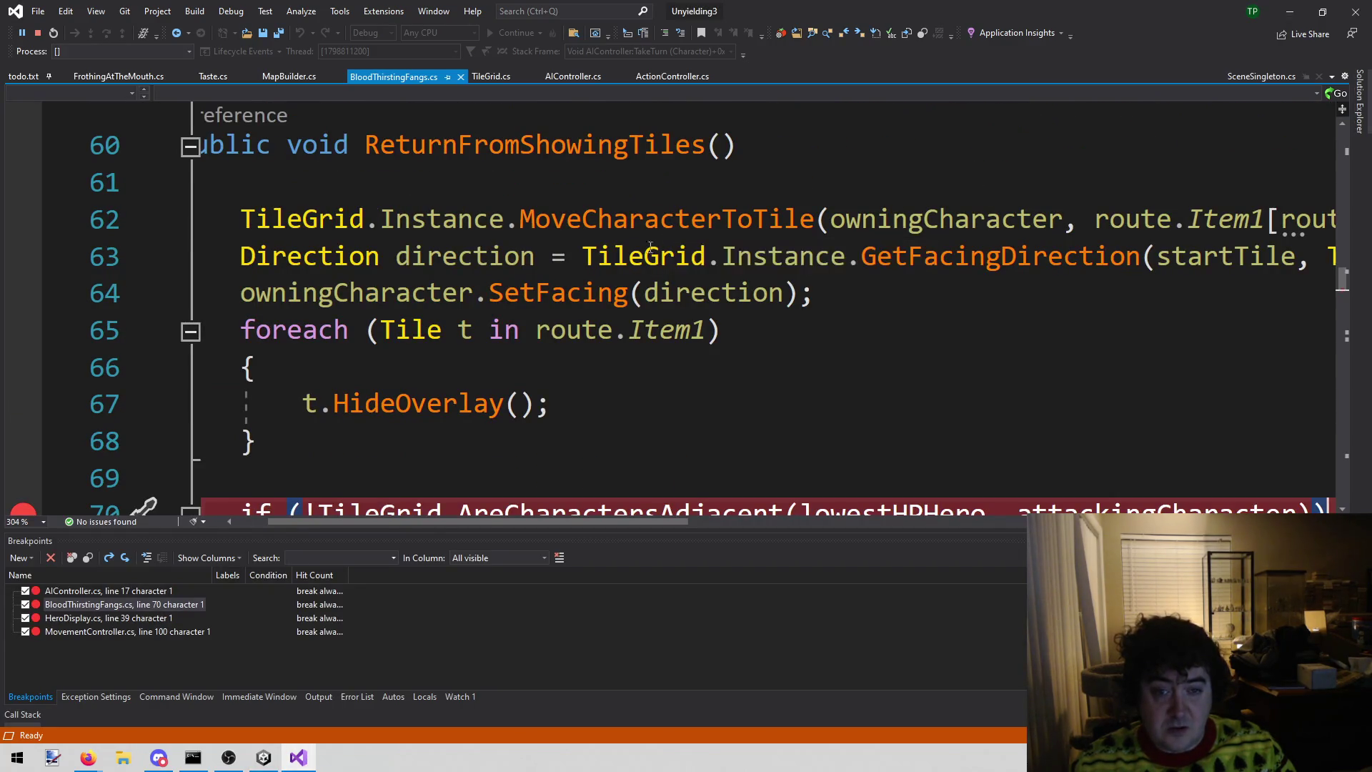
- End the turn, drop the AIController.cs line 17 breakpoint, and continue to line 70
scroll(650, 246, down, 2)
click(264, 757)
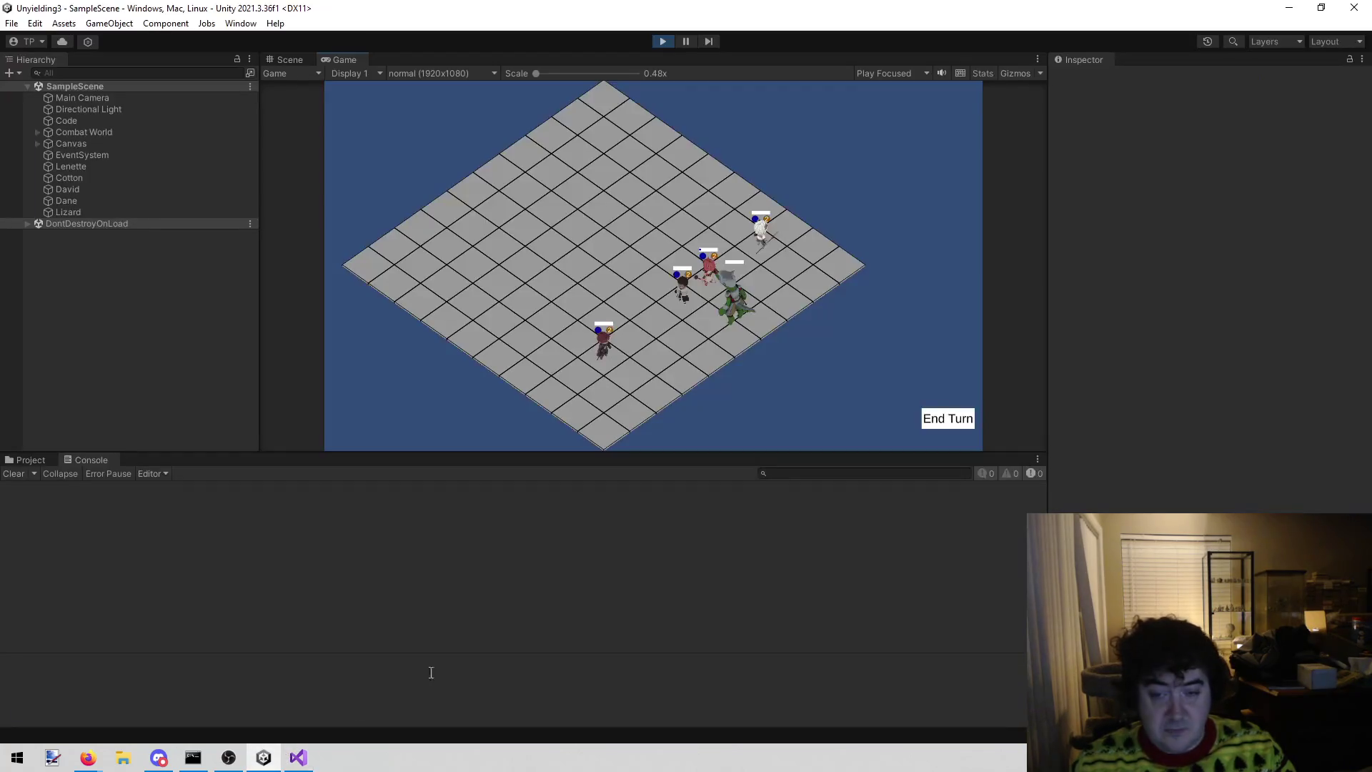
click(944, 419)
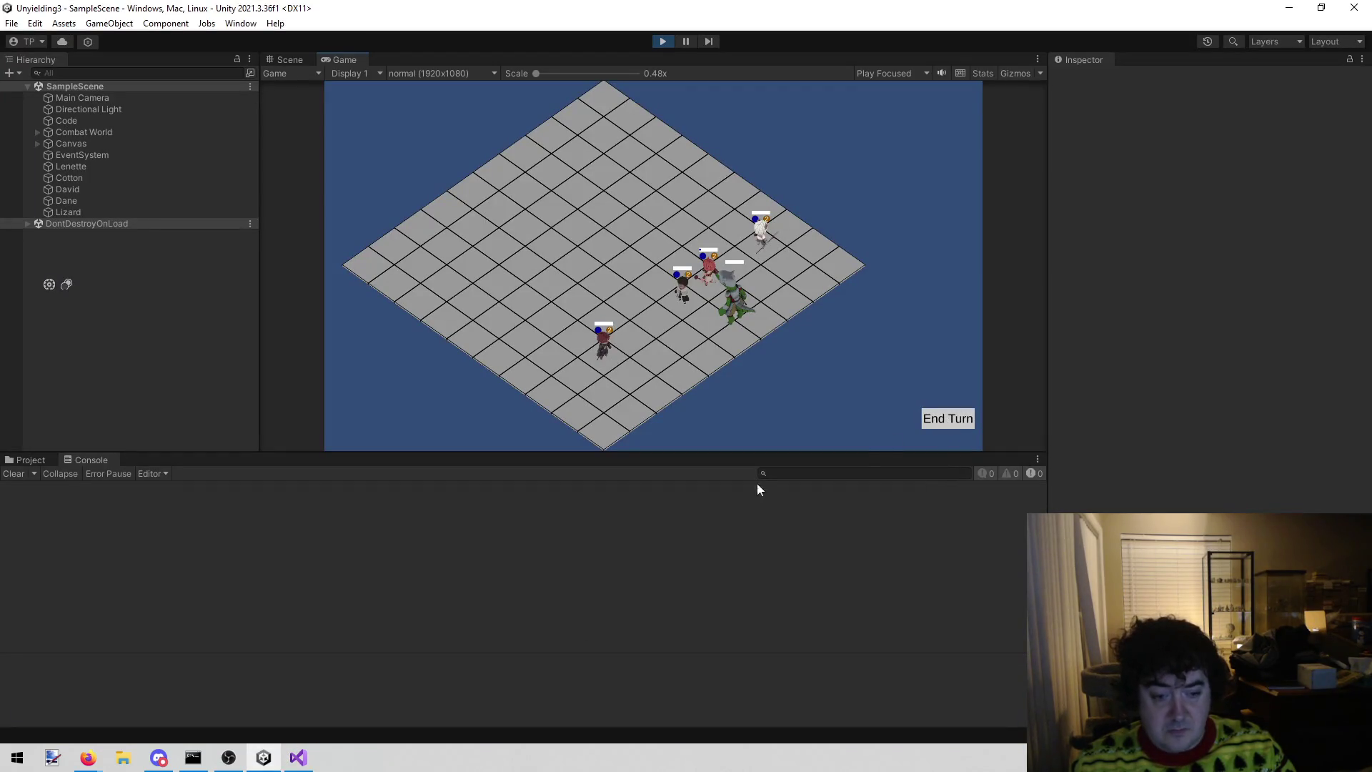
click(306, 763)
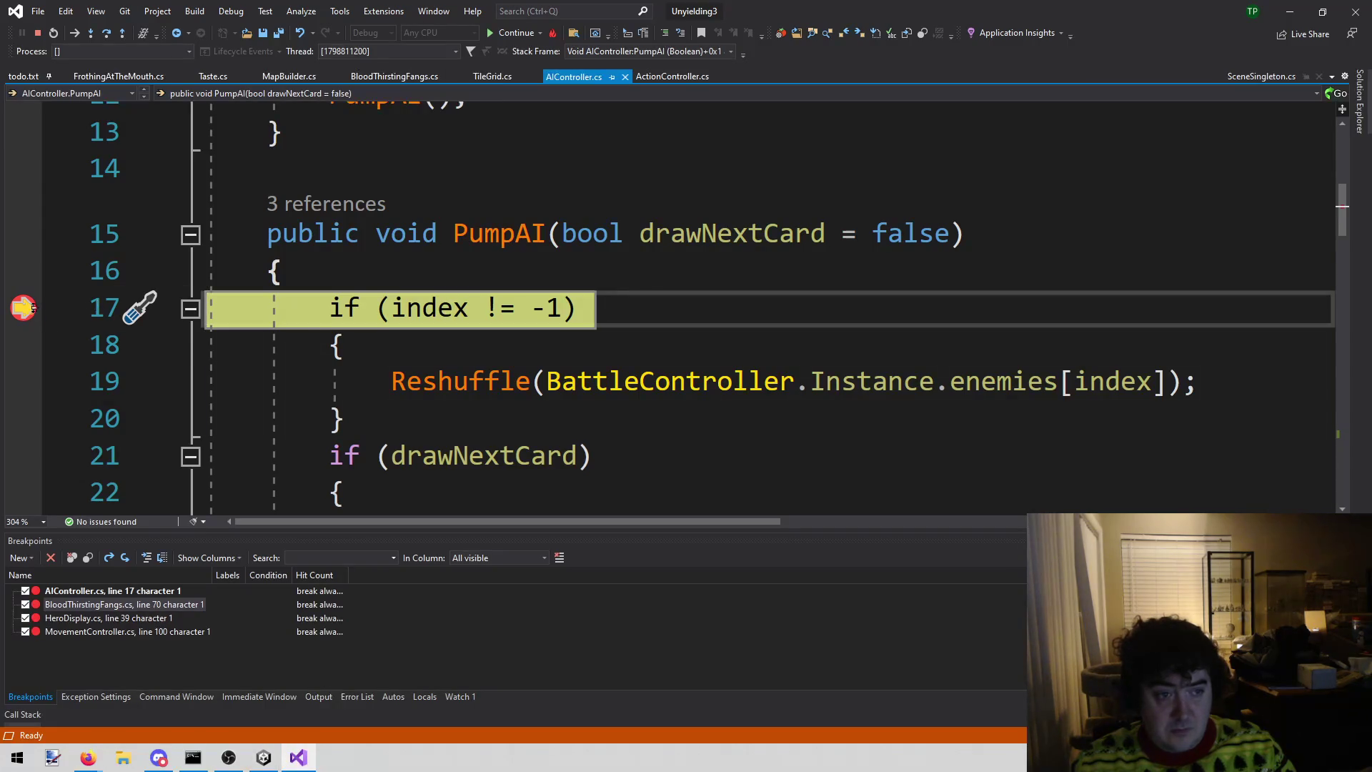
click(24, 308)
click(509, 33)
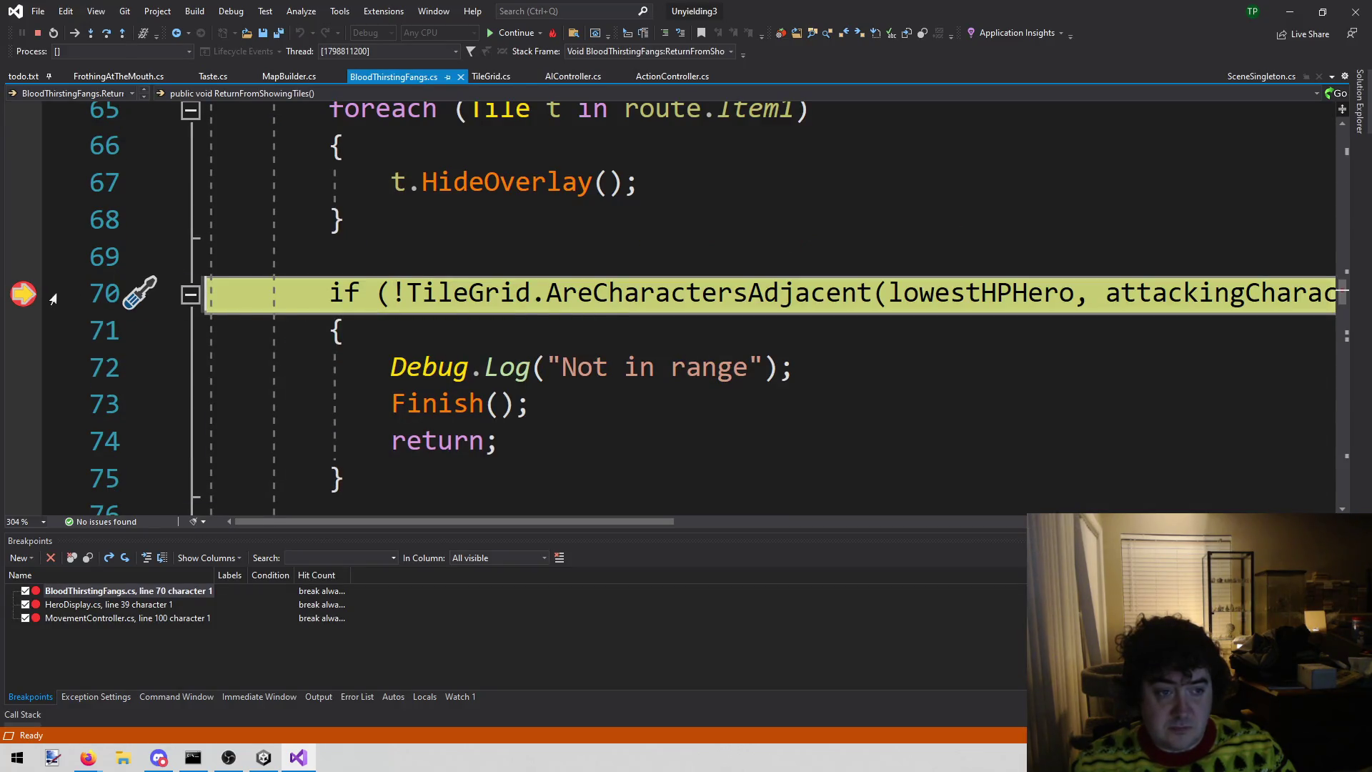
- Toggle the line 70 breakpoint off and back on, then resume the game
click(27, 288)
scroll(286, 222, up, 3)
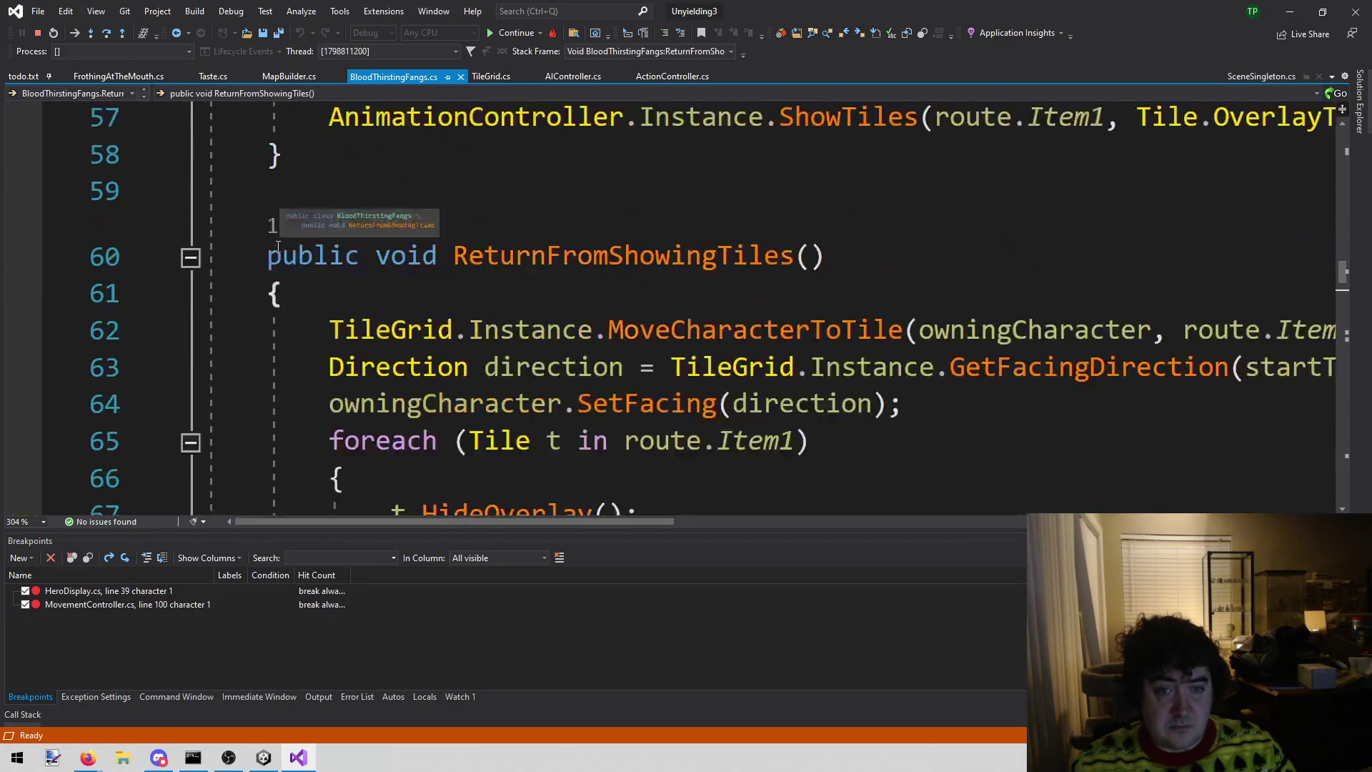
scroll(500, 286, down, 2)
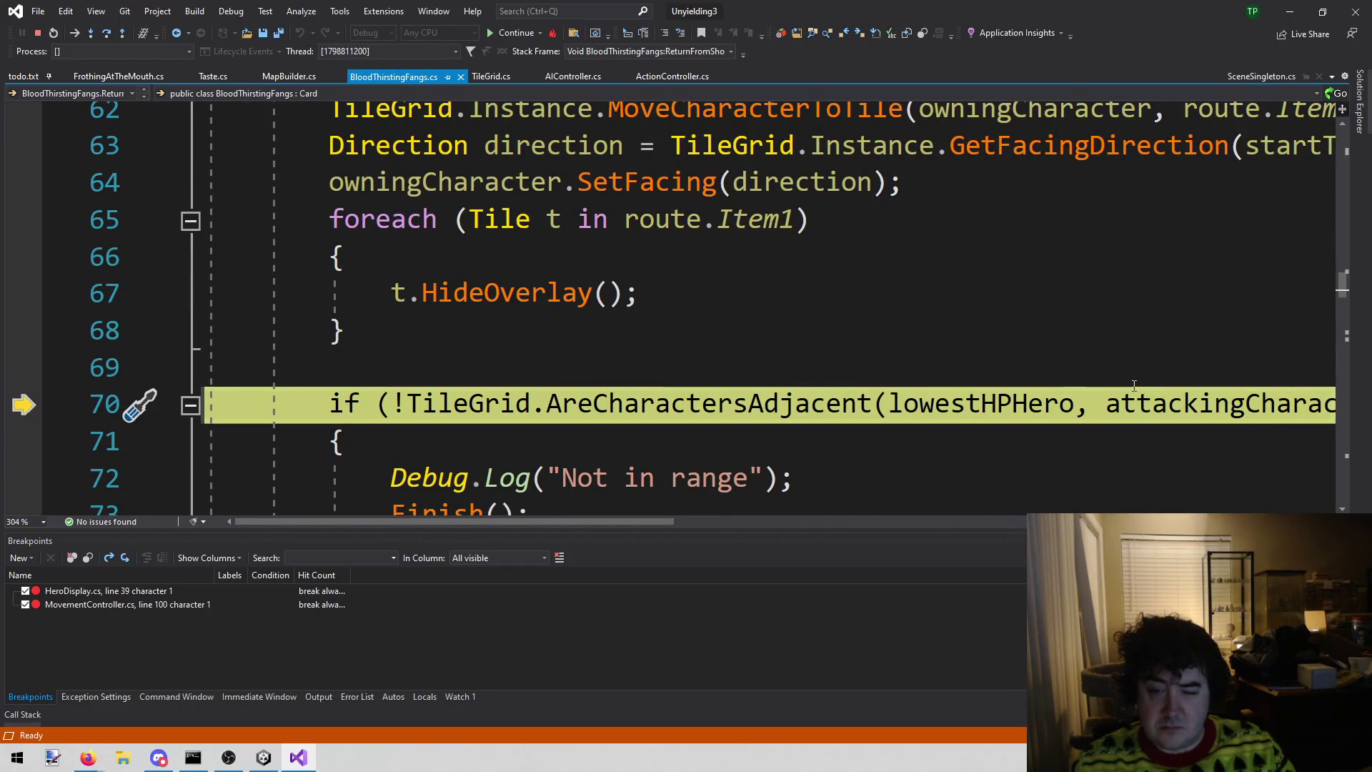
click(22, 404)
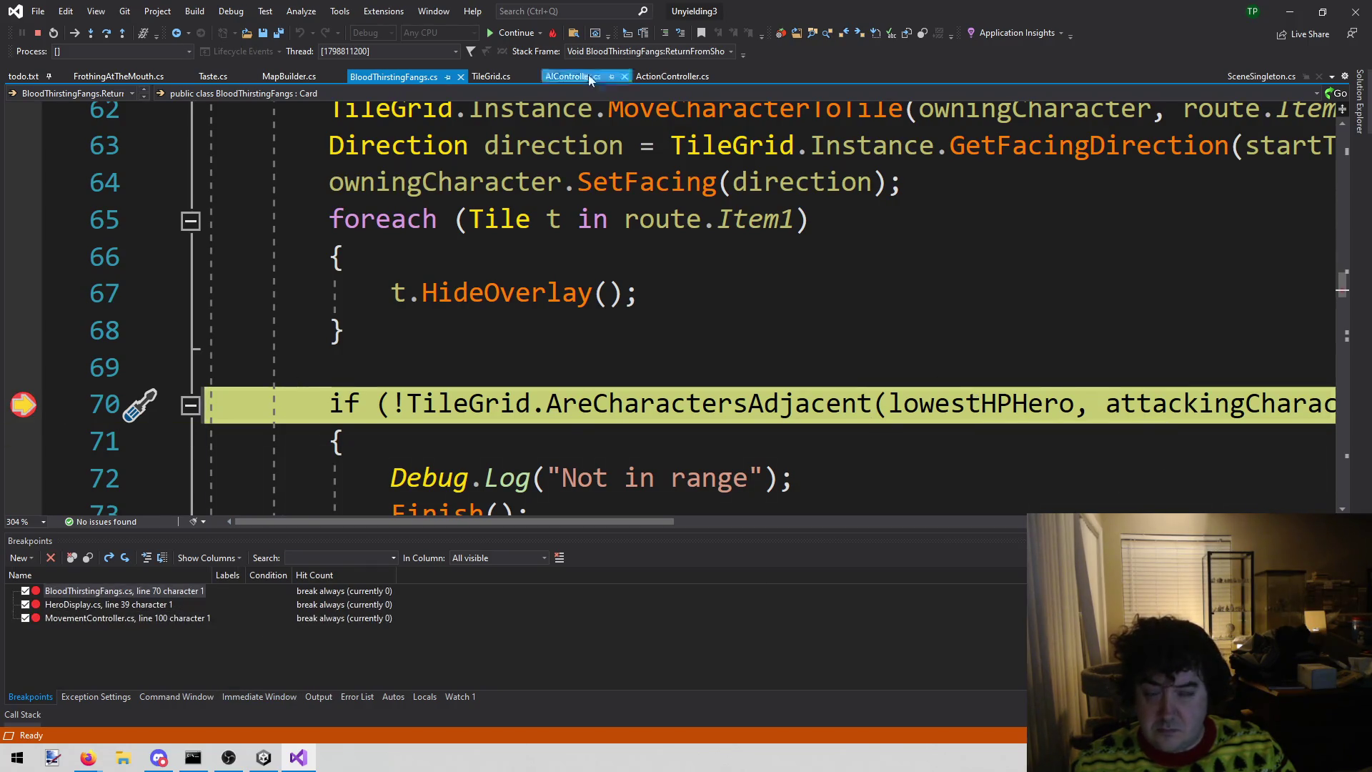
click(491, 33)
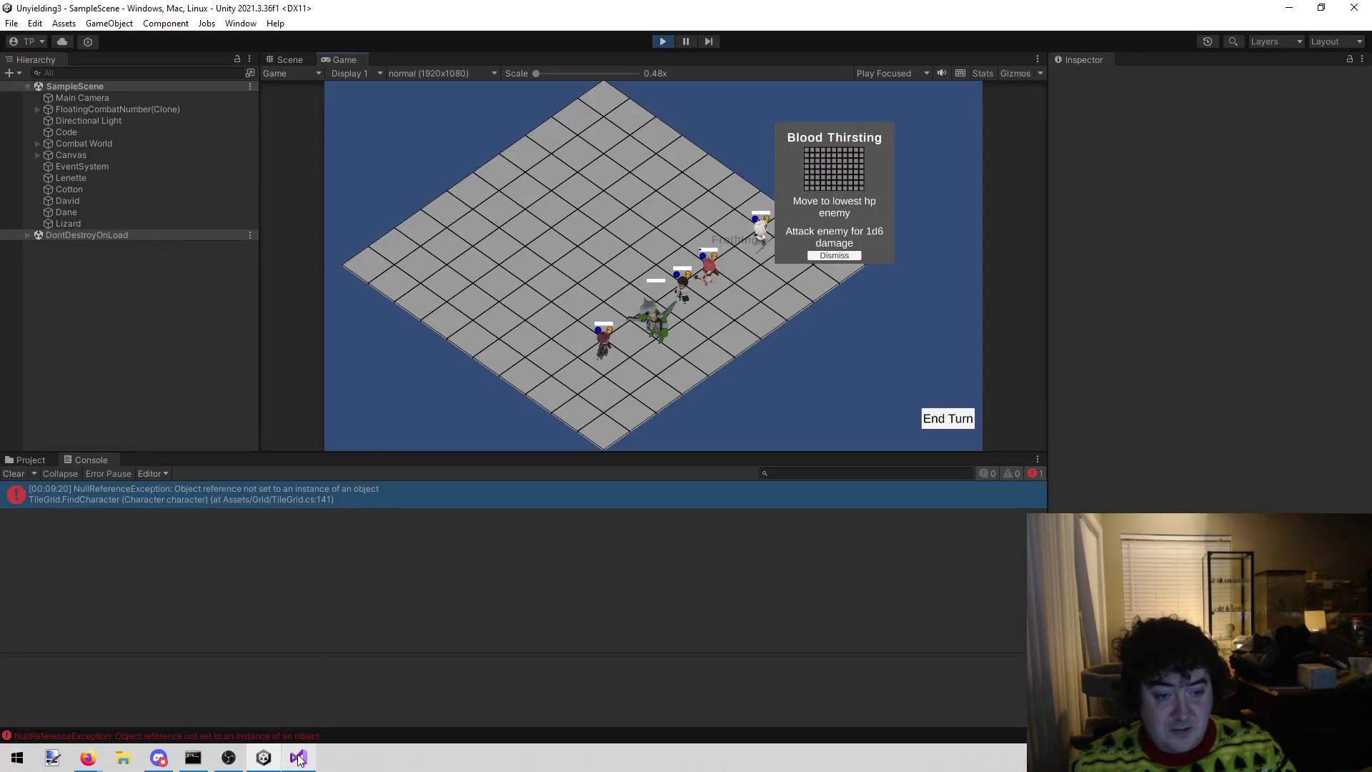
- Check the error trace, restart the game, and end the turn to hit line 70
click(311, 503)
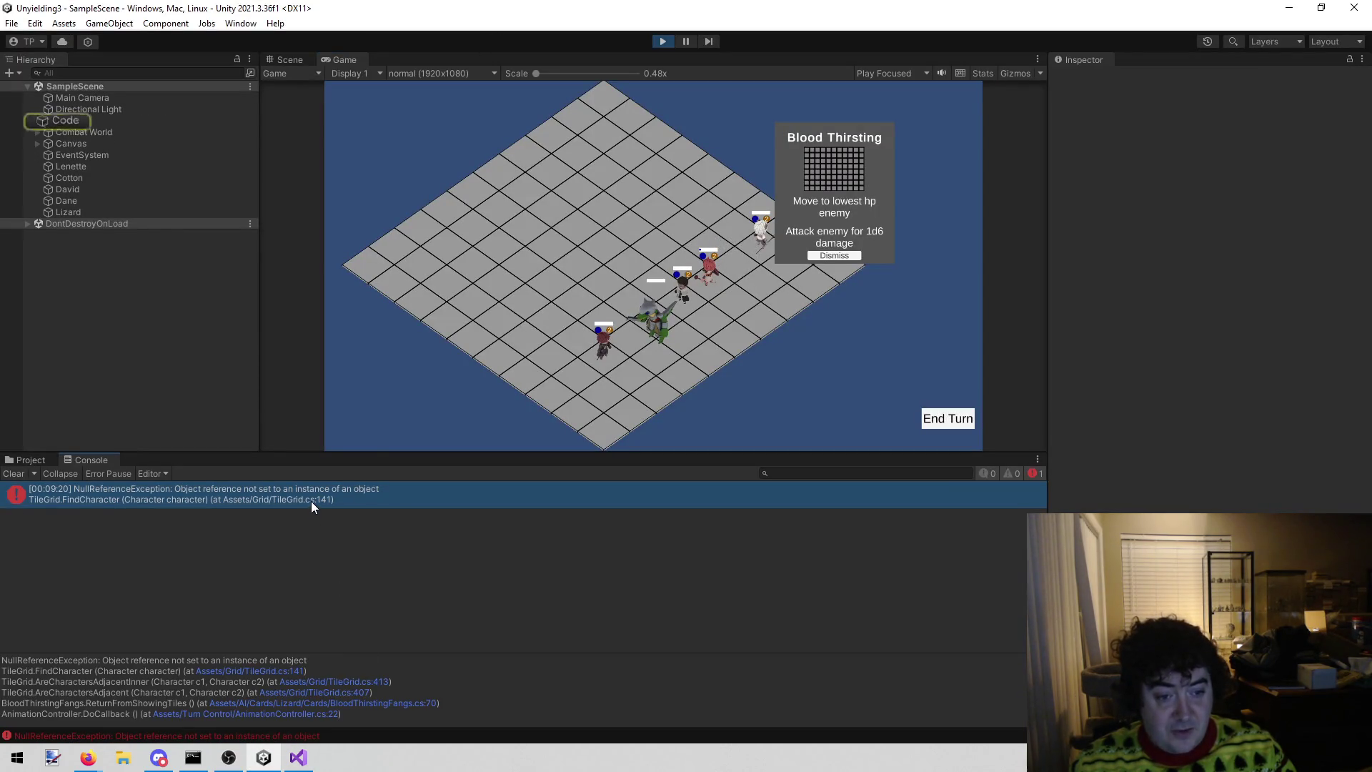
click(661, 42)
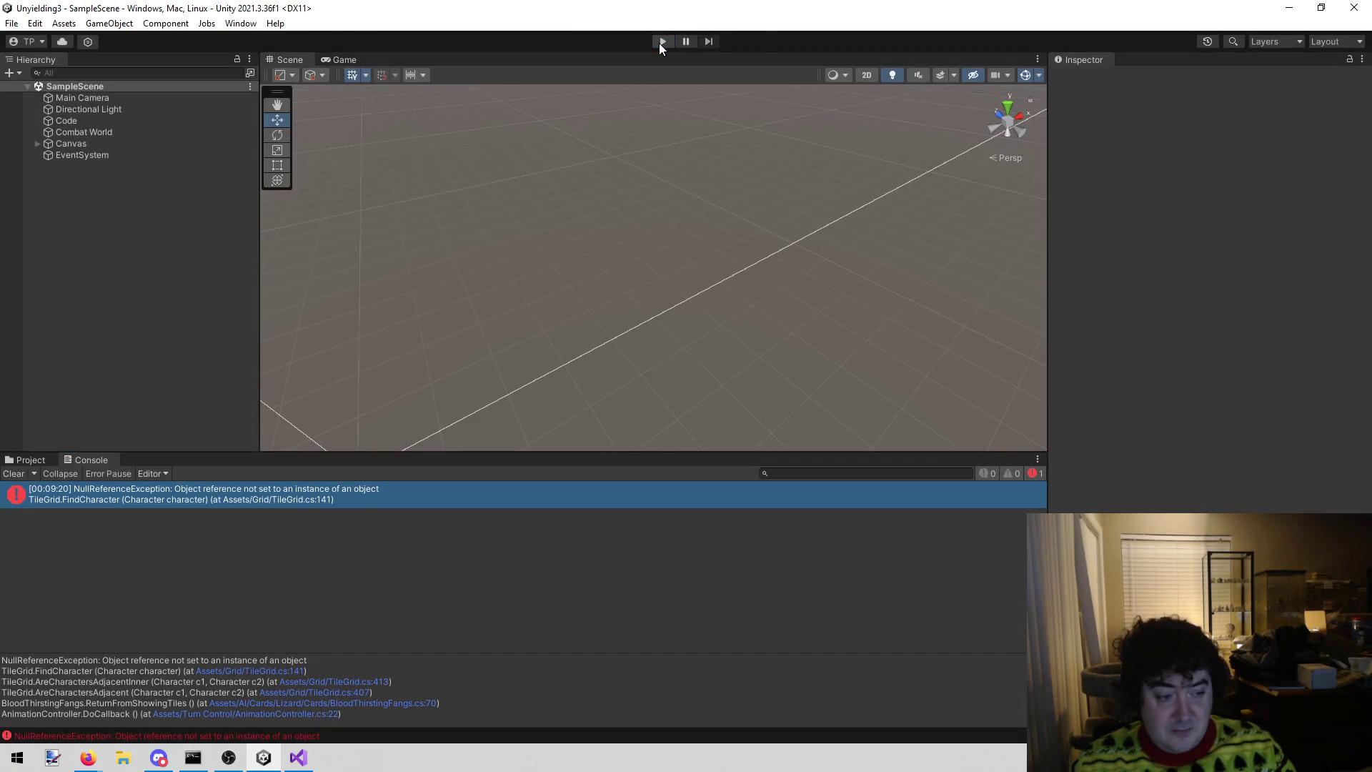
click(659, 43)
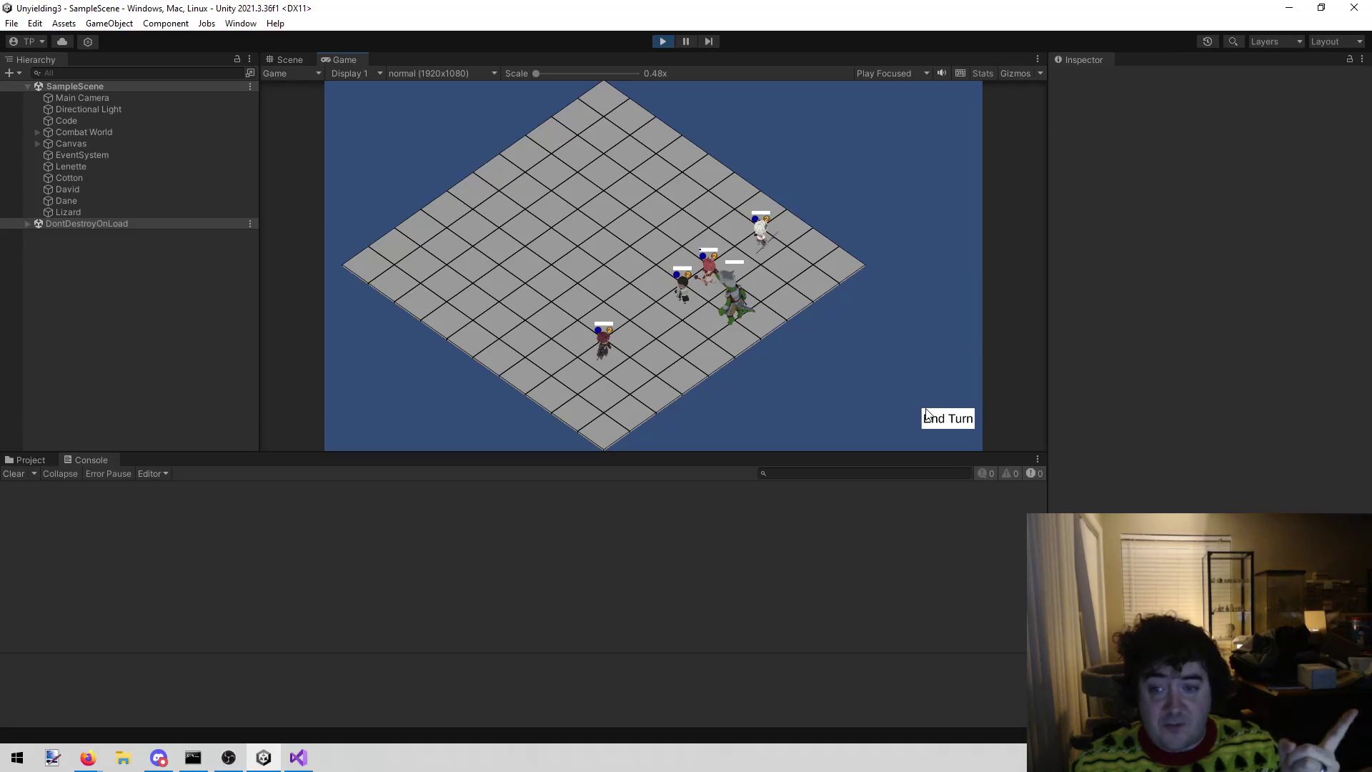
click(939, 421)
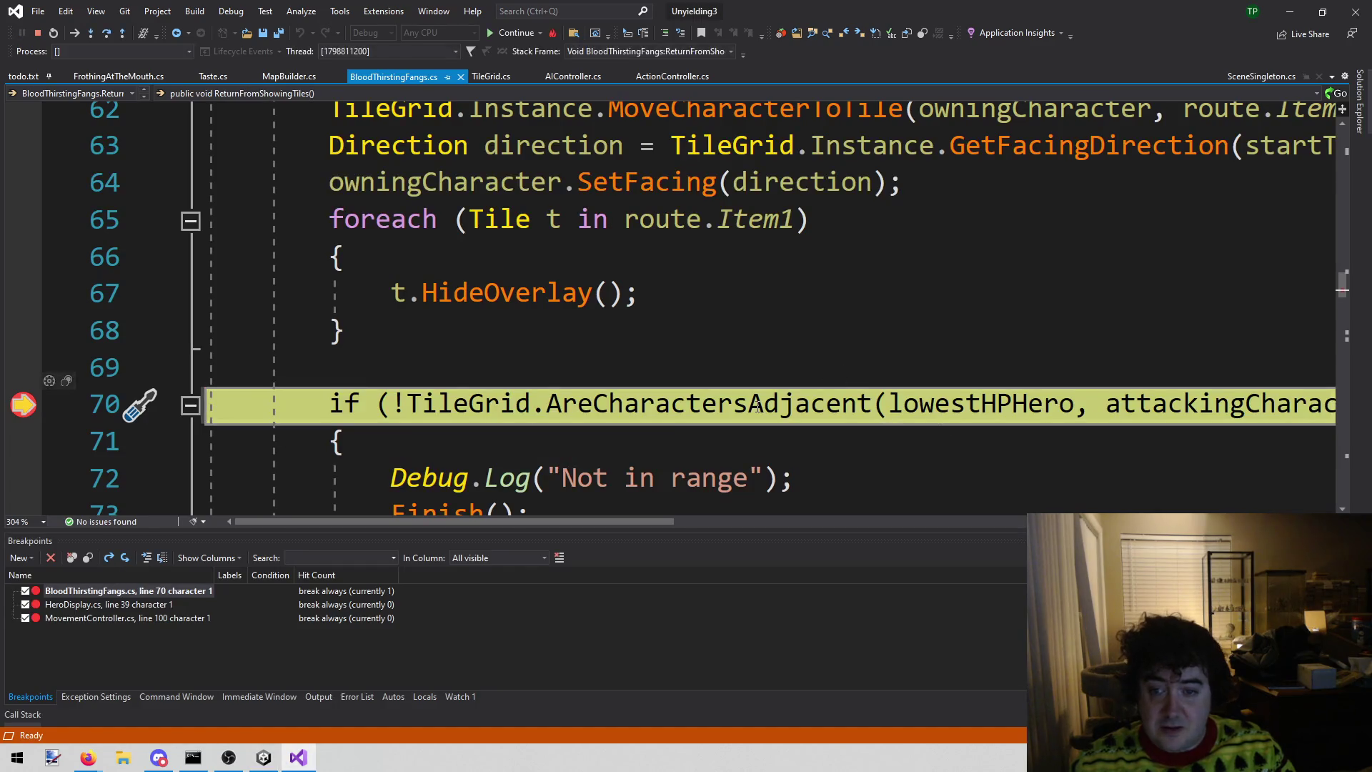
mouse_move(961, 395)
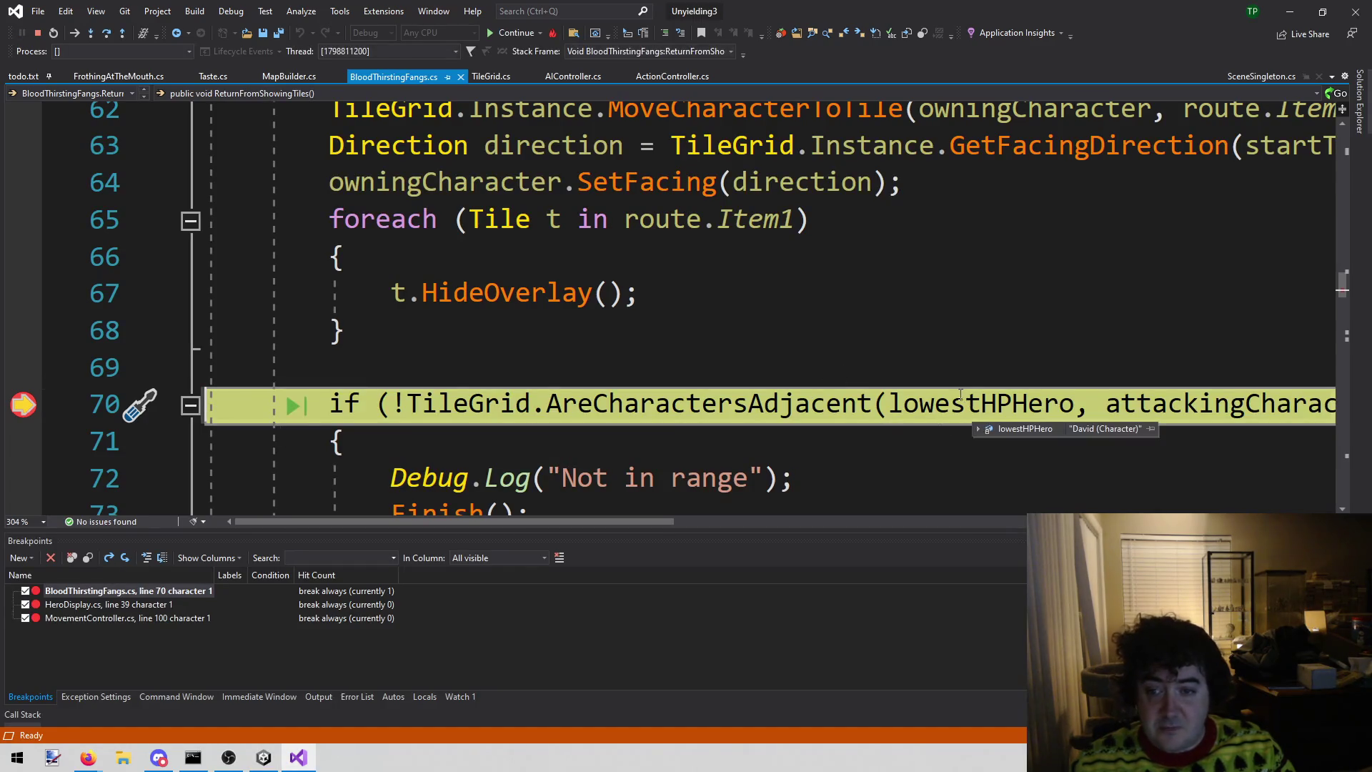
mouse_move(585, 520)
mouse_down()
mouse_move(696, 508)
mouse_move(615, 495)
mouse_up()
mouse_move(966, 404)
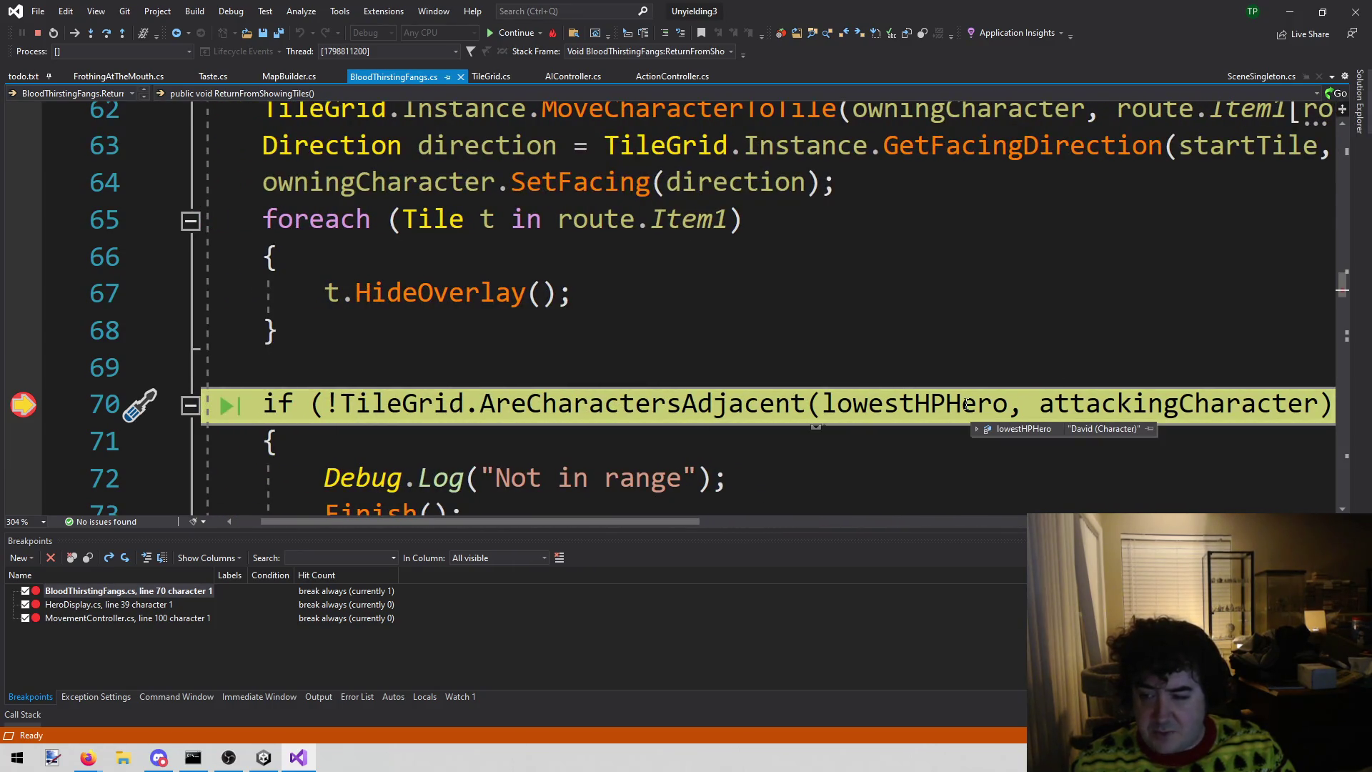
click(1120, 406)
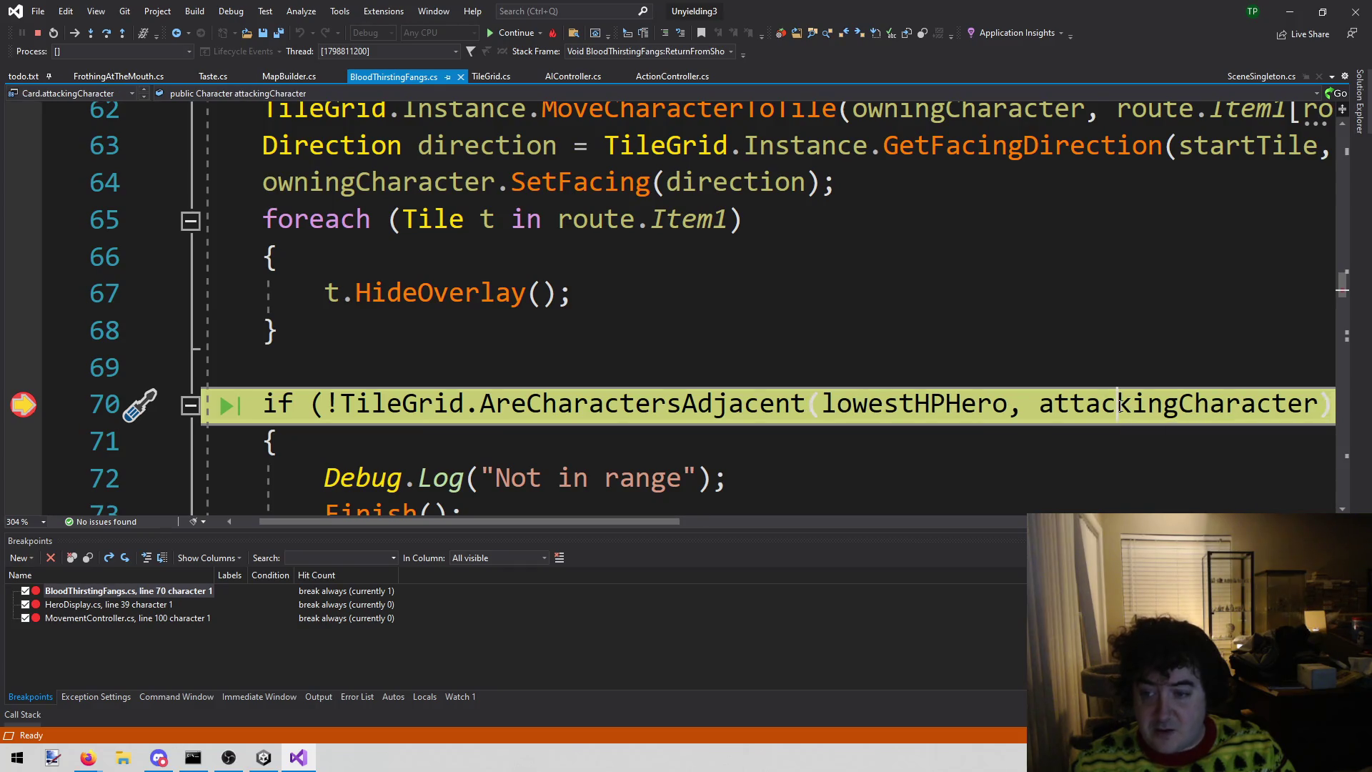
scroll(1118, 408, up, 2)
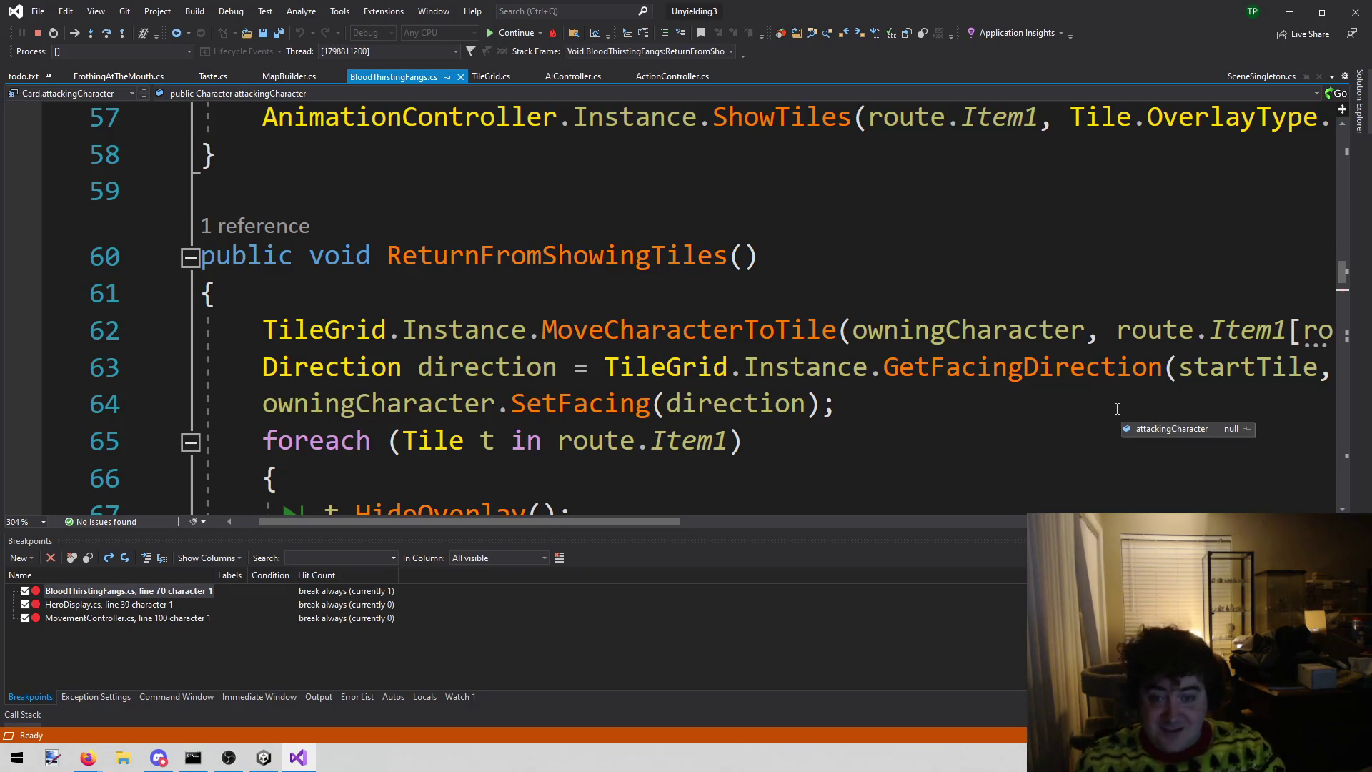
scroll(1107, 397, down, 3)
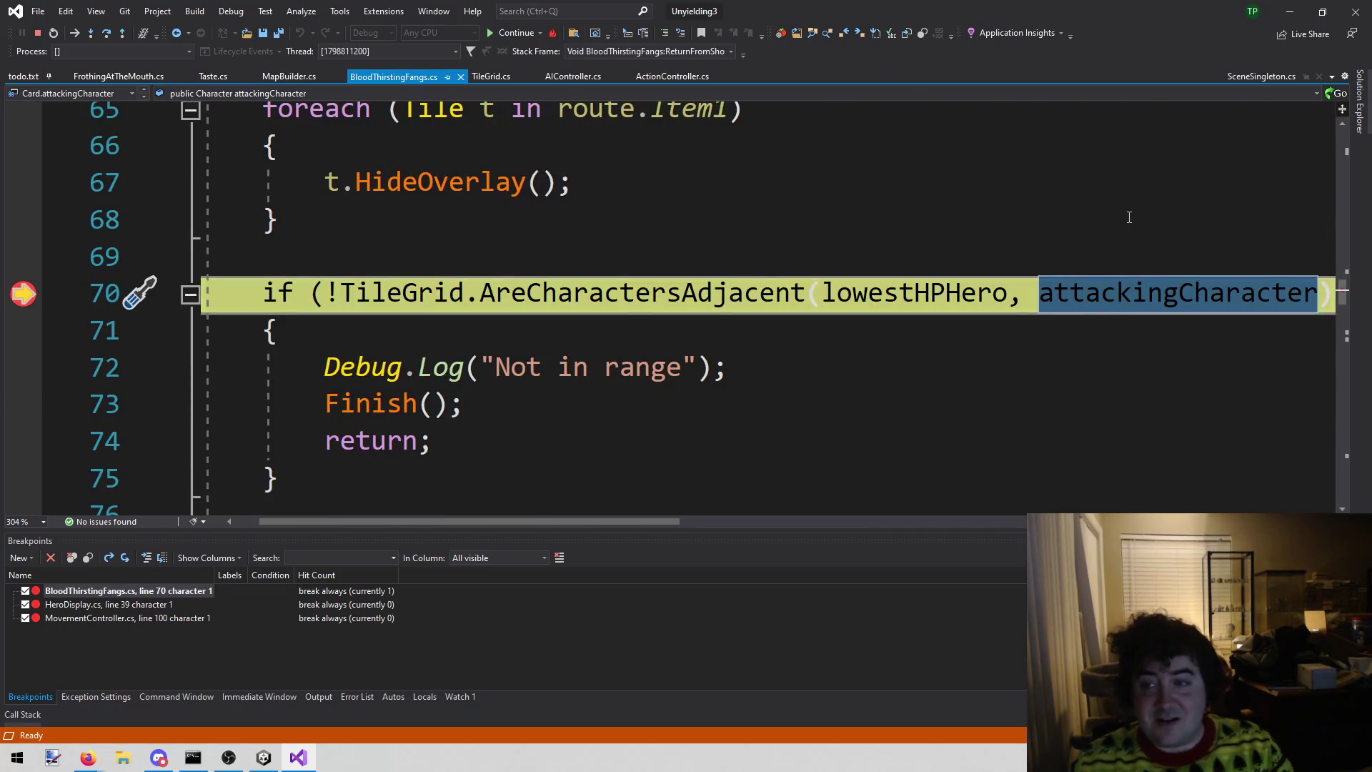
scroll(1061, 347, up, 3)
scroll(1061, 347, up, 9)
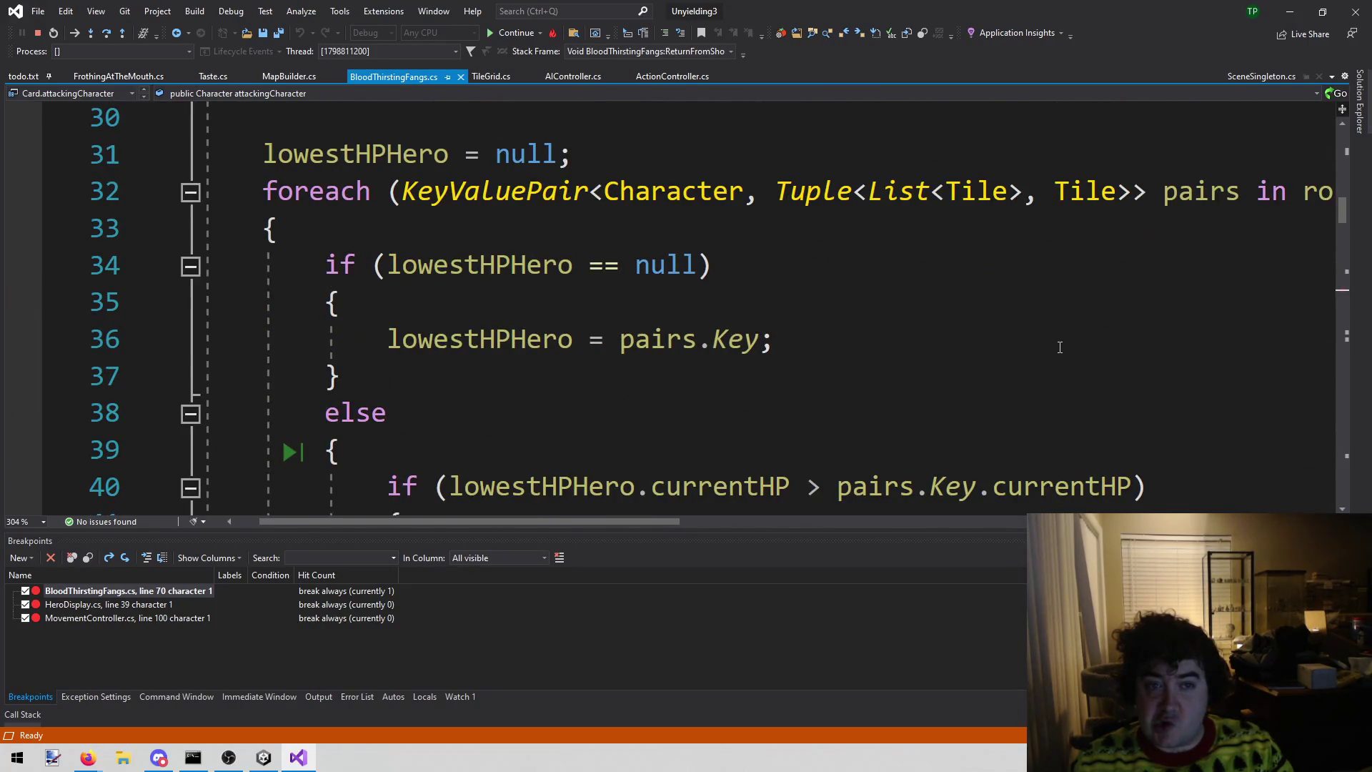
scroll(1059, 347, up, 6)
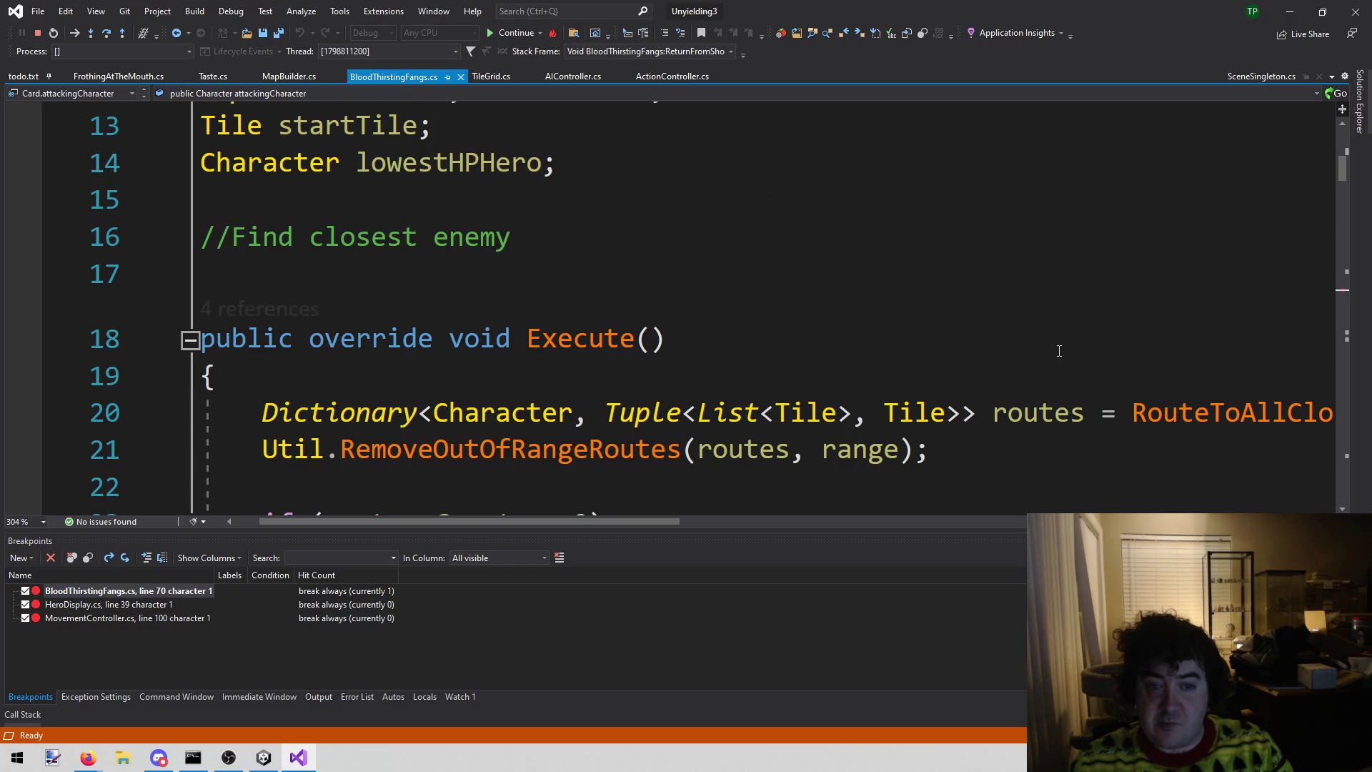
scroll(1058, 351, up, 2)
scroll(1058, 351, up, 1)
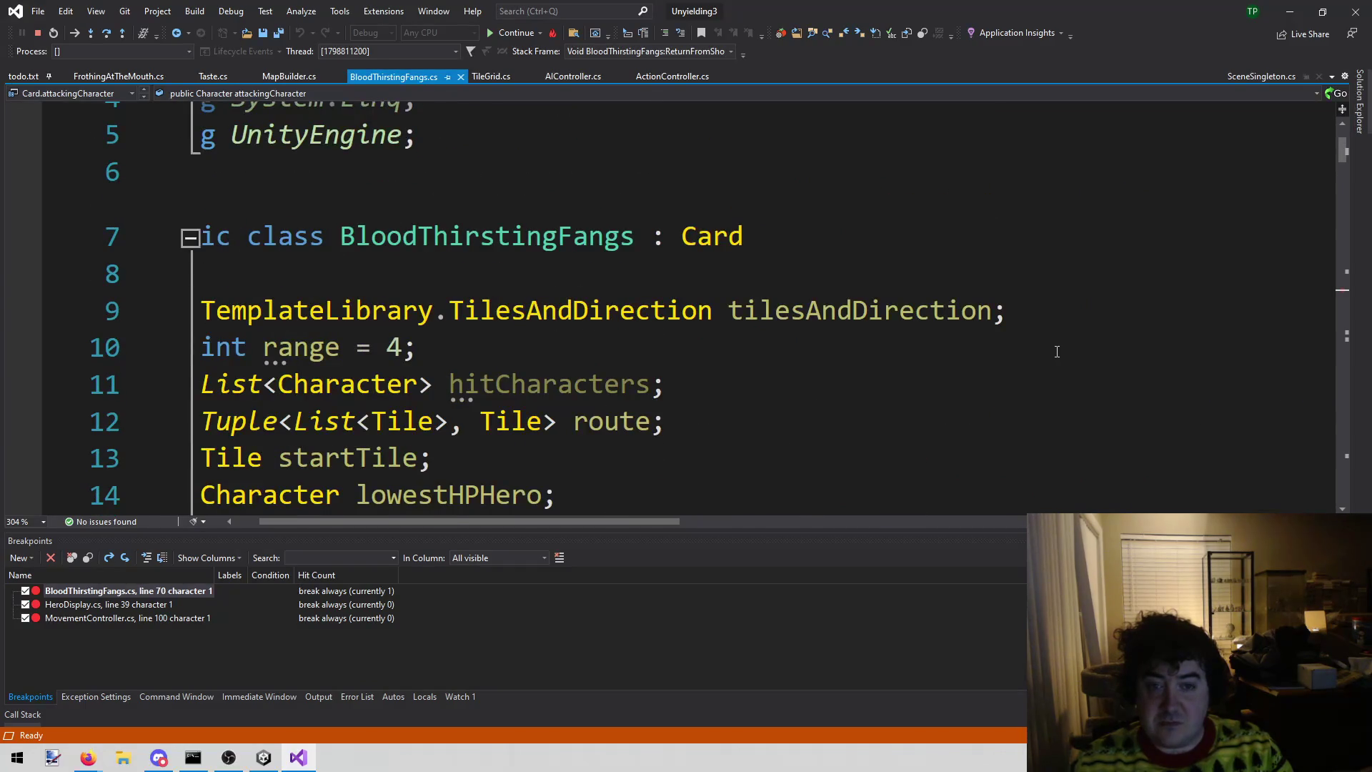
scroll(1057, 351, down, 14)
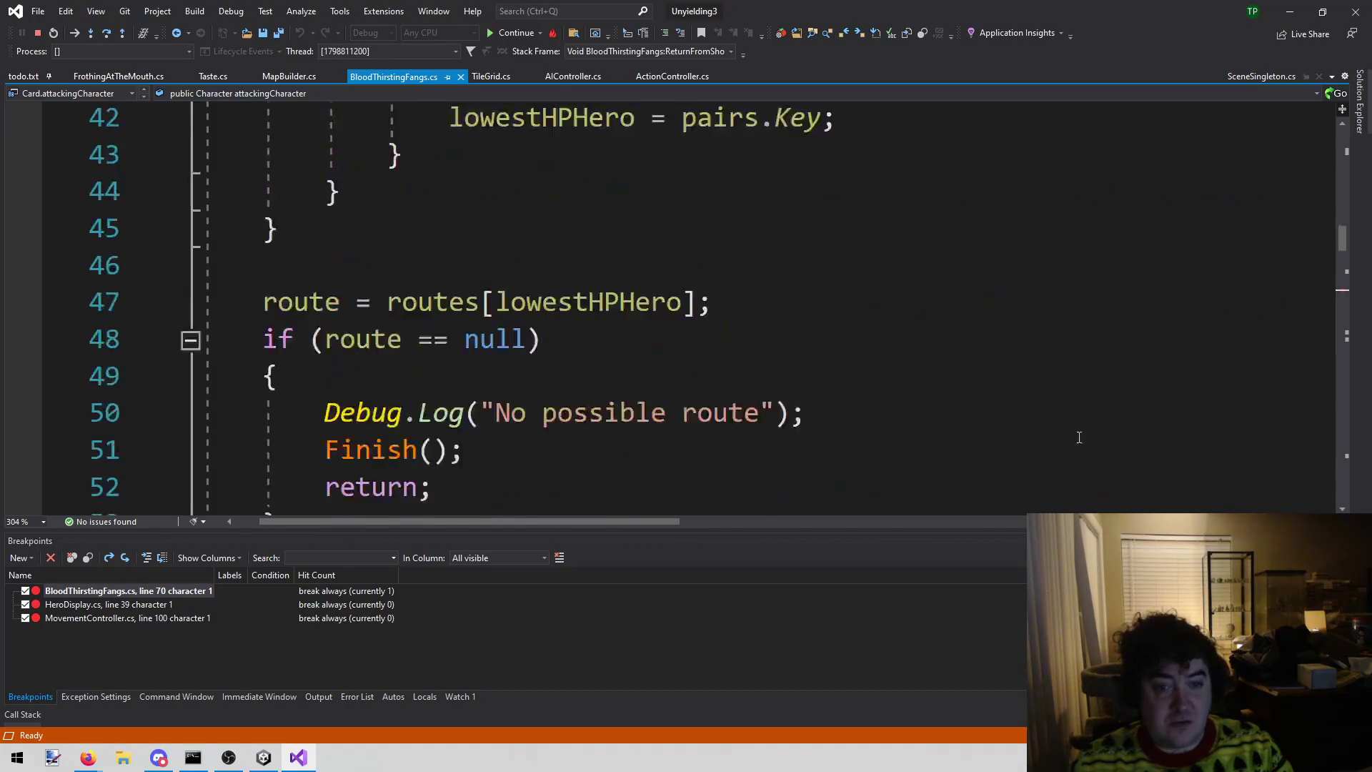
scroll(739, 153, down, 1)
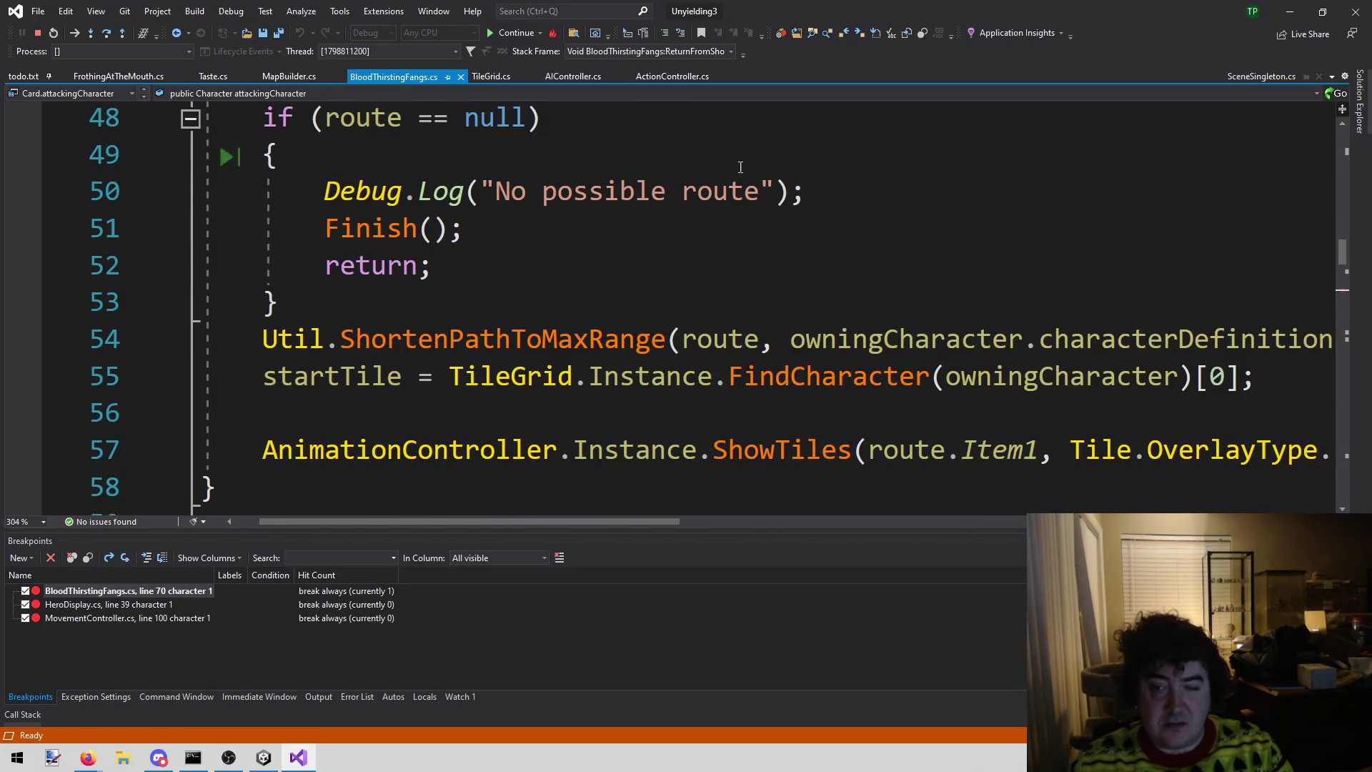
scroll(655, 453, down, 1)
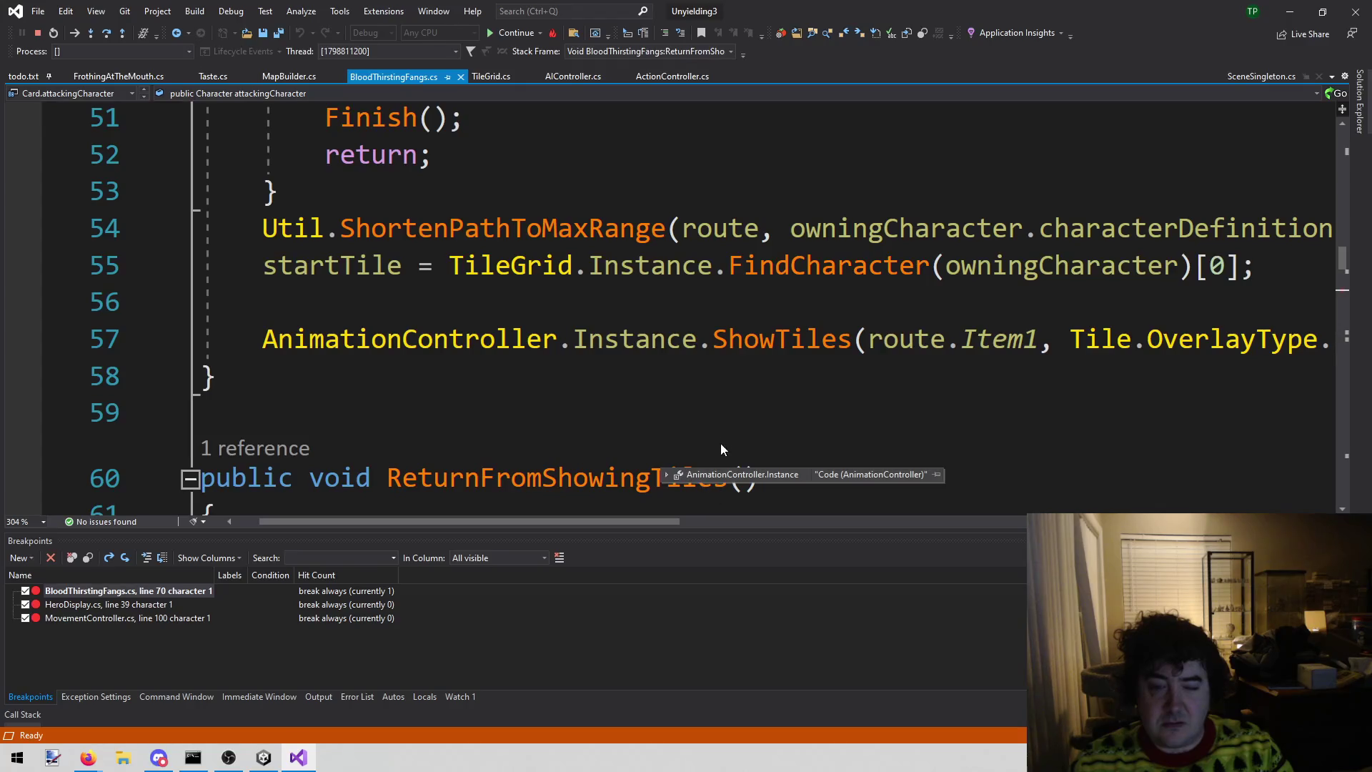
click(683, 275)
scroll(678, 291, up, 4)
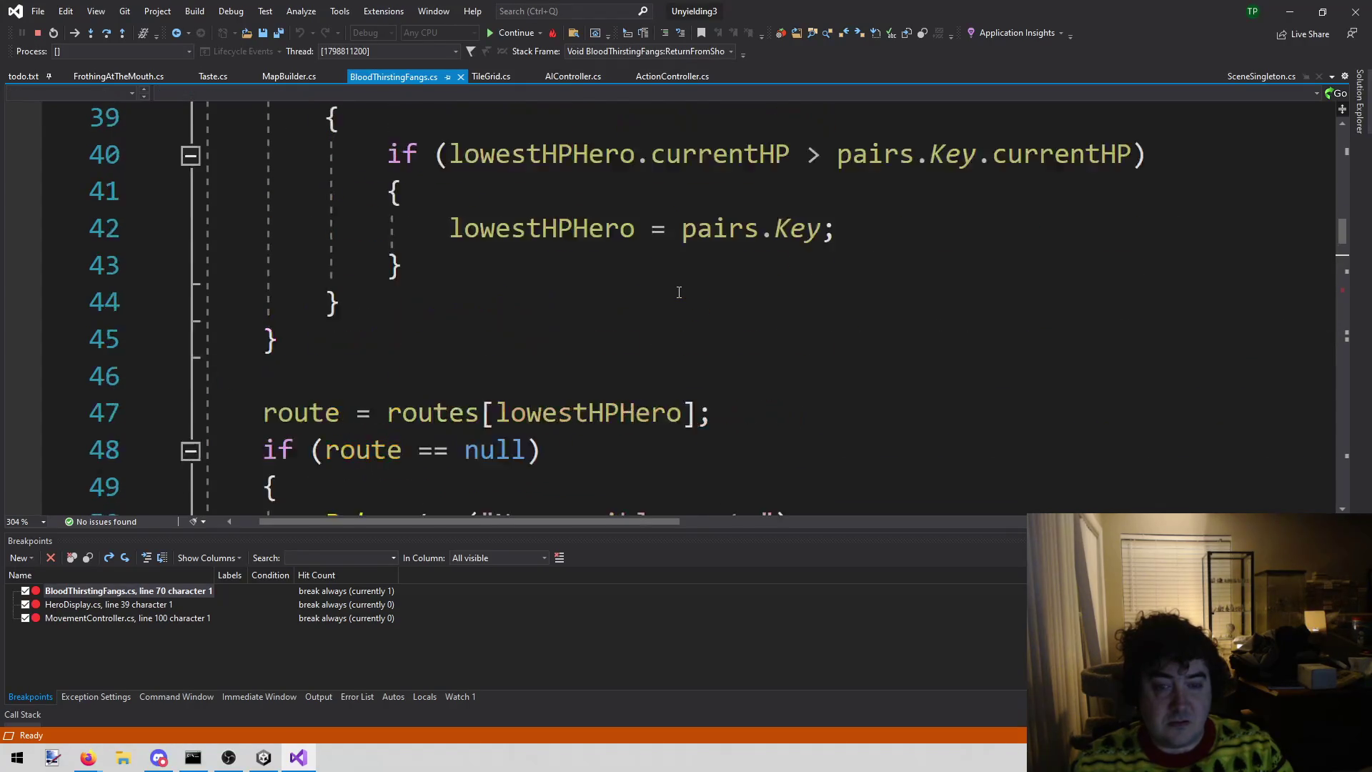
scroll(679, 292, up, 1)
scroll(664, 257, left, 1)
scroll(656, 223, down, 6)
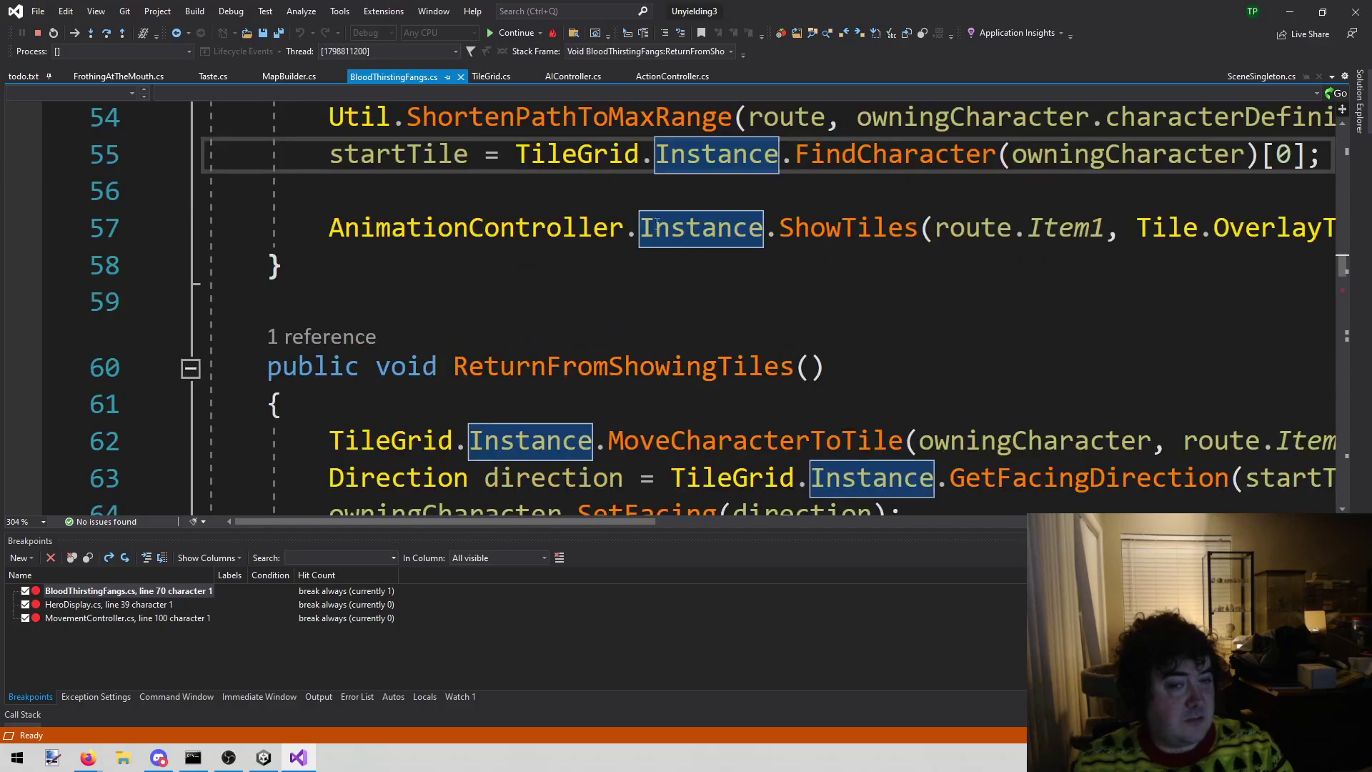
scroll(504, 269, down, 2)
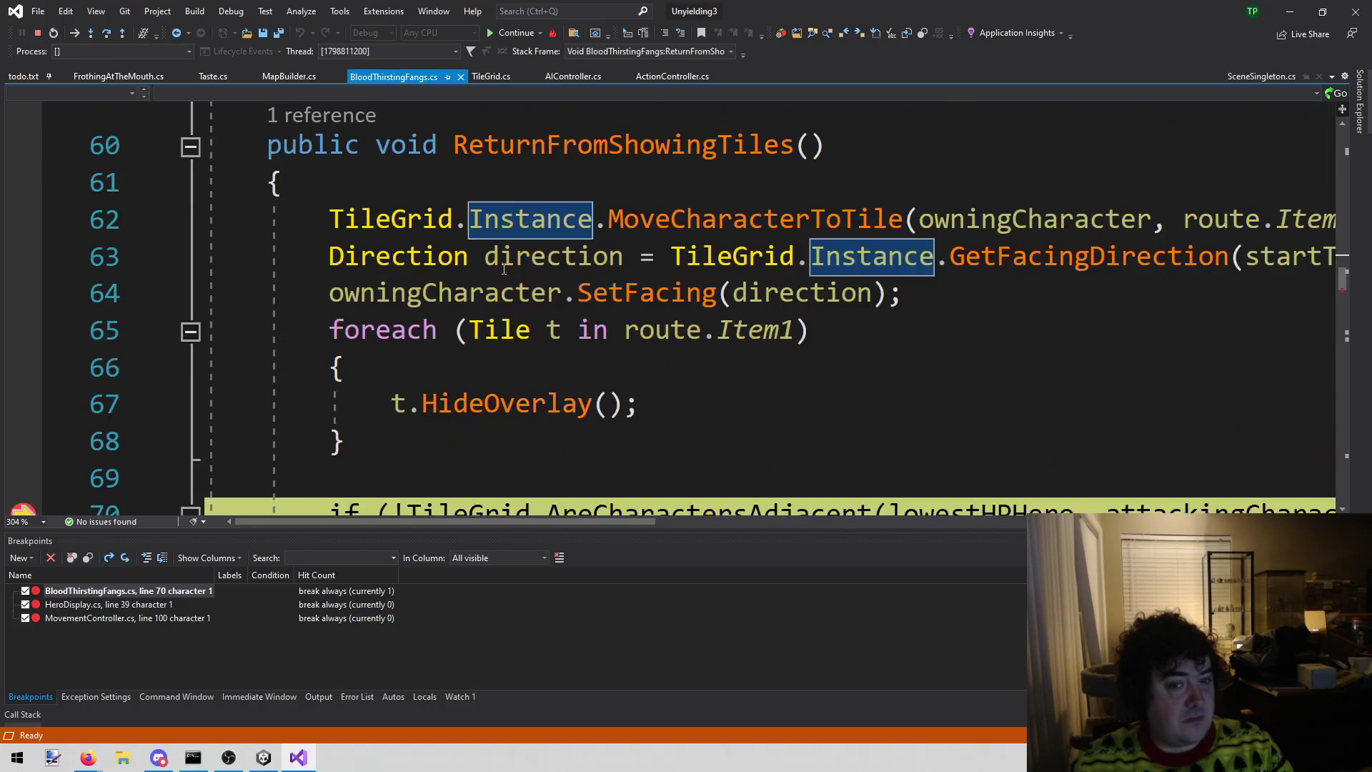
scroll(503, 269, down, 1)
click(1231, 403)
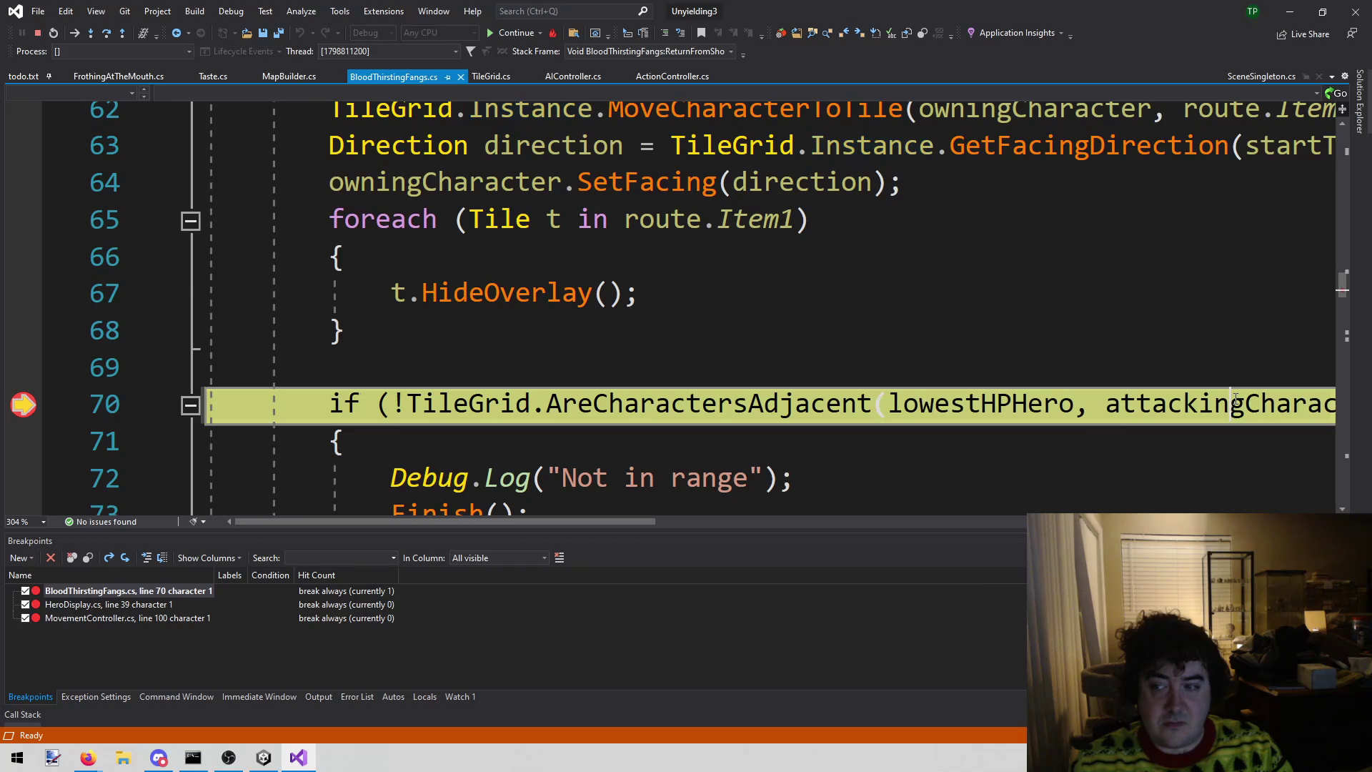
double_click(1235, 400)
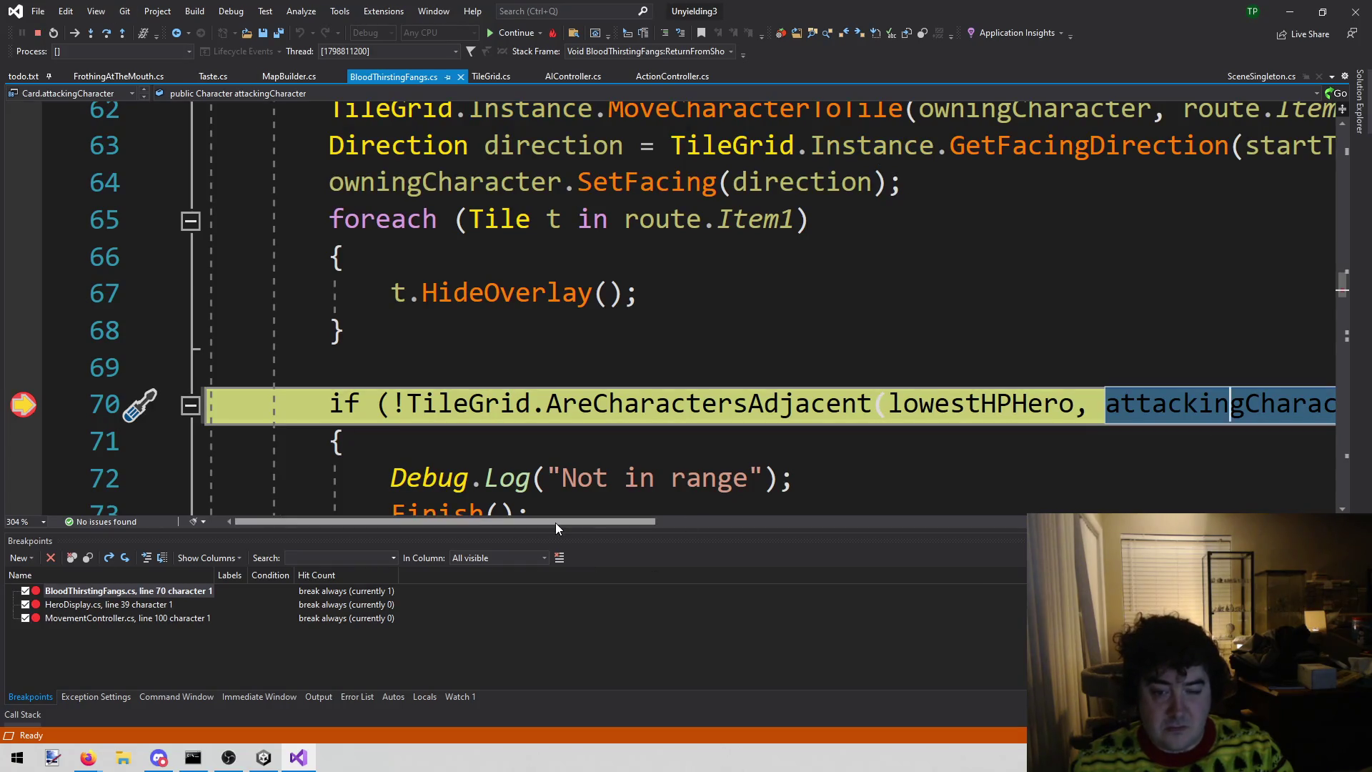
drag(555, 527, 624, 529)
scroll(1048, 404, up, 1)
scroll(1048, 404, down, 1)
right_click(1046, 404)
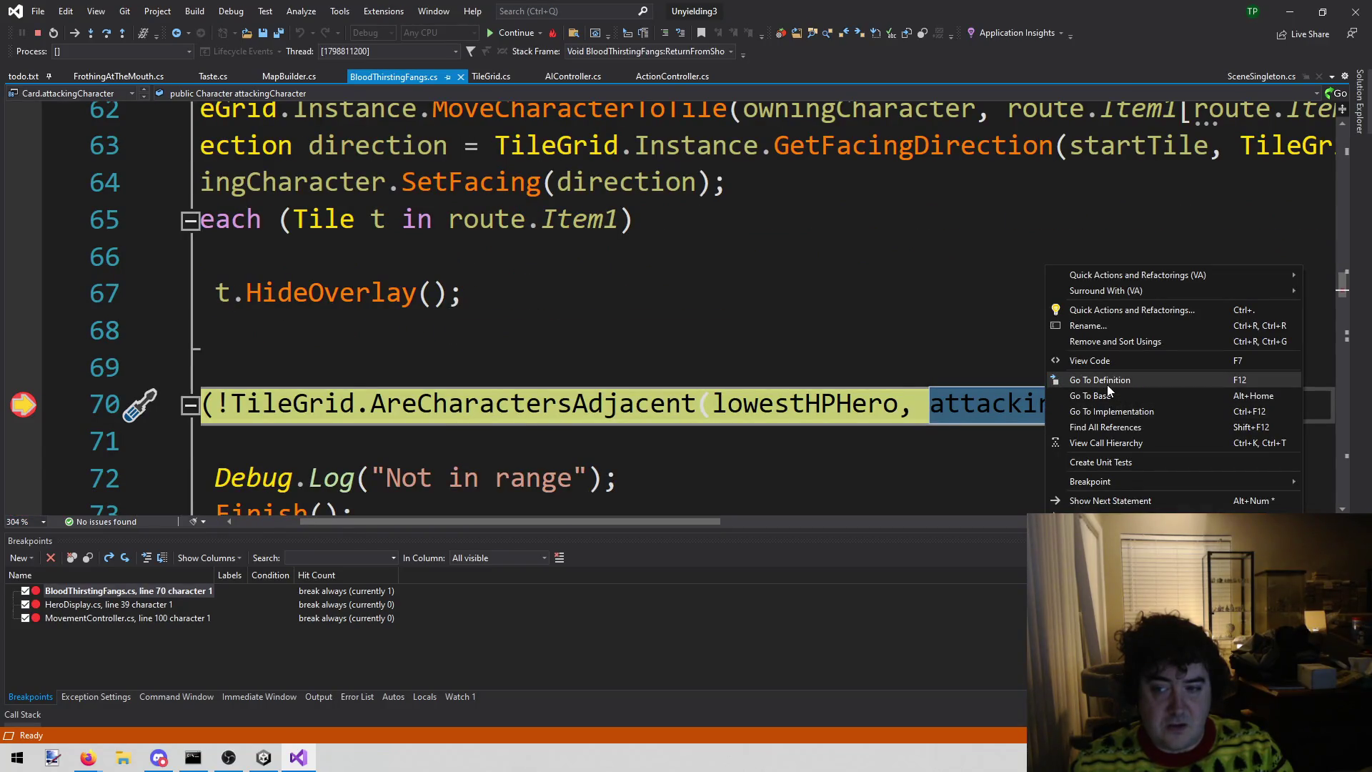
- Go to attackingCharacter's declaration at Card.cs line 33 and select the field name
click(1108, 381)
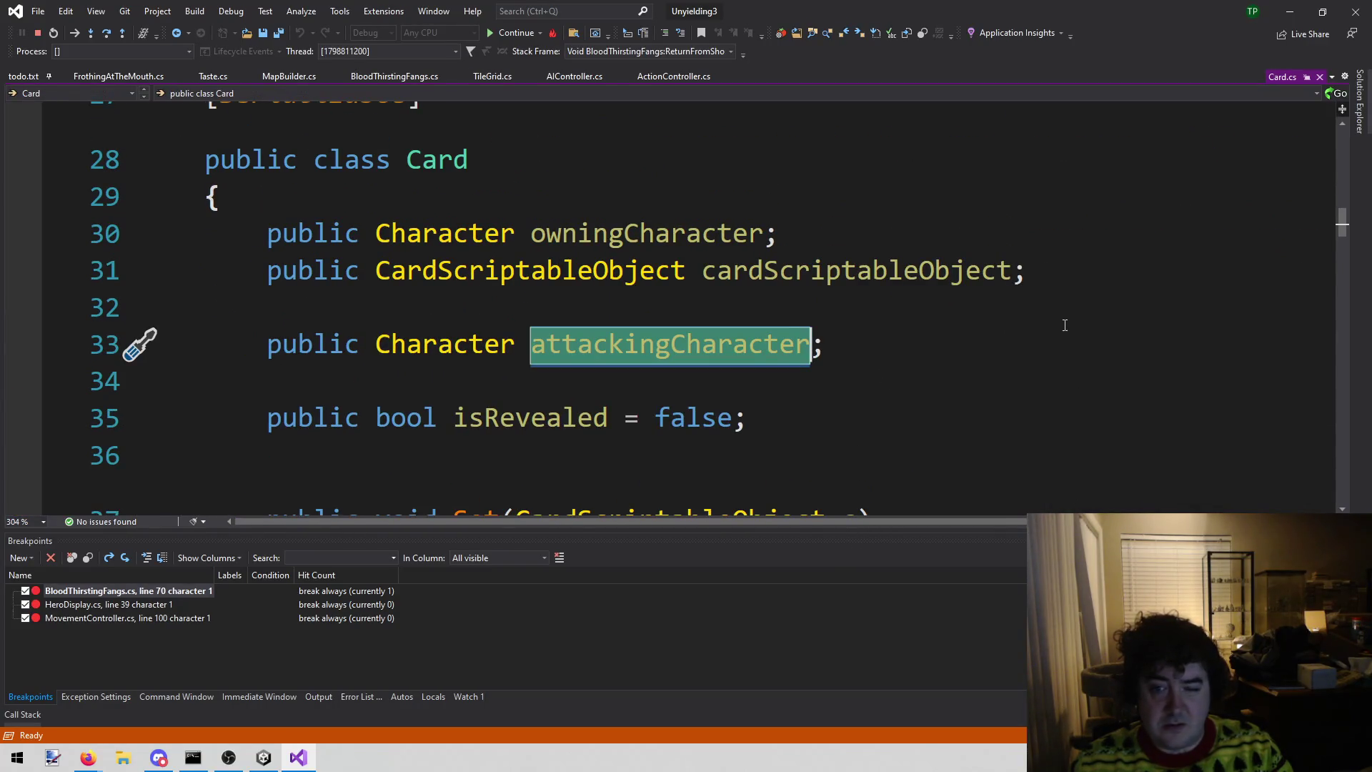
click(502, 346)
drag(533, 349, 811, 347)
mouse_move(937, 270)
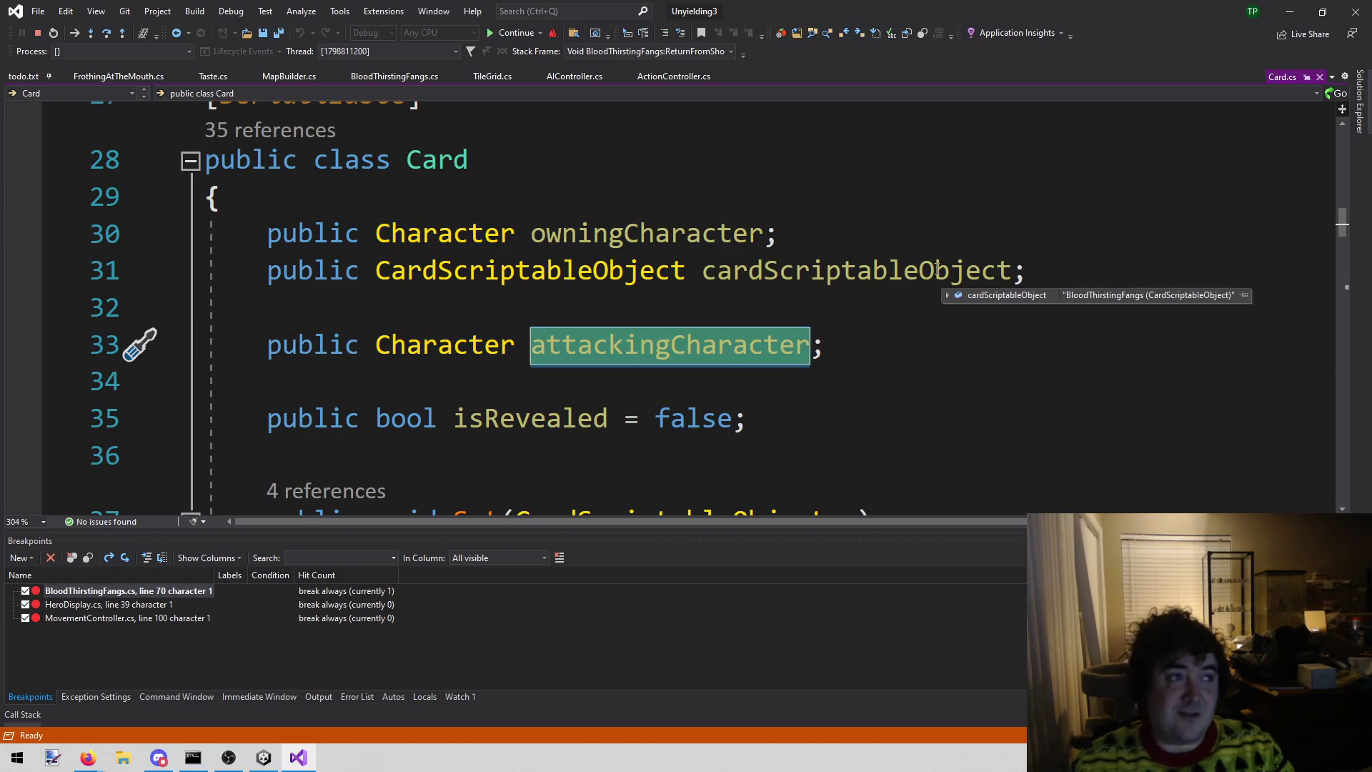